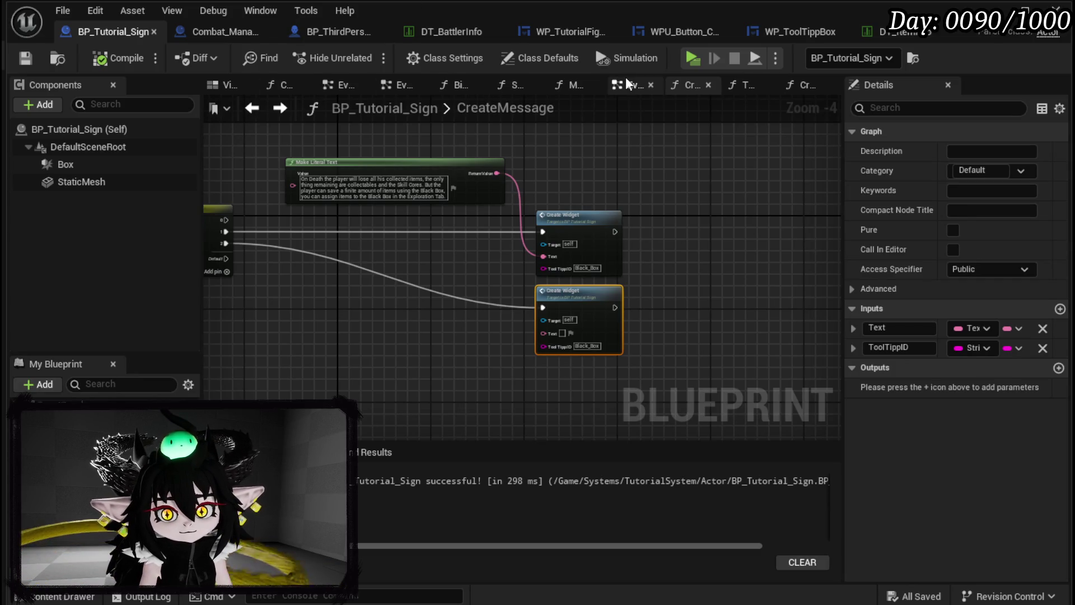
Step: Close the two extra event graph tabs and select the 'your gear leveled up!' text node in EventGraph
click(361, 85)
click(375, 87)
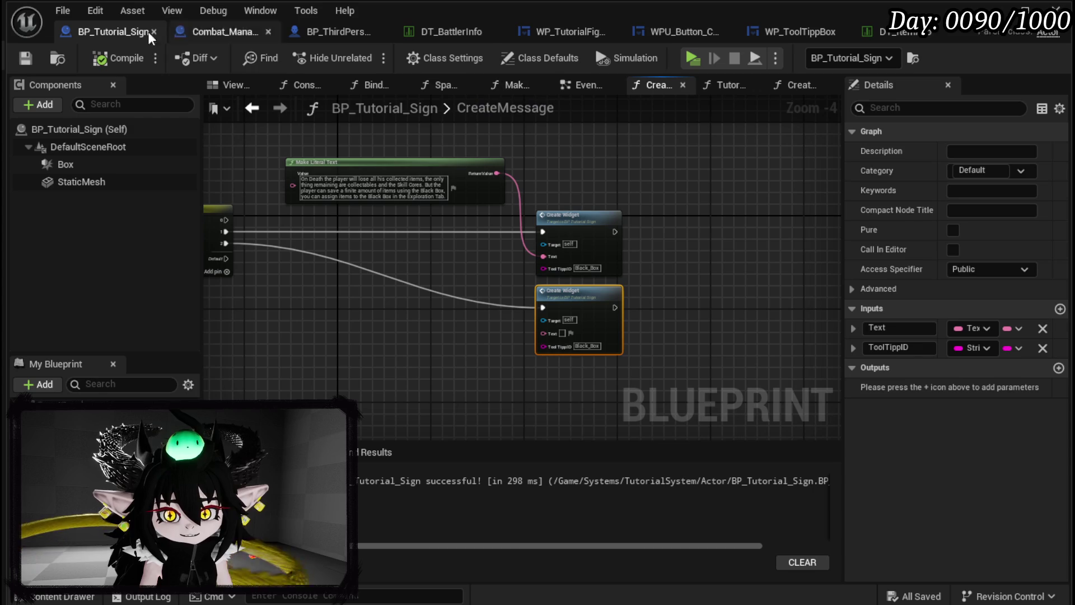
drag(391, 235, 469, 258)
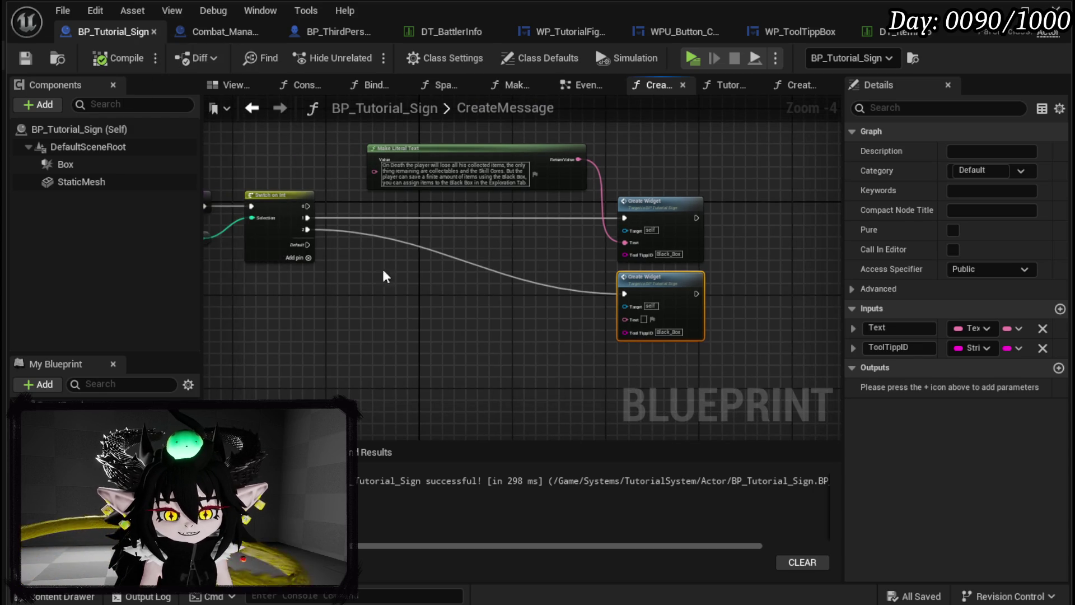
click(574, 85)
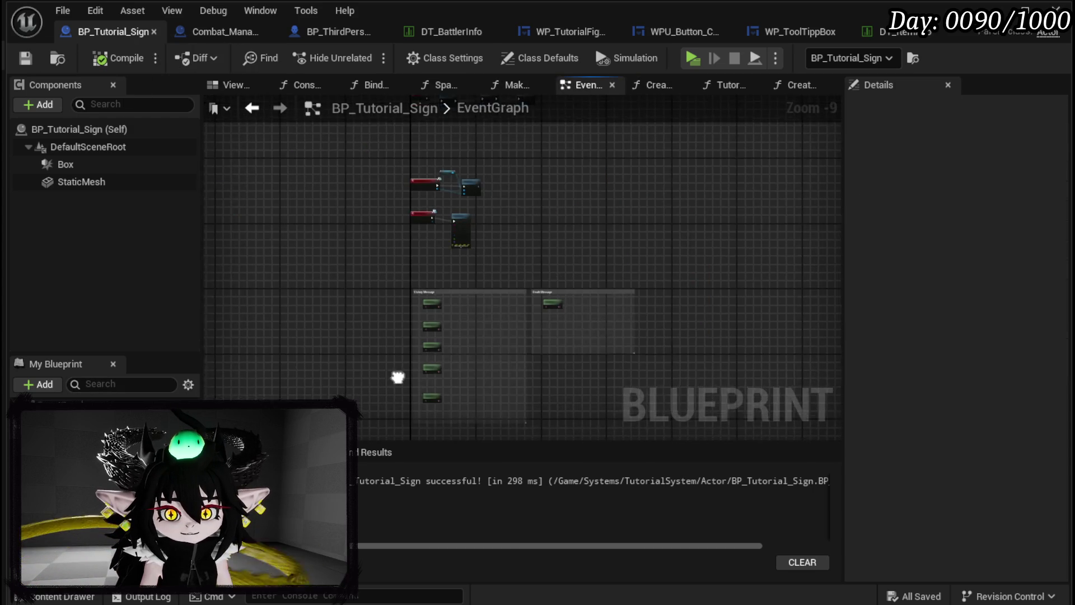
scroll(472, 214, up, 4)
click(555, 333)
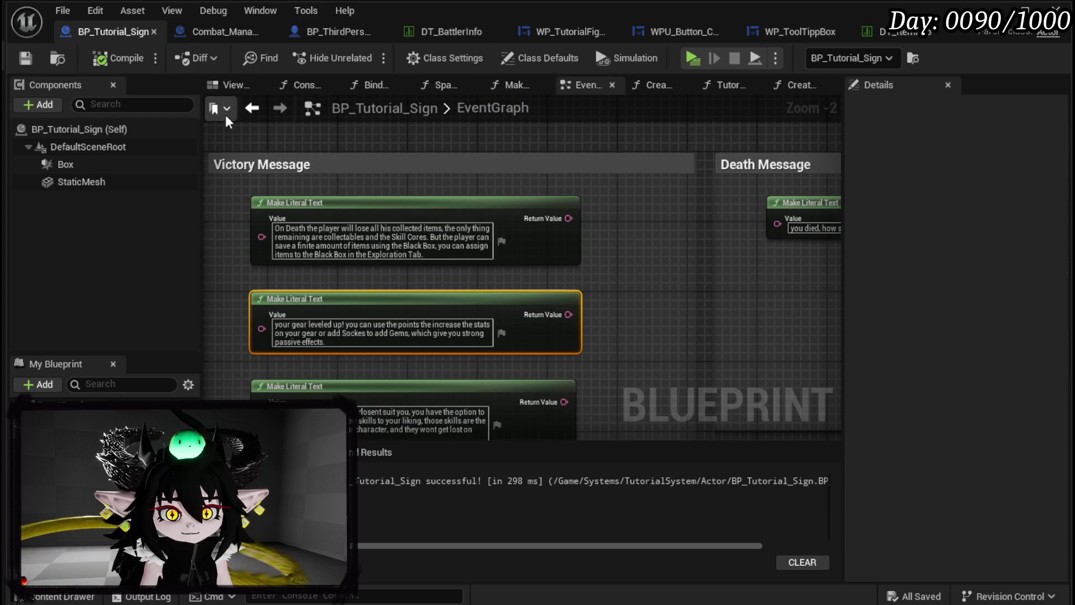
click(258, 111)
Step: Paste the text node into CreateMessage, wire it to Create Widget's Text, then compile and save
scroll(297, 214, up, 1)
key(ctrl+v)
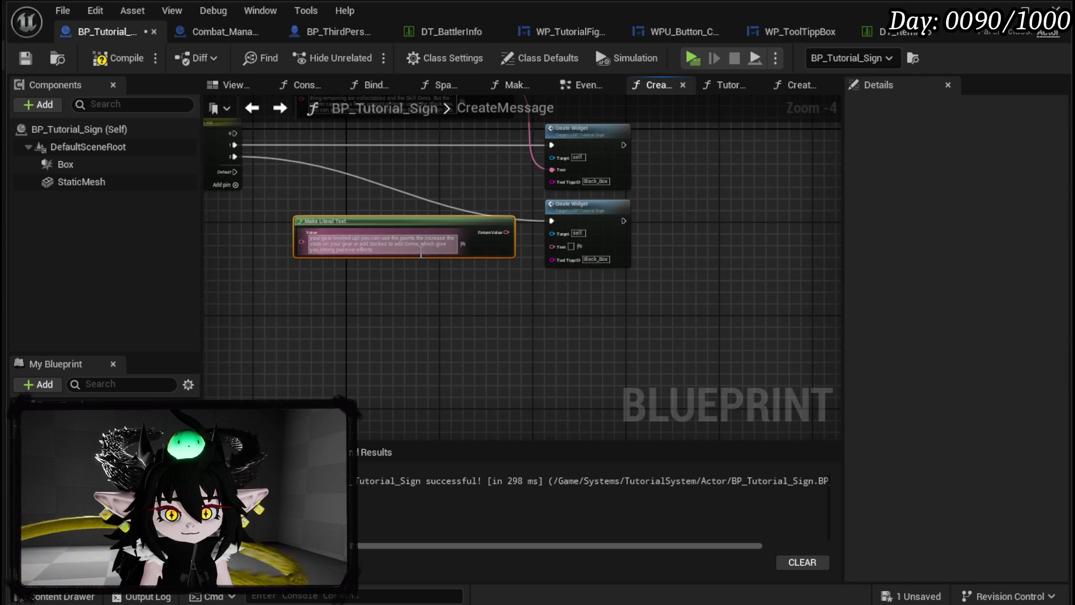
scroll(513, 233, up, 1)
drag(513, 233, 586, 253)
scroll(447, 187, up, 2)
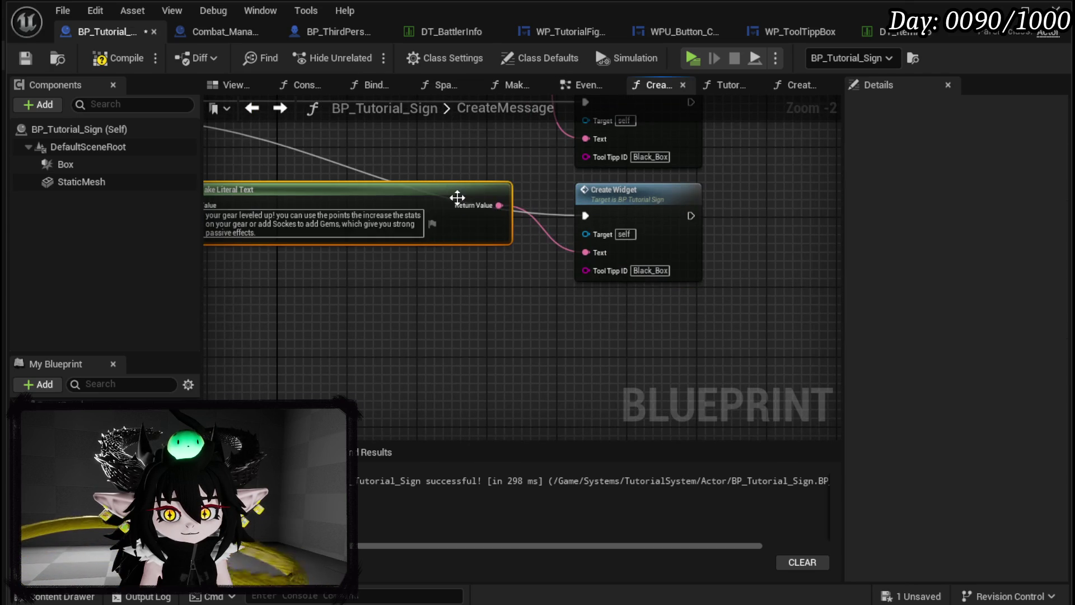
key(F7)
key(ctrl+s)
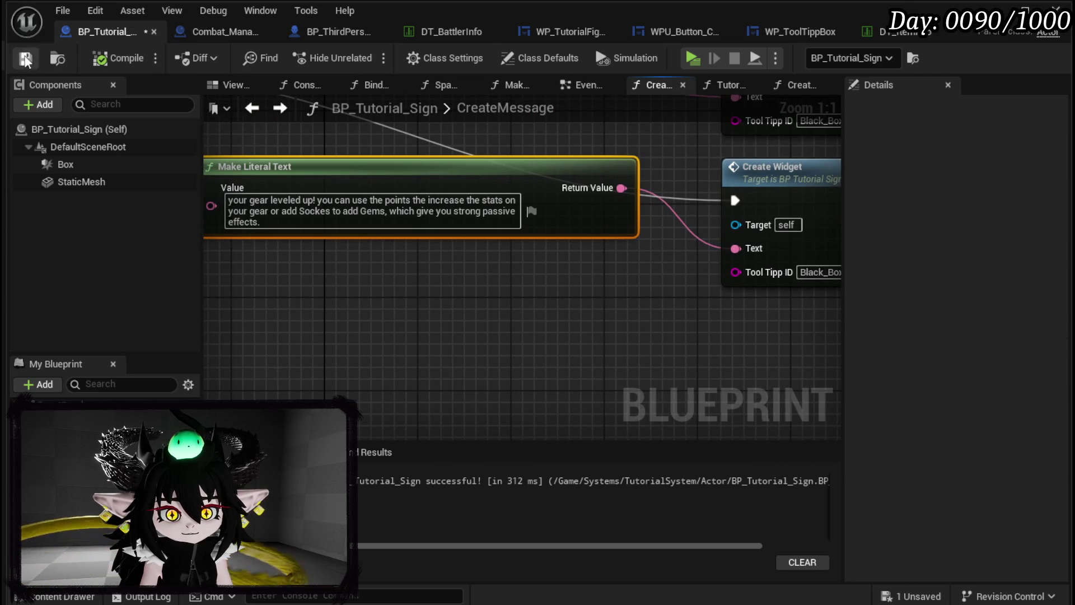
Step: Nudge the pasted Make Literal Text node into place and save the blueprint
scroll(390, 296, down, 3)
drag(508, 310, 516, 303)
scroll(517, 302, up, 3)
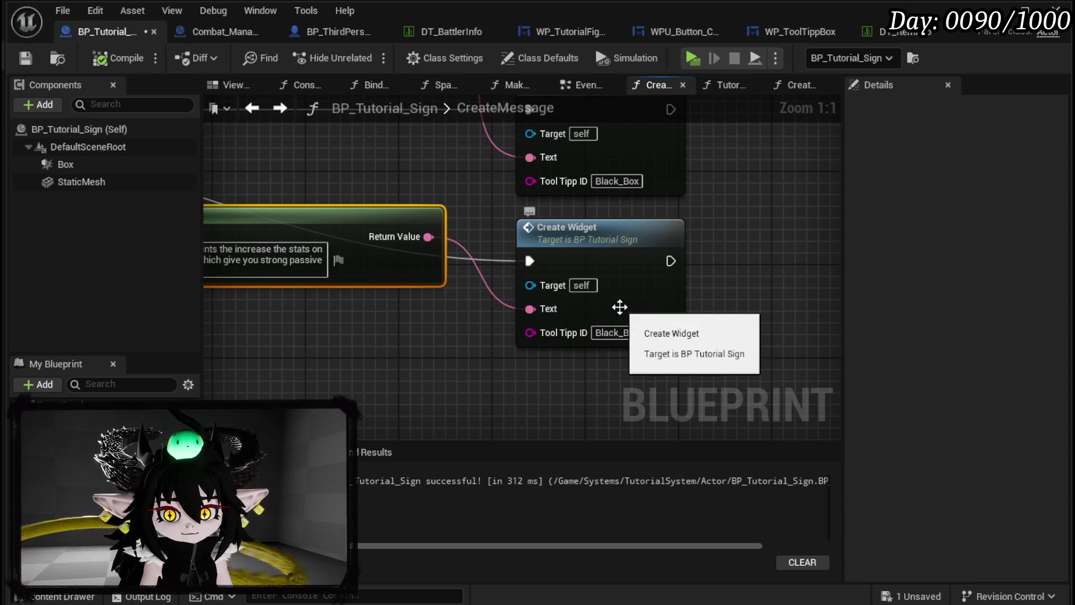
scroll(543, 309, down, 2)
scroll(516, 331, up, 2)
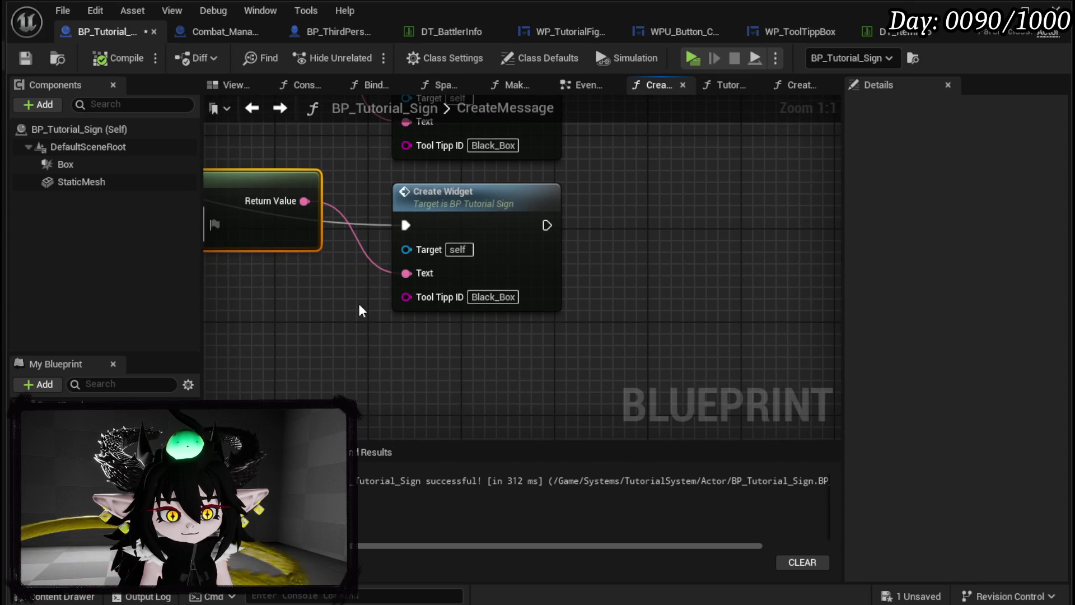
scroll(616, 307, down, 3)
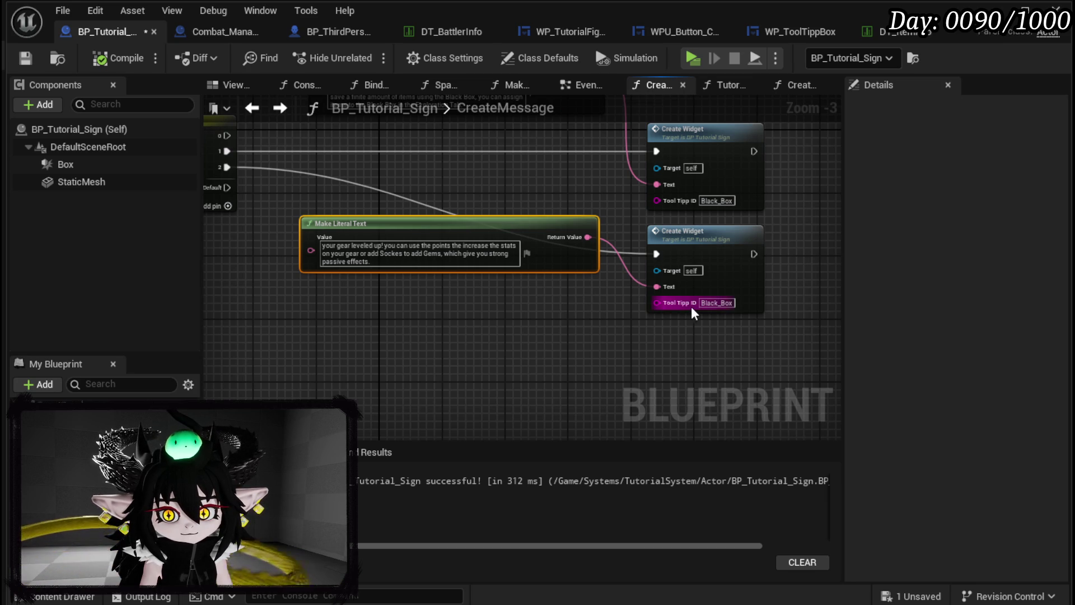
drag(517, 233, 517, 225)
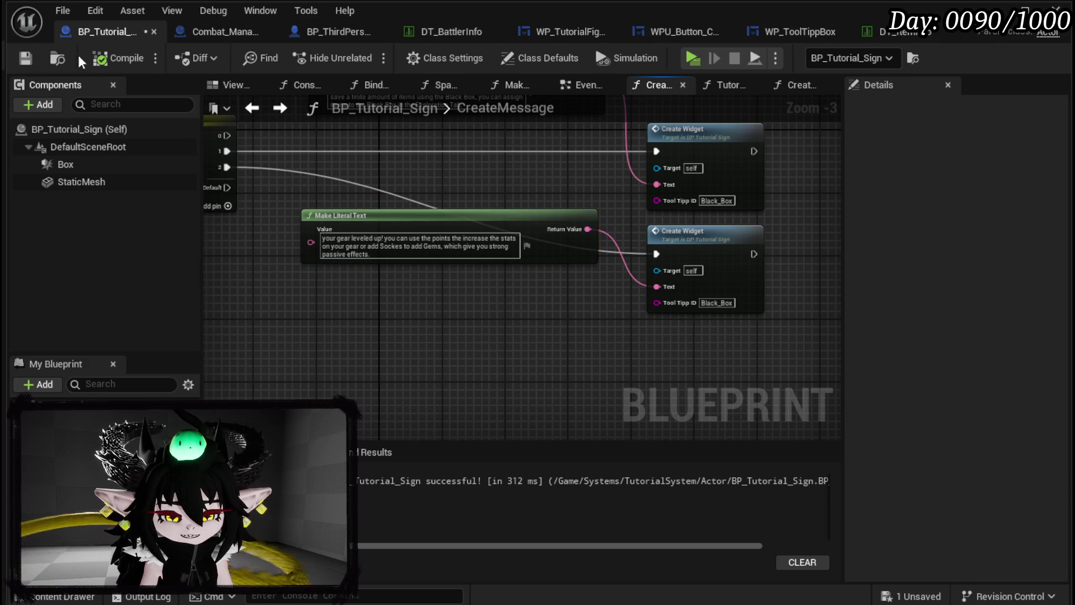
click(25, 57)
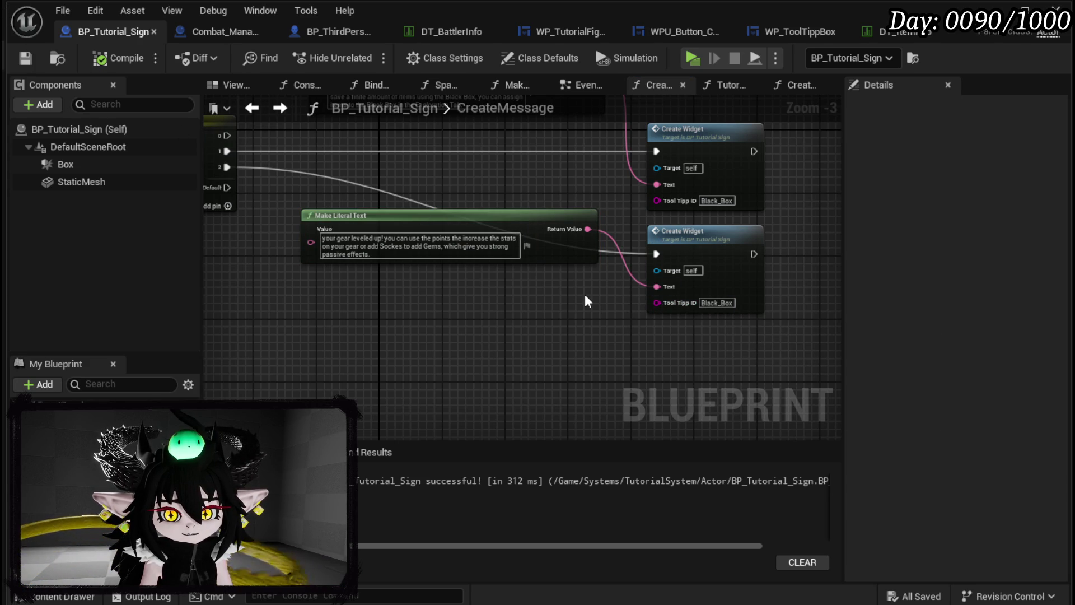
Step: Drag the Player variable into the graph near the Create Widget nodes as a SET node
scroll(585, 296, up, 3)
mouse_move(582, 290)
mouse_down()
mouse_move(648, 291)
mouse_move(430, 303)
mouse_move(421, 336)
mouse_move(293, 302)
mouse_up()
scroll(556, 288, down, 2)
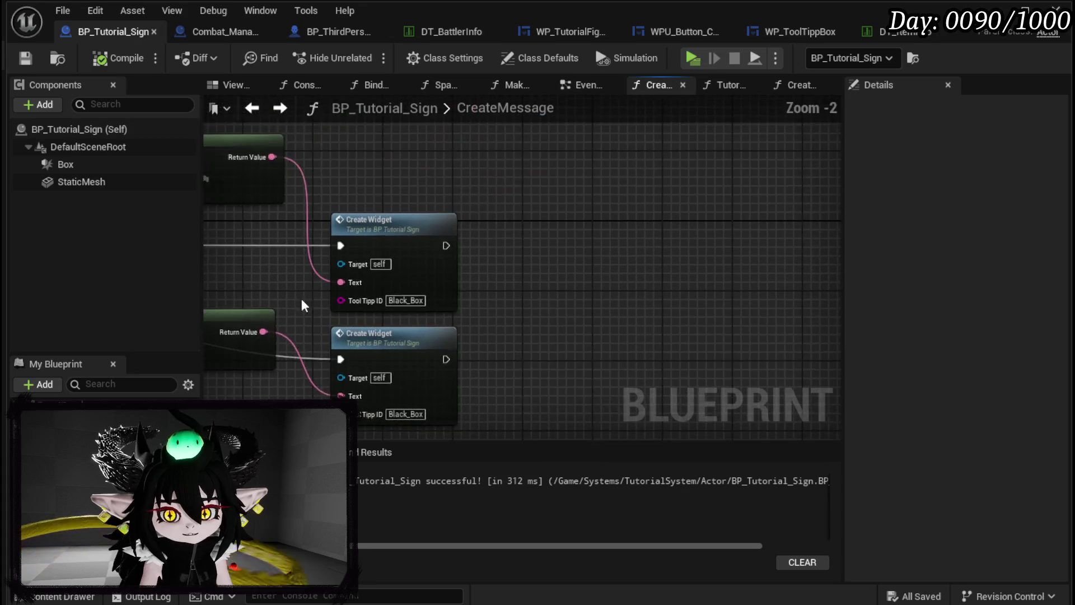
scroll(456, 240, up, 2)
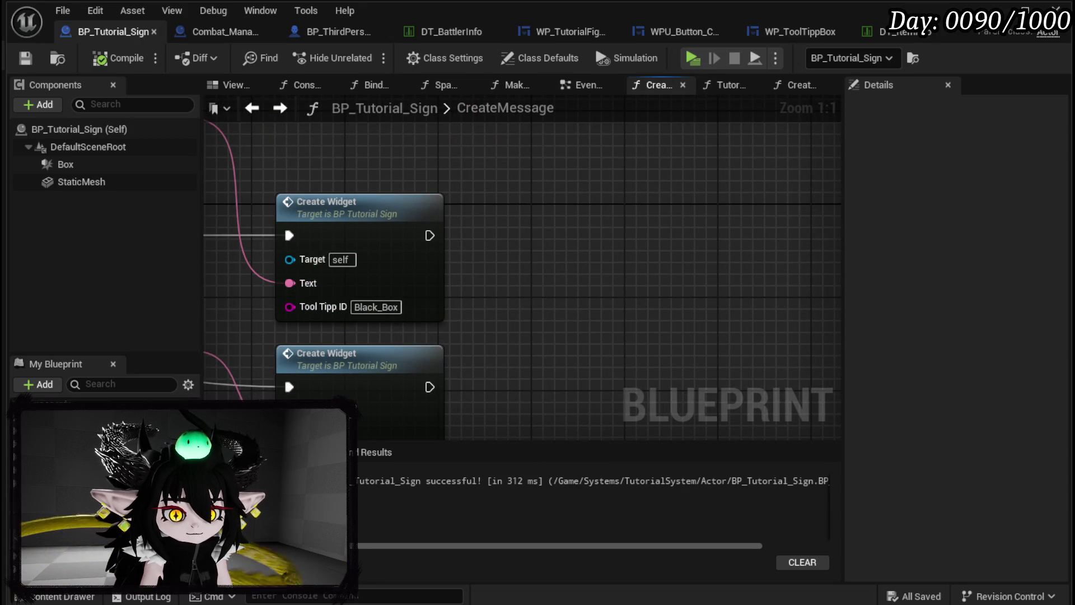
mouse_move(56, 493)
mouse_down()
mouse_move(372, 152)
mouse_move(367, 143)
mouse_up()
click(426, 184)
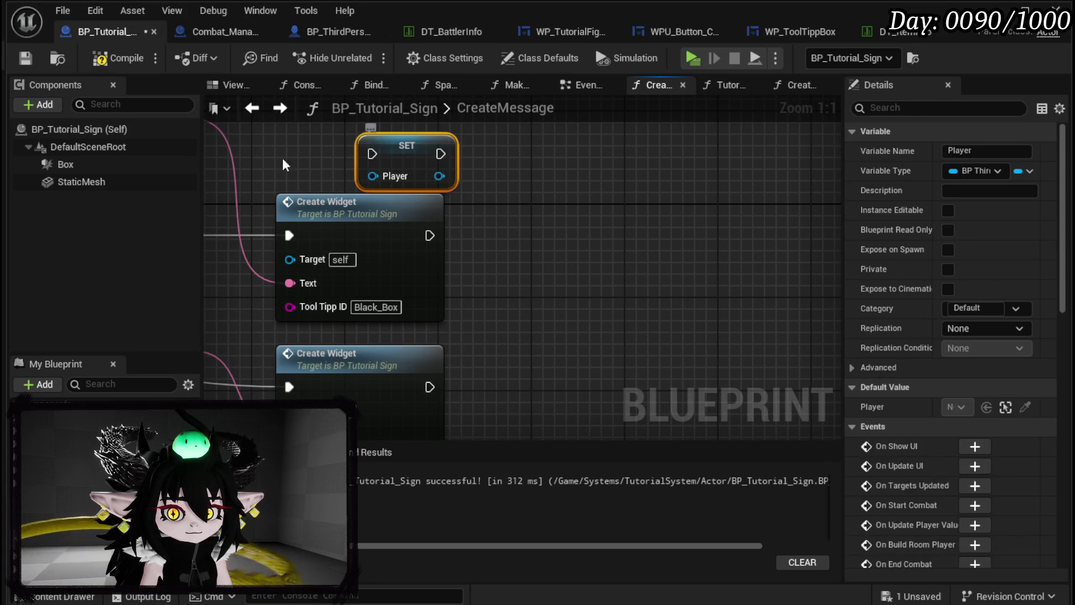
Step: Replace SET Player with a Player getter and pull out its BPC MC Inventory component
key(Delete)
drag(56, 493, 392, 140)
drag(458, 136, 607, 193)
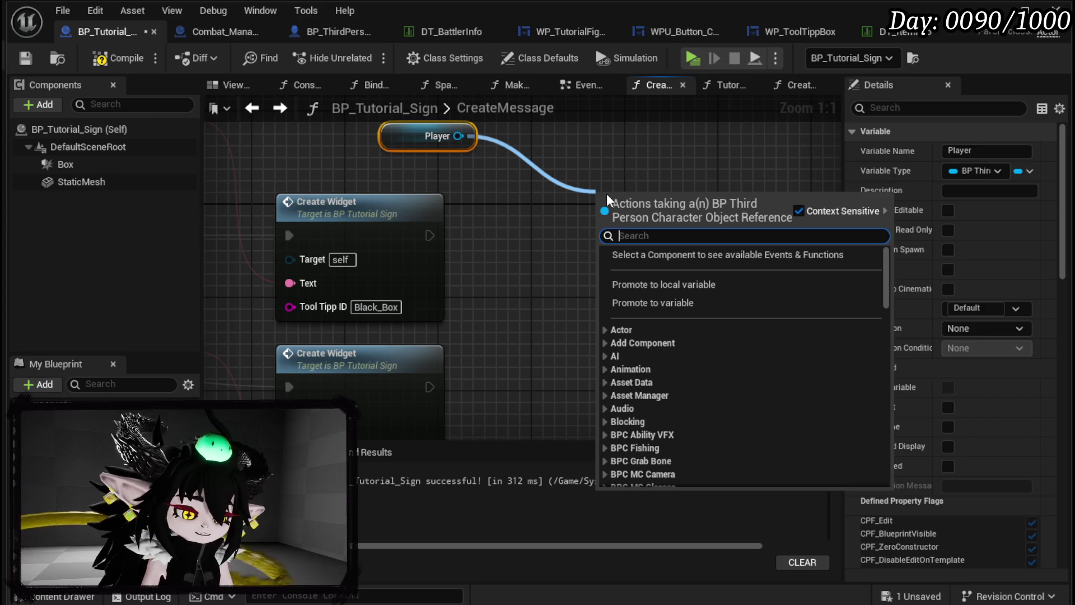
text(inventory)
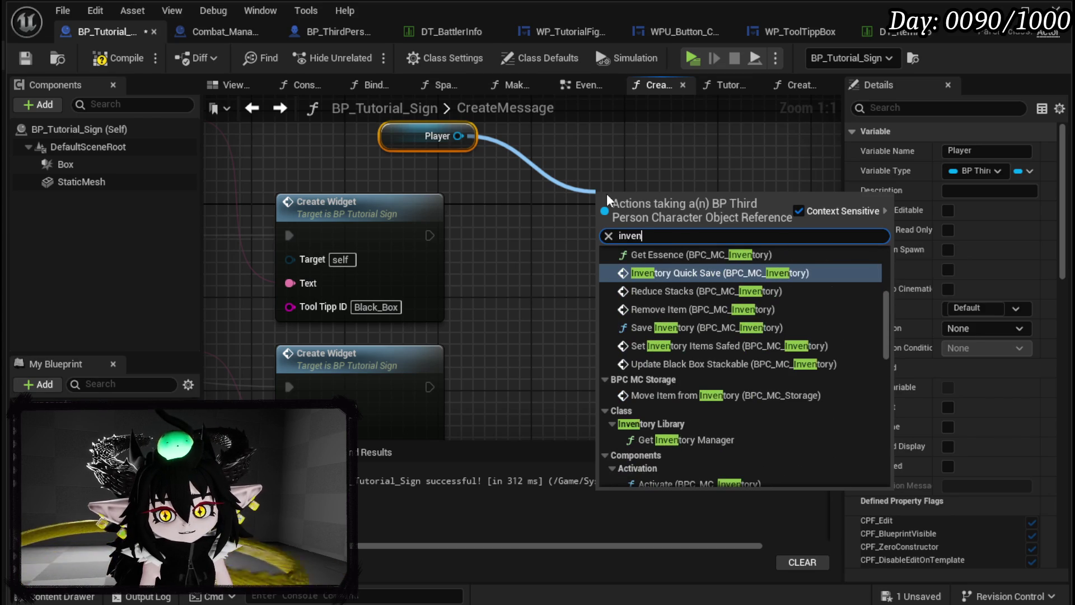
scroll(750, 265, up, 5)
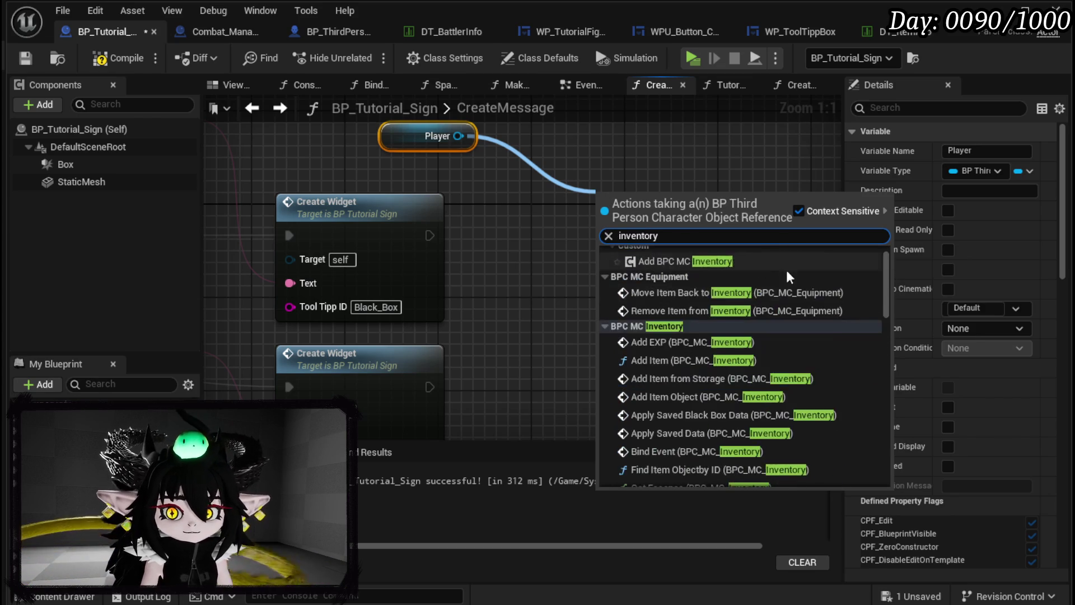
scroll(681, 289, down, 3)
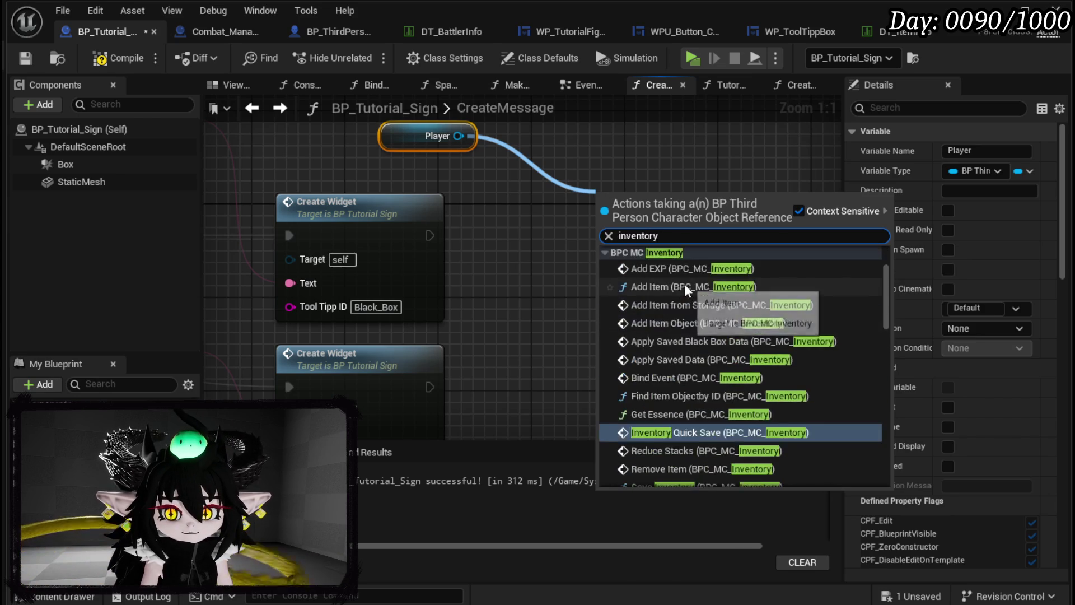
scroll(684, 284, up, 3)
click(684, 284)
key(Delete)
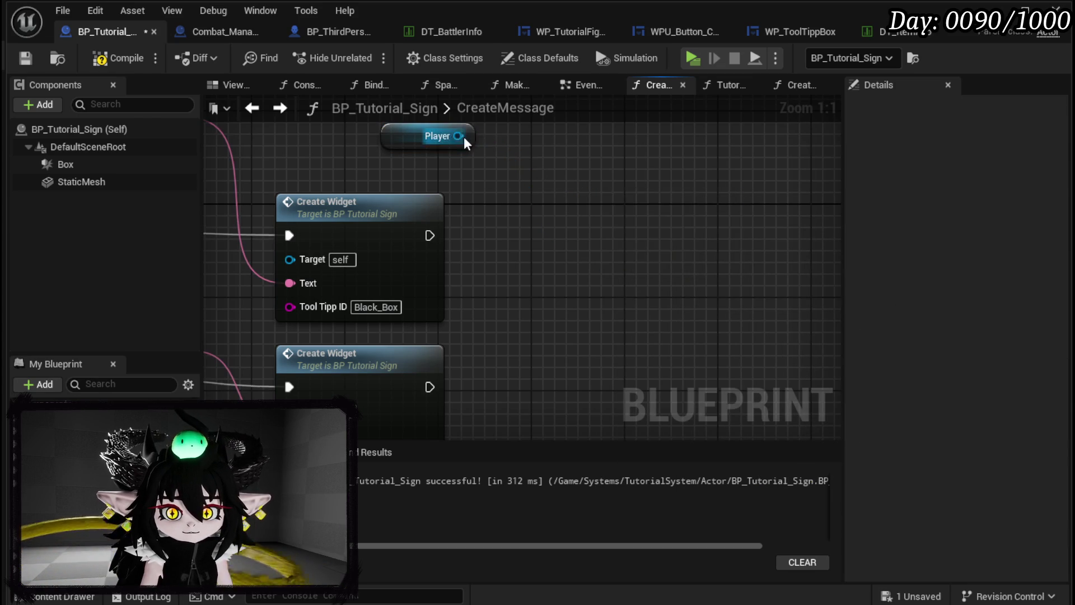
drag(460, 136, 566, 175)
text(inver)
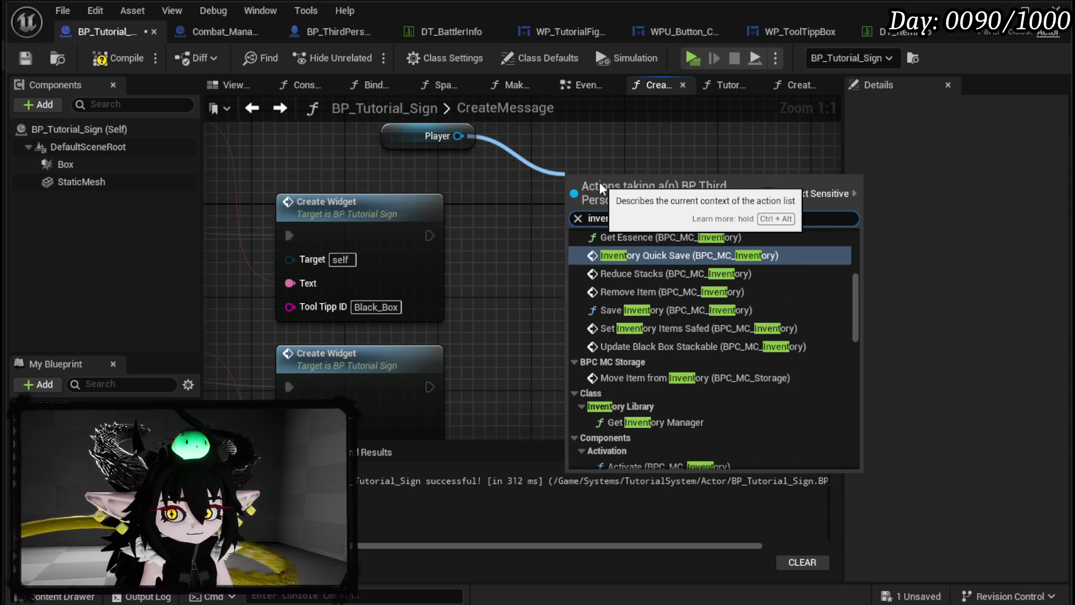
scroll(852, 328, down, 10)
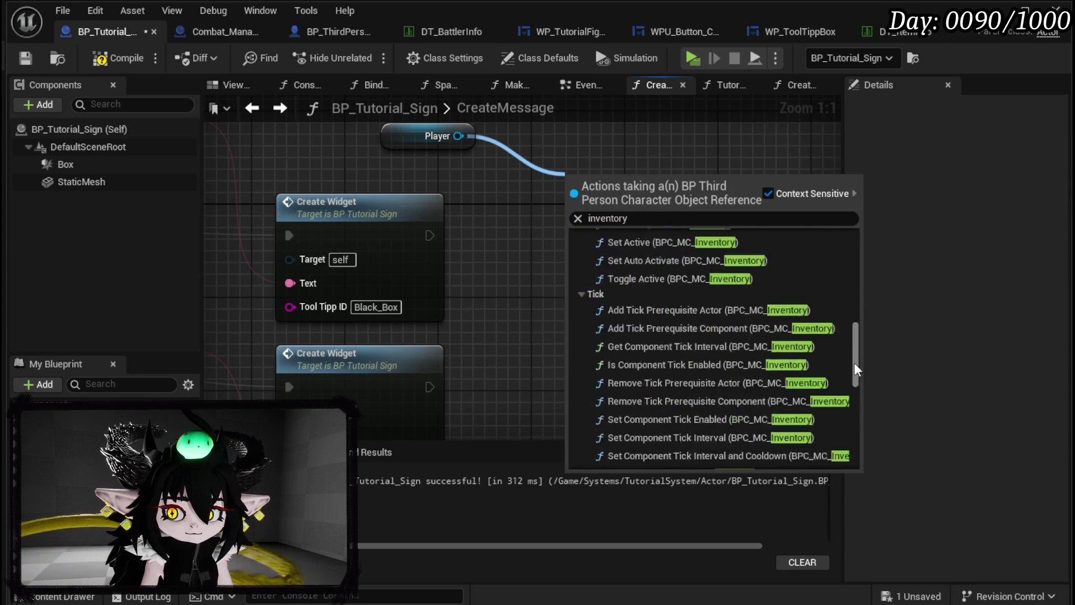
click(620, 445)
Step: Add an Add Item call on the inventory, run it after Create Widget, and reposition it
mouse_move(592, 180)
mouse_down()
mouse_move(550, 160)
mouse_move(582, 240)
mouse_up()
text(add item)
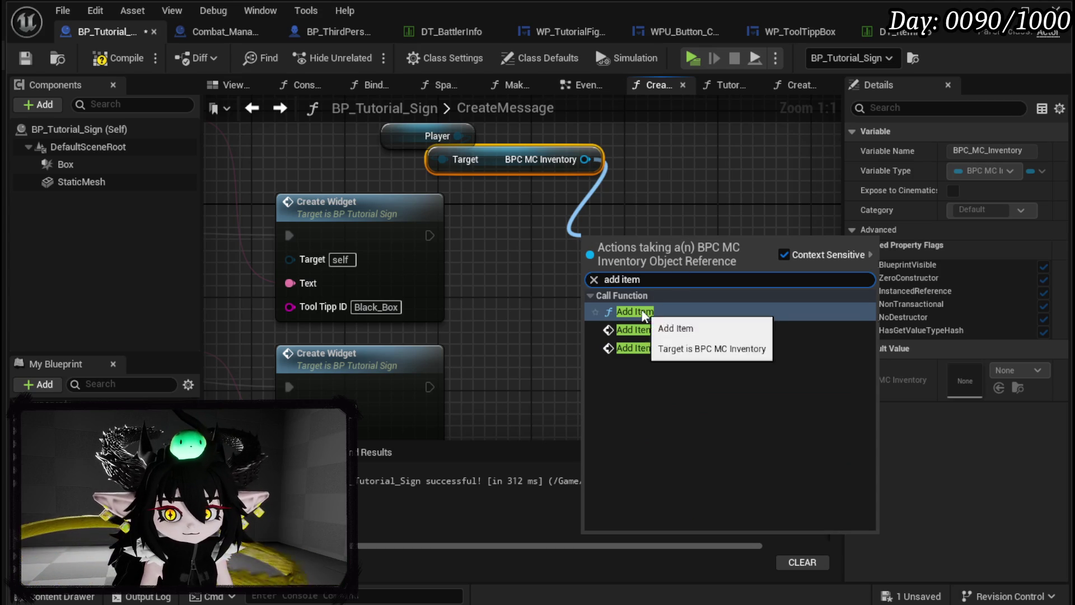
click(642, 311)
drag(430, 235, 593, 271)
mouse_move(635, 270)
mouse_down()
mouse_move(665, 240)
mouse_move(693, 235)
mouse_move(347, 257)
mouse_move(538, 241)
mouse_move(432, 235)
mouse_up()
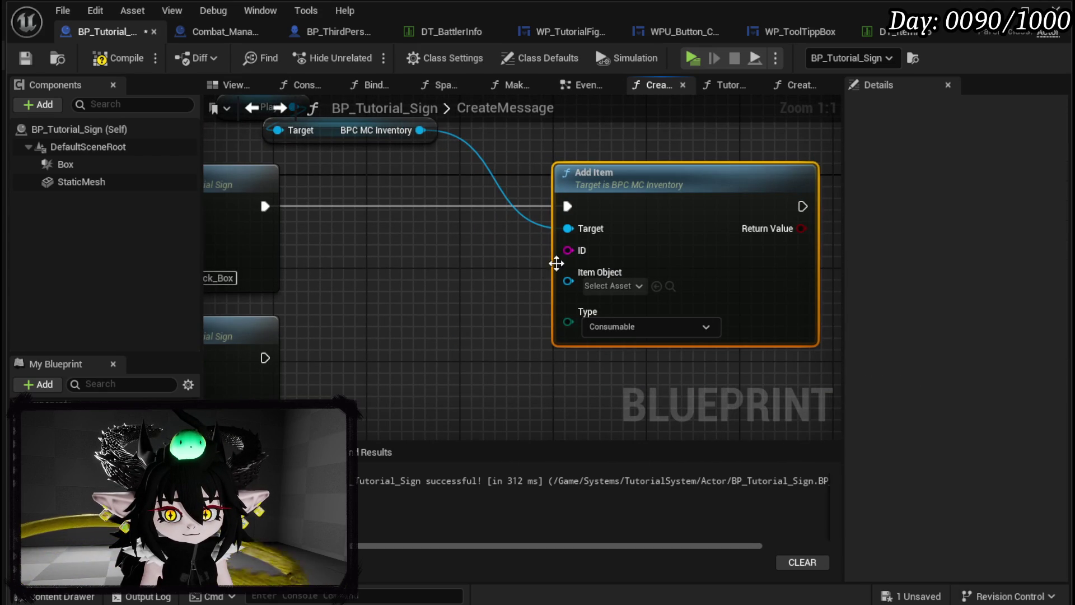
Step: Move the Add Item node aside and check the assets offered for its Item Object input
drag(501, 305, 339, 291)
drag(538, 240, 721, 237)
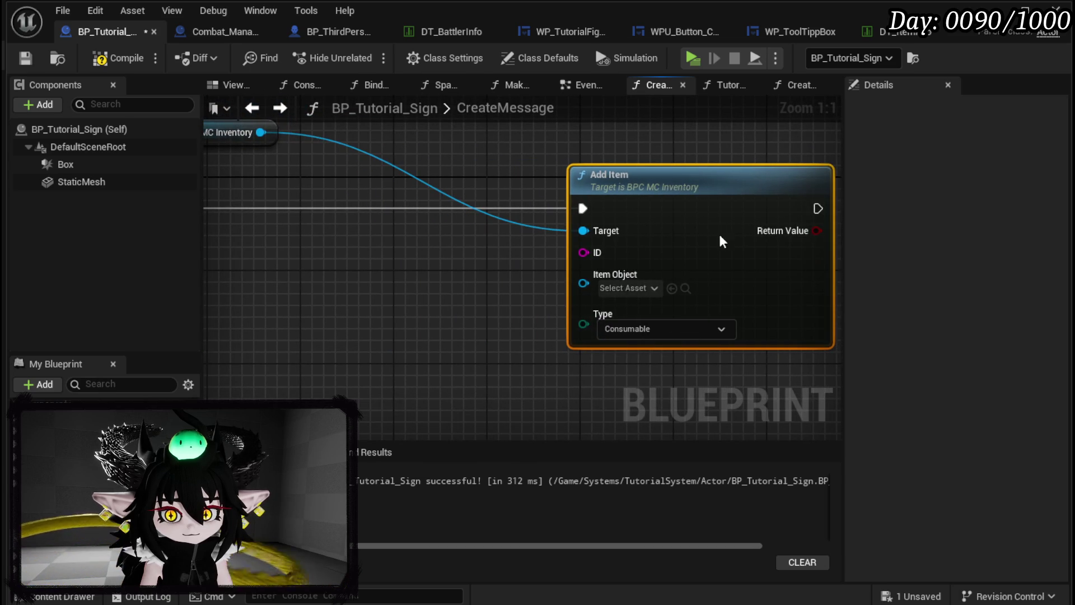
click(624, 288)
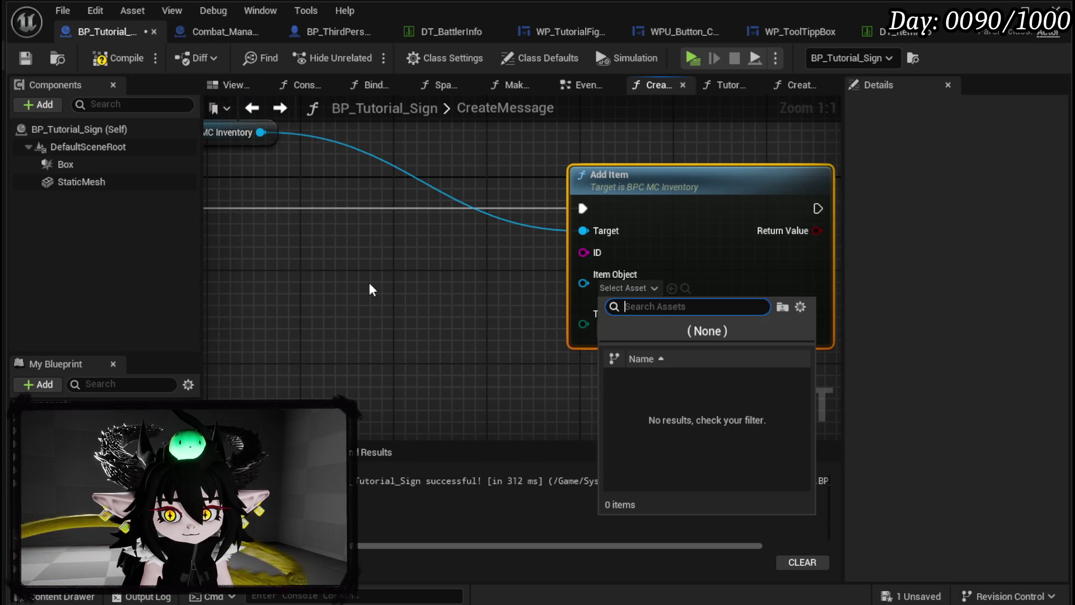
drag(370, 287, 504, 284)
Step: Add a Construct Object from Class node via a 'construct' search, leaving its class unset
right_click(402, 268)
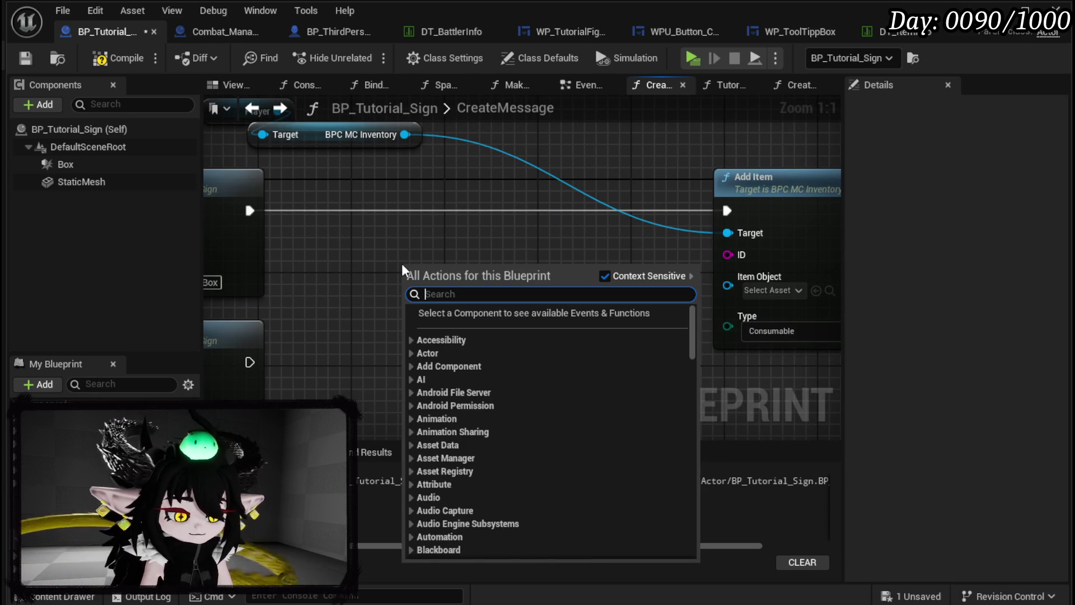
text(construct)
key(Return)
click(453, 328)
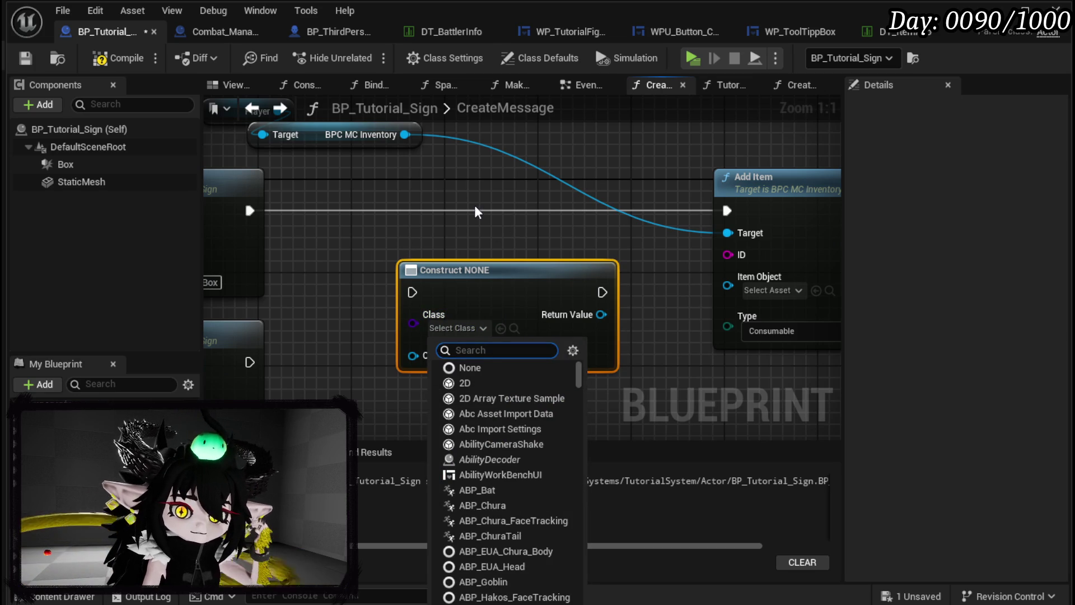
click(412, 213)
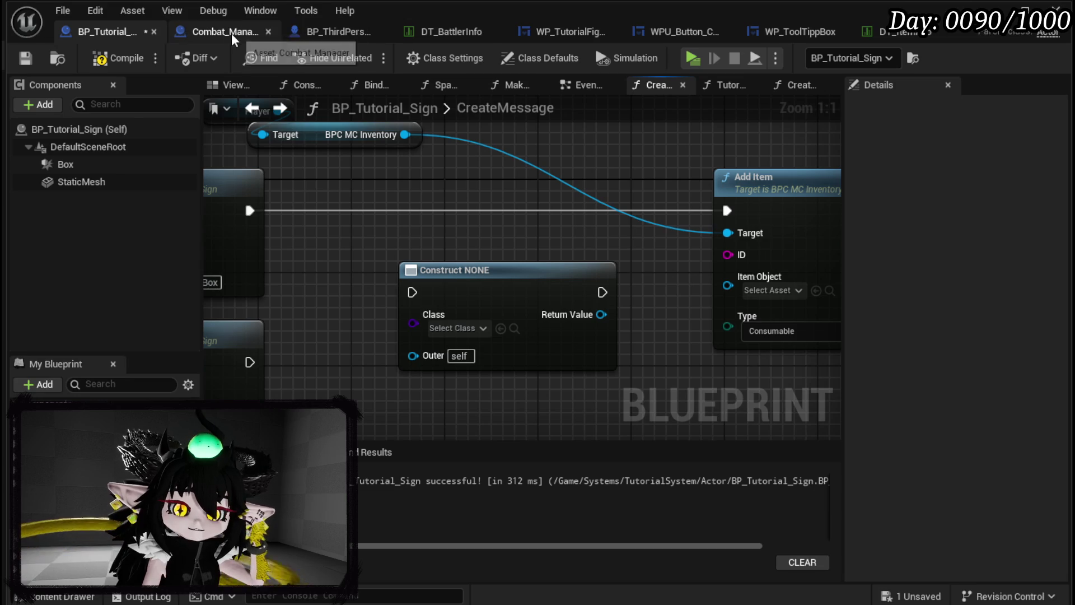
Step: Set the Black_Box row's item type to Exploration in the item info data table and save
click(460, 33)
click(869, 32)
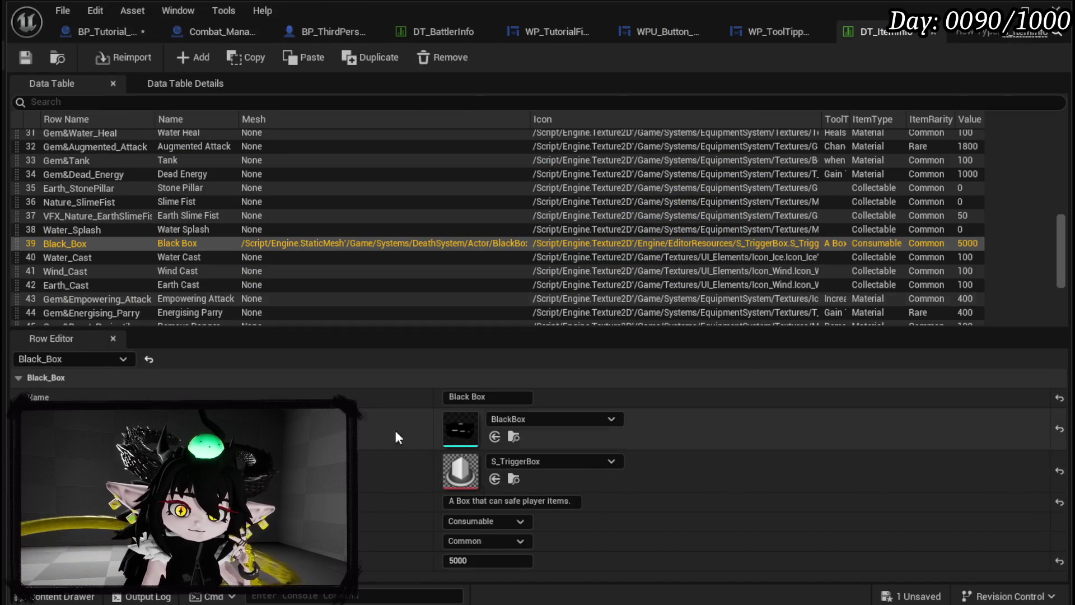
click(476, 522)
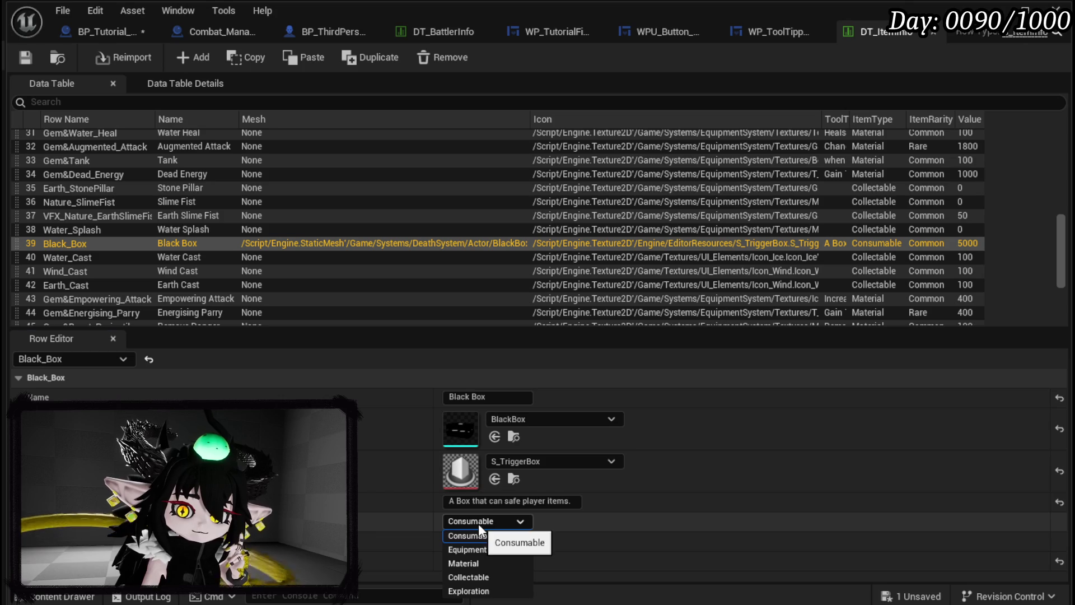
click(478, 523)
click(479, 523)
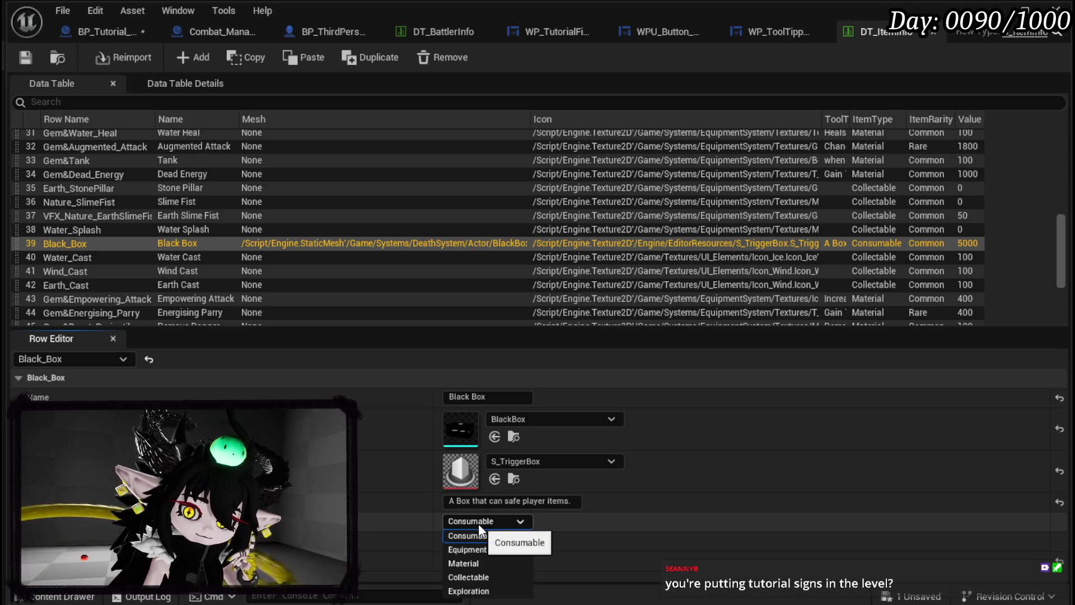
click(473, 592)
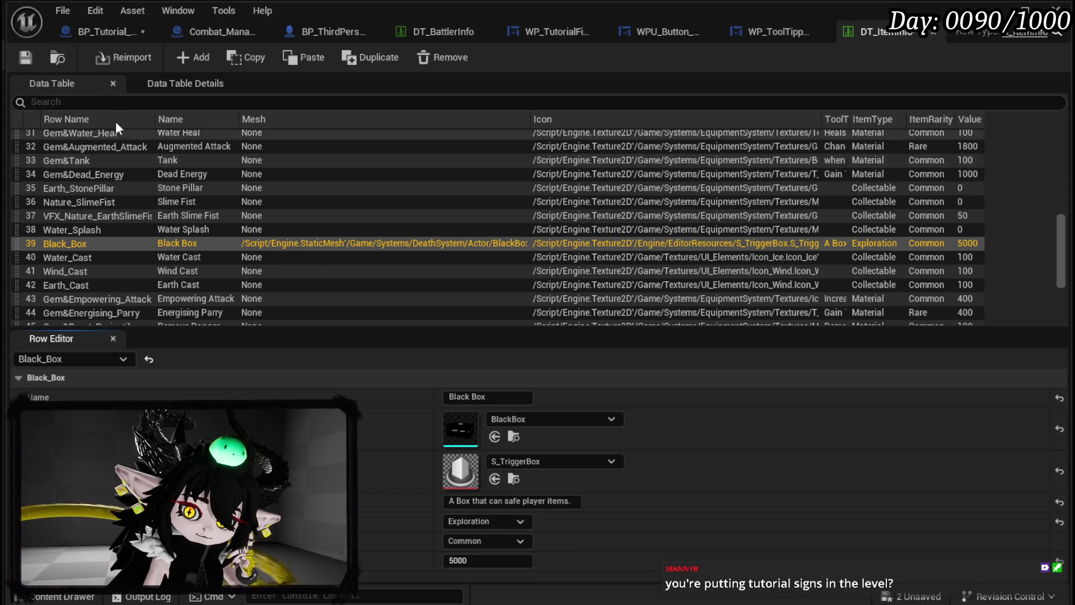
click(22, 58)
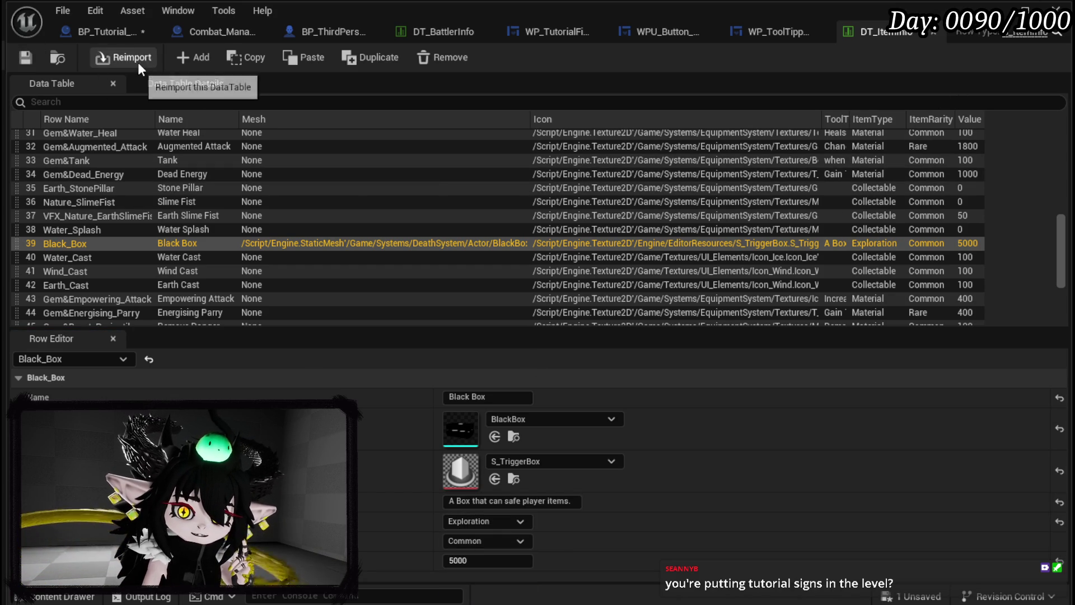
Step: Place the Construct node on the execution line feeding Add Item in BP_Tutorial_Sign
click(119, 34)
mouse_move(440, 278)
mouse_down()
mouse_move(469, 164)
mouse_move(446, 209)
mouse_up()
drag(280, 215, 443, 215)
mouse_move(588, 214)
mouse_down()
mouse_move(443, 214)
mouse_move(610, 201)
mouse_move(700, 207)
mouse_move(425, 227)
mouse_up()
drag(326, 228, 581, 280)
Step: Search the Construct node's class list for an 'explora' class, closing it without a choice
drag(461, 291, 592, 295)
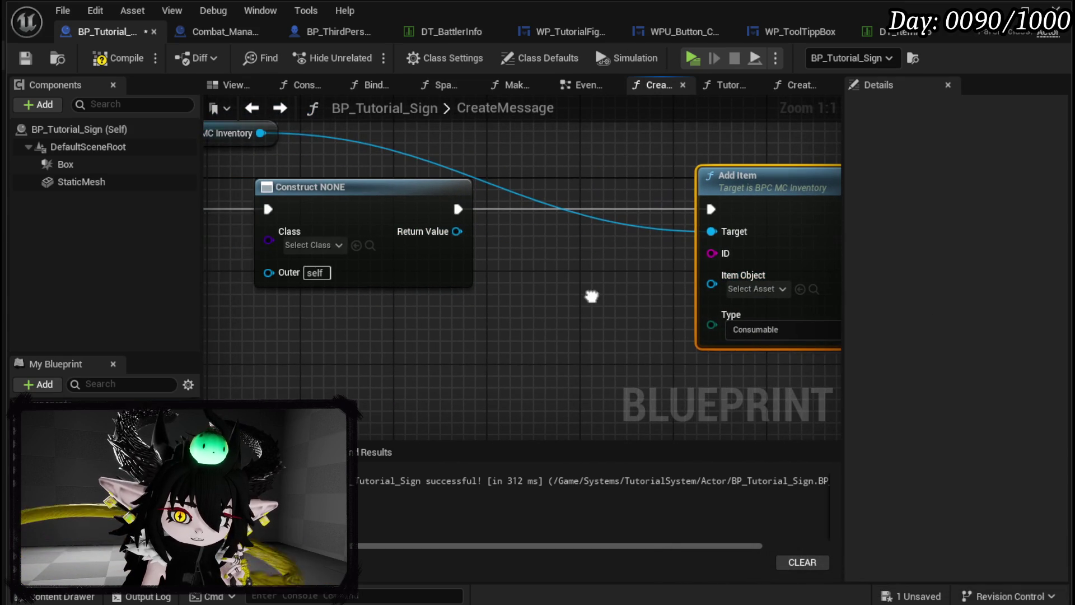
click(317, 246)
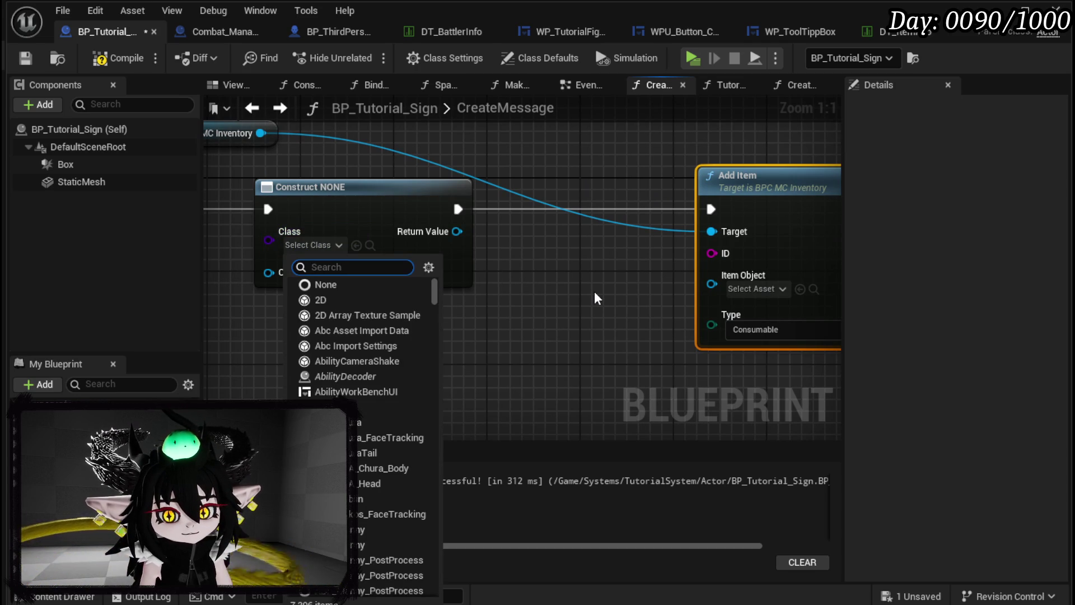
text(c)
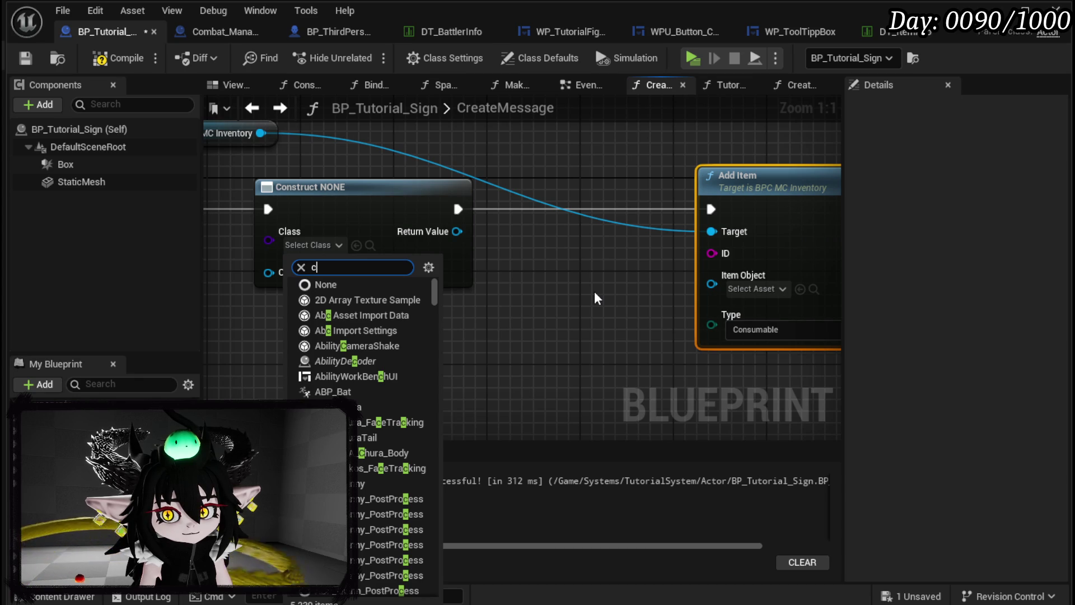
click(883, 34)
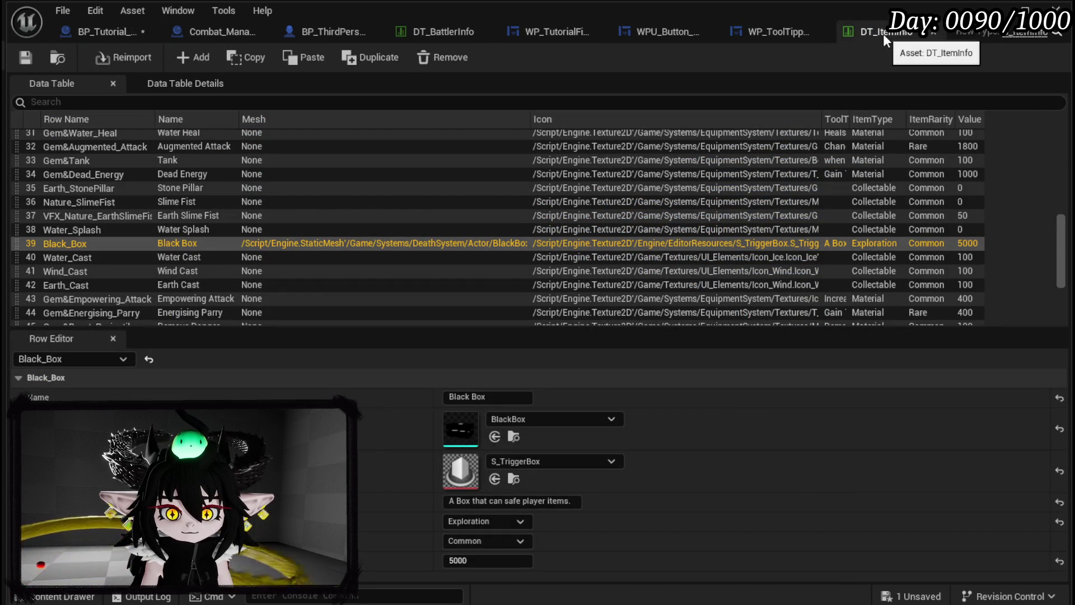
click(69, 31)
click(307, 245)
text(xpor)
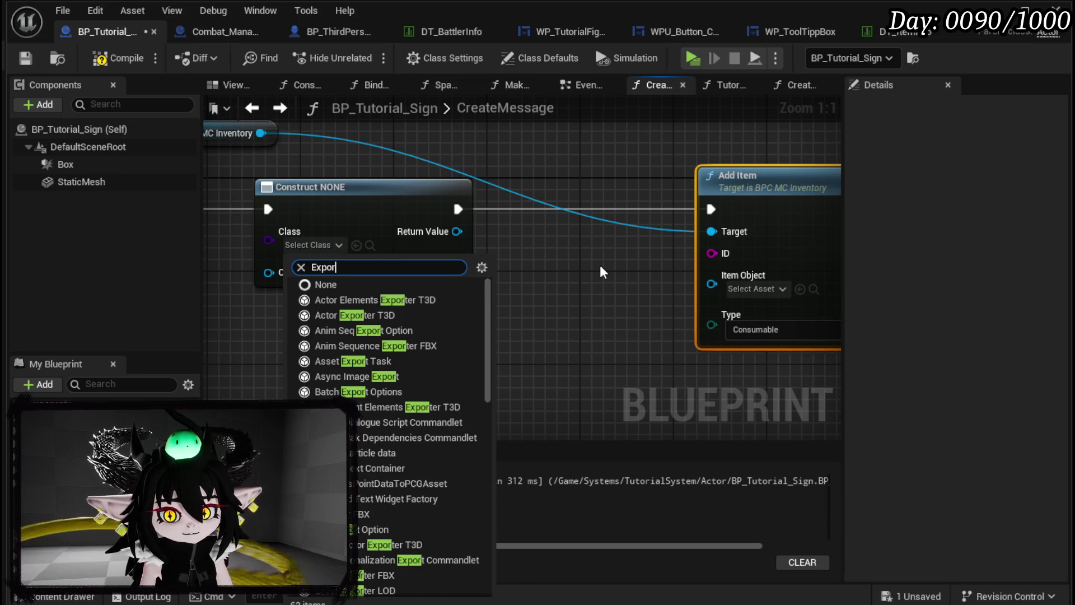
text(ti)
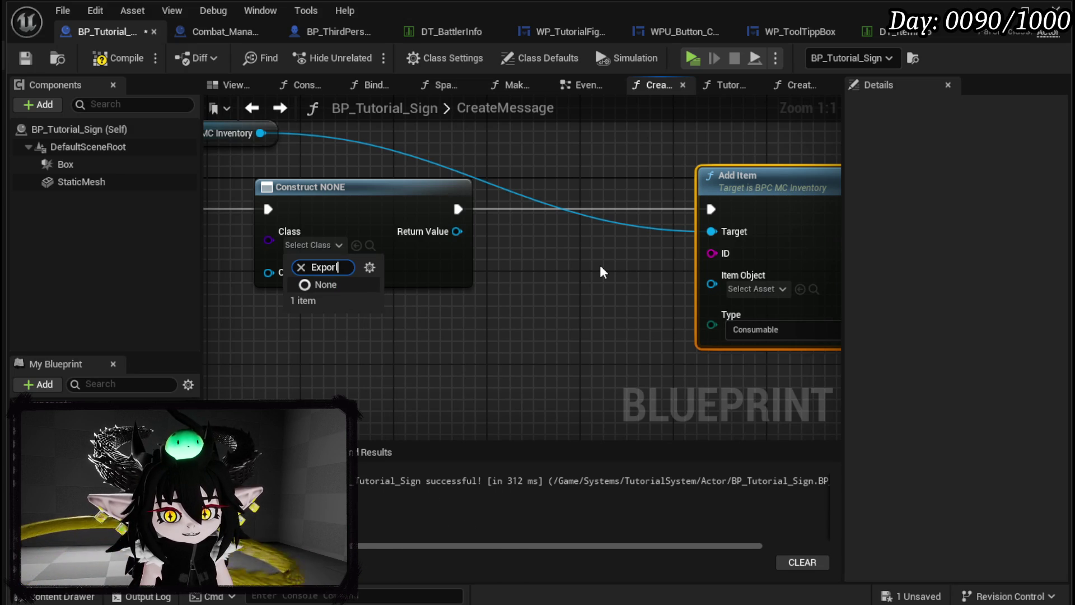
key(BackSpace)
key(BackSpace)
text(tio)
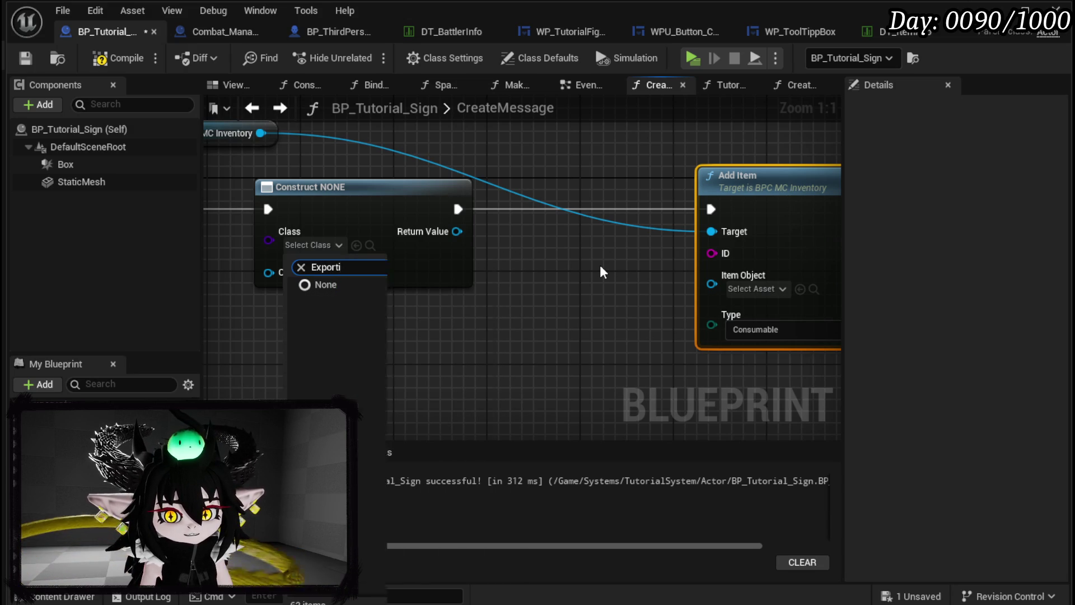
key(BackSpace)
key(BackSpace)
key(BackSpace)
text(ex)
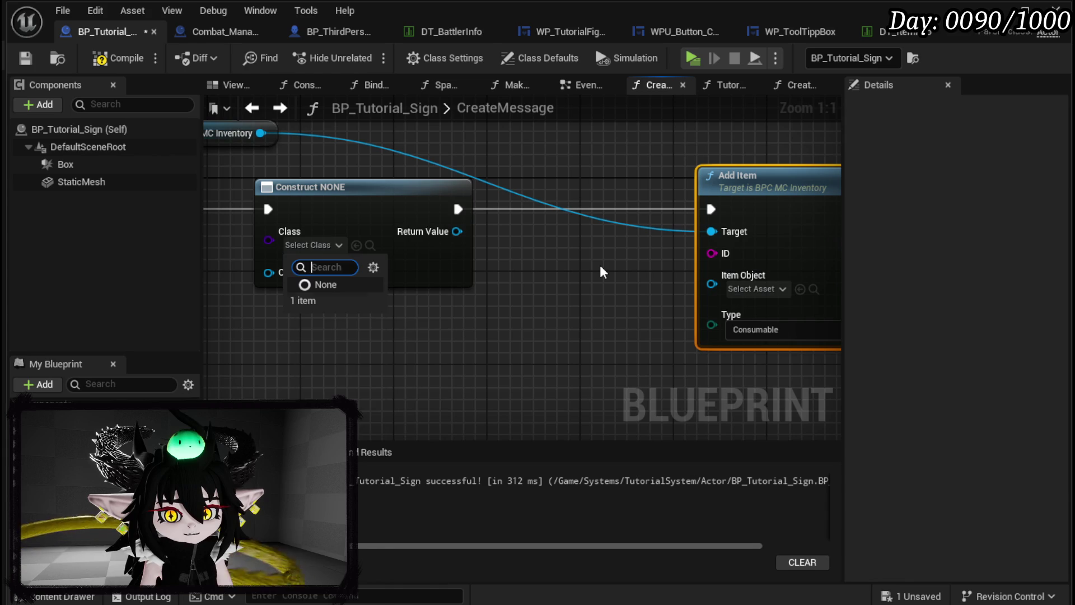
text(plora)
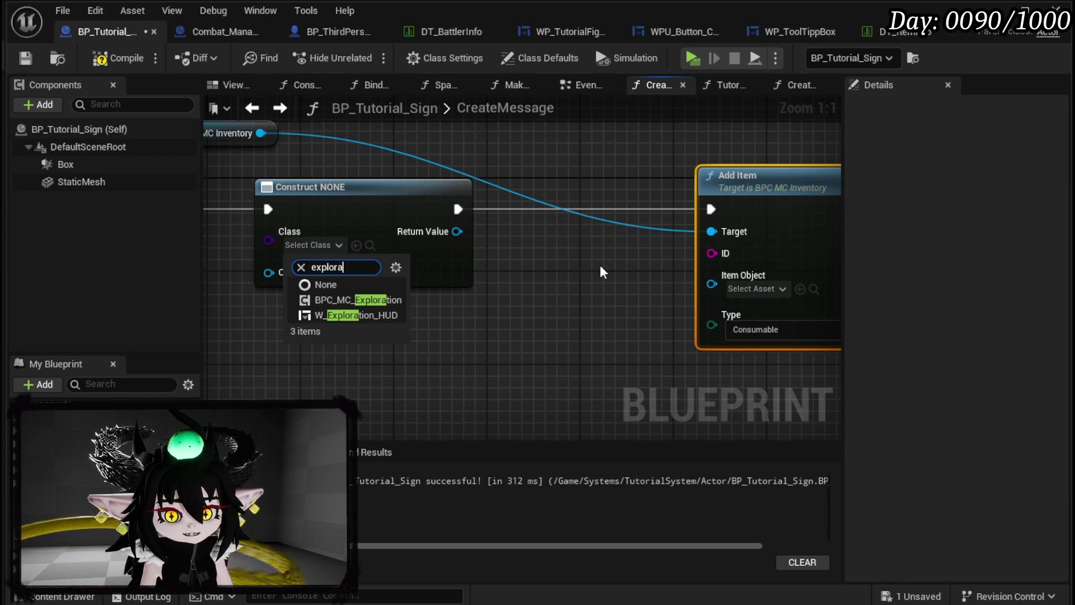
click(585, 308)
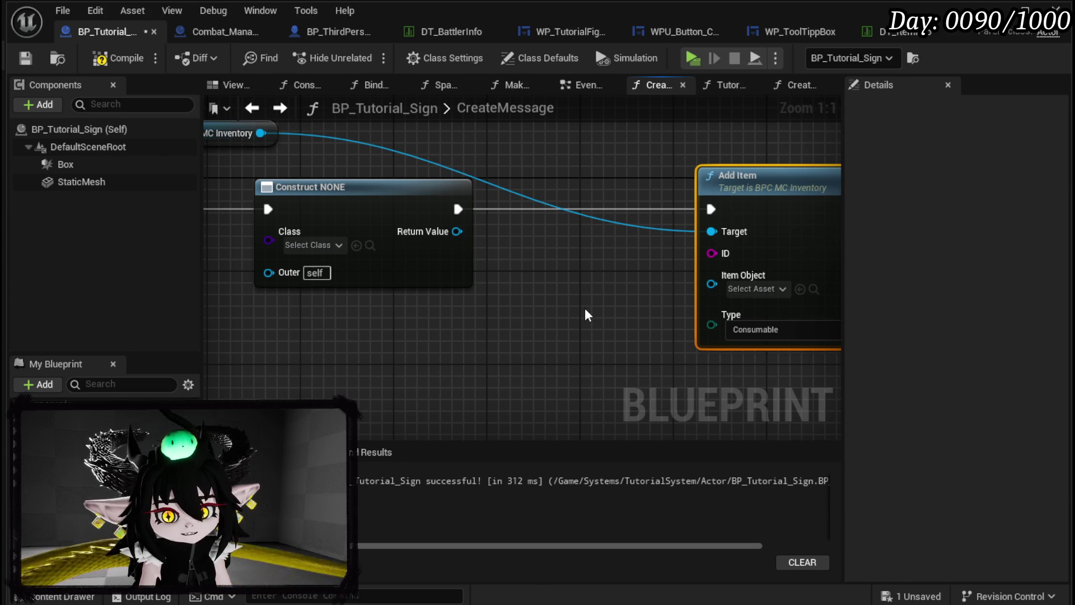
Step: Fix the failing compile by removing the execution link into the Construct node, recompile and save
click(104, 59)
mouse_move(353, 228)
mouse_down()
mouse_move(324, 249)
mouse_move(351, 264)
mouse_up()
alt+click(324, 275)
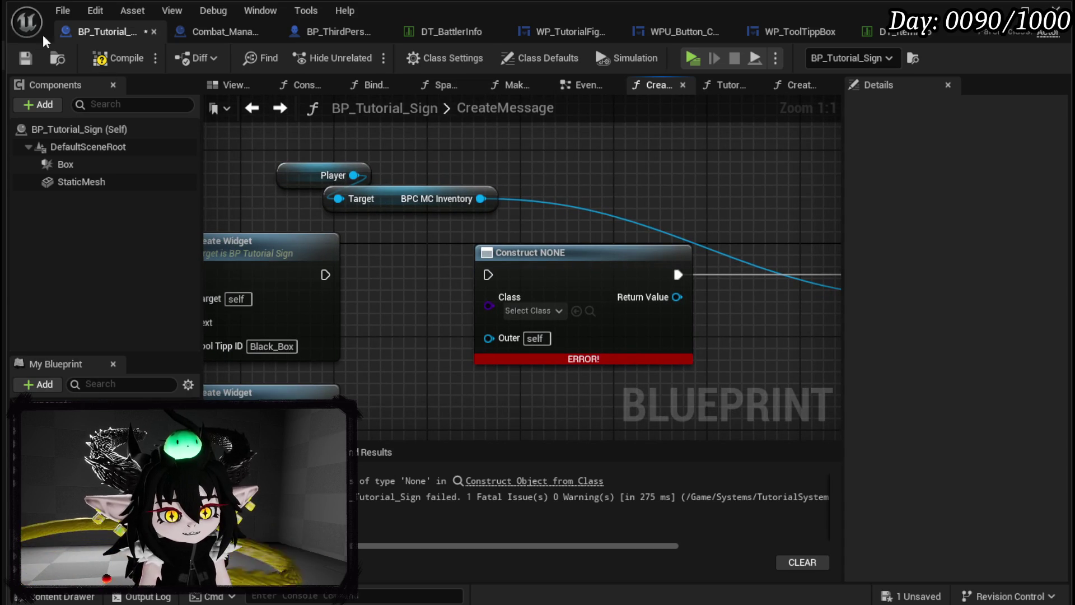
click(118, 59)
key(ctrl+s)
Step: Set the Construct node's class to Object_Item_BlackBox, then compile and save the blueprint
drag(467, 231, 307, 214)
click(348, 240)
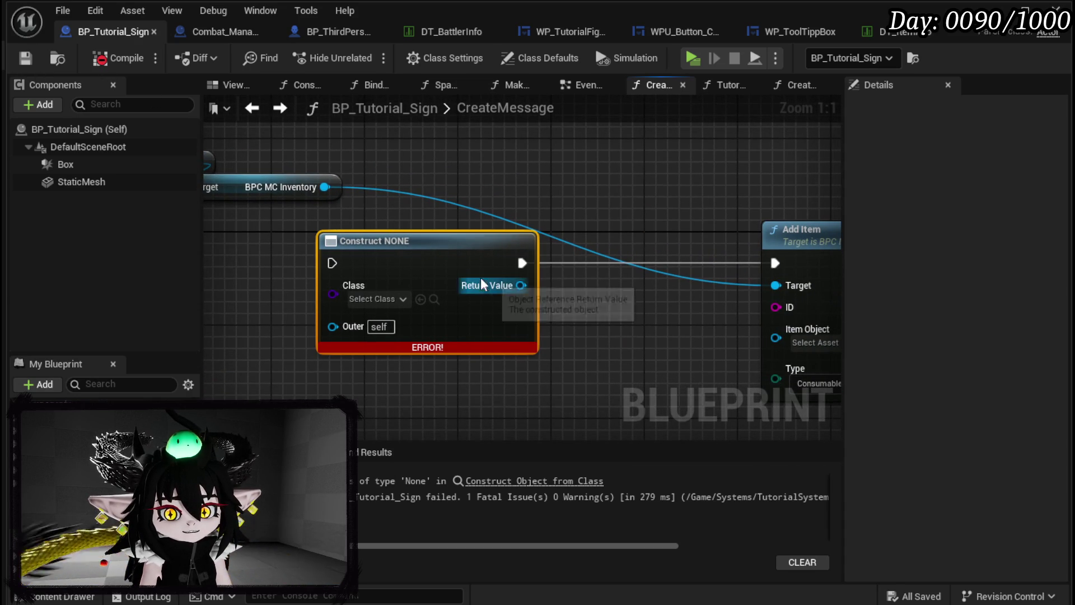
click(372, 299)
text(t Item)
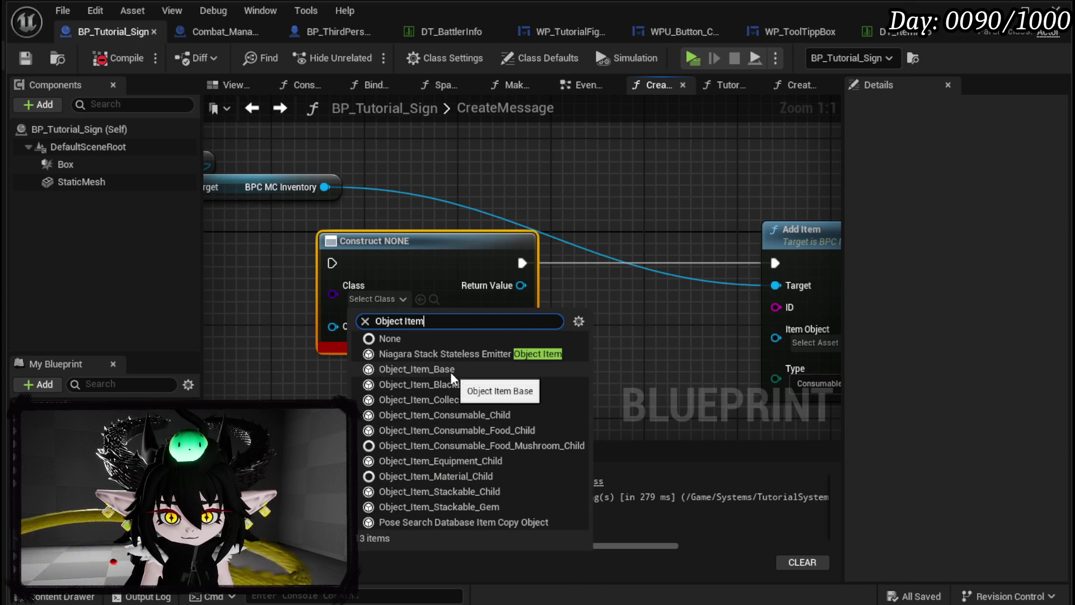
click(470, 386)
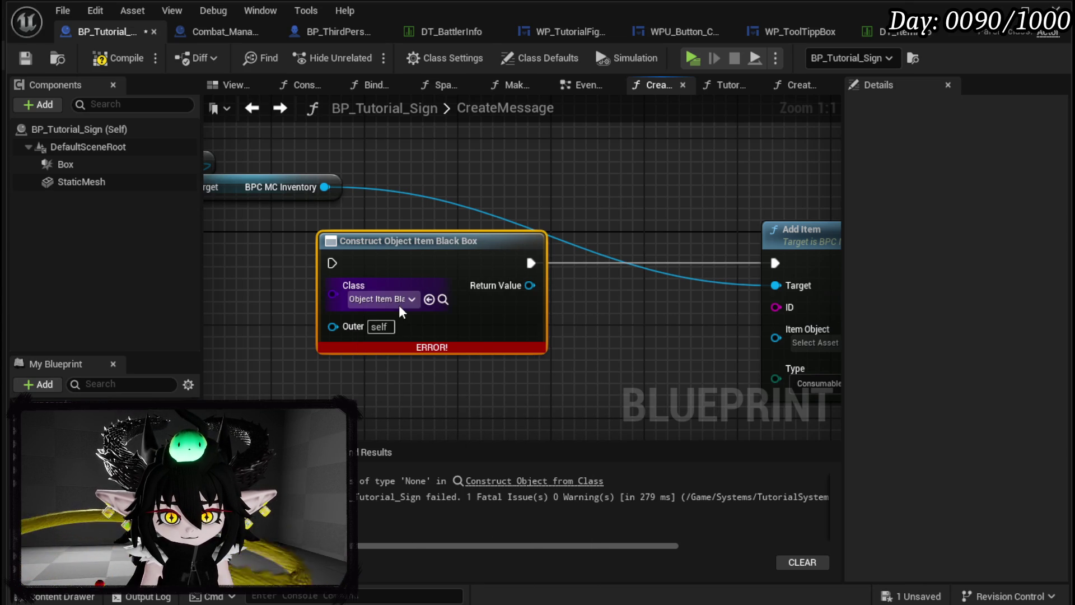
click(597, 329)
click(119, 58)
key(ctrl+s)
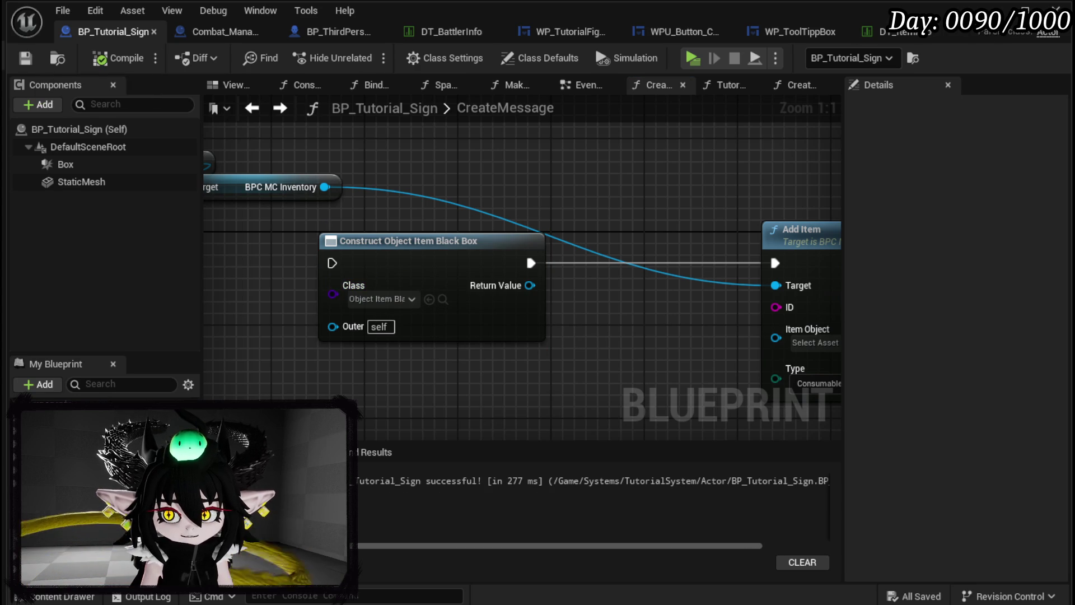
click(433, 49)
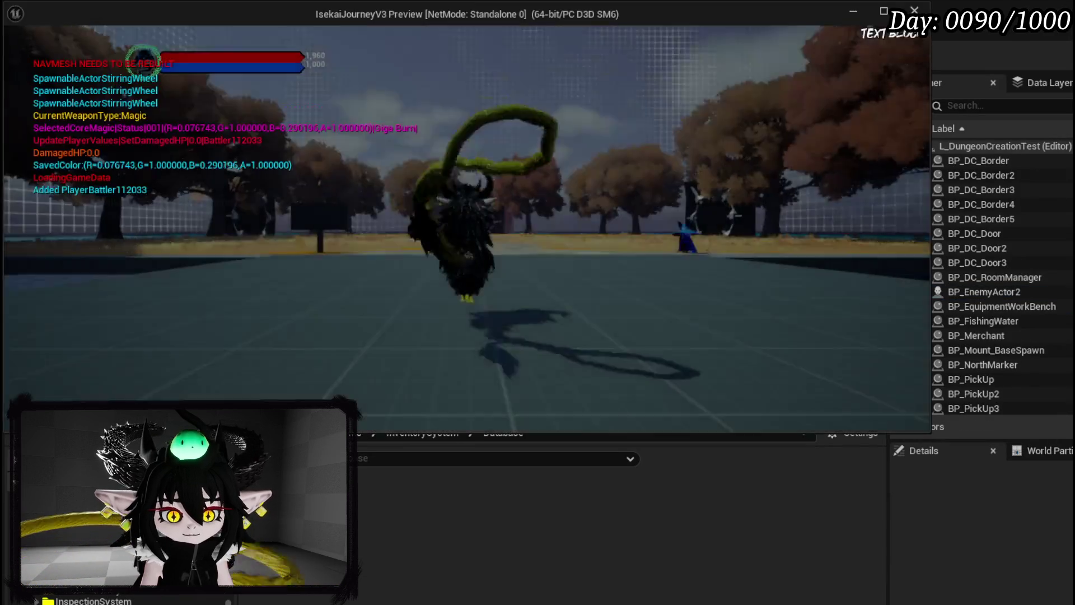
Step: Walk to the sign, cast a fire spell at the slime, view the Black Box message, then stop play
key(w)
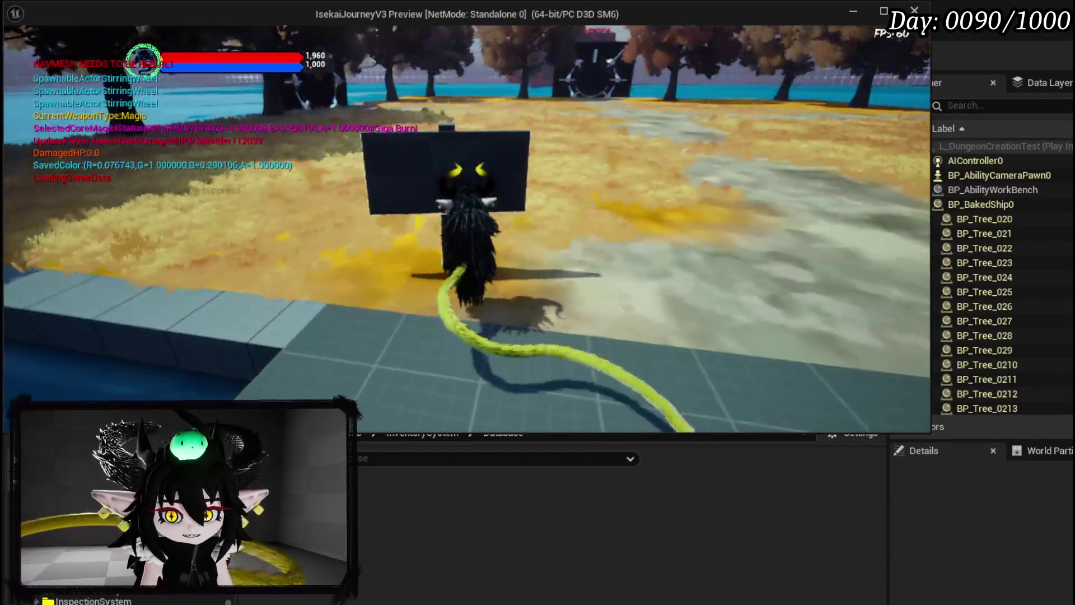
key(s)
key(a)
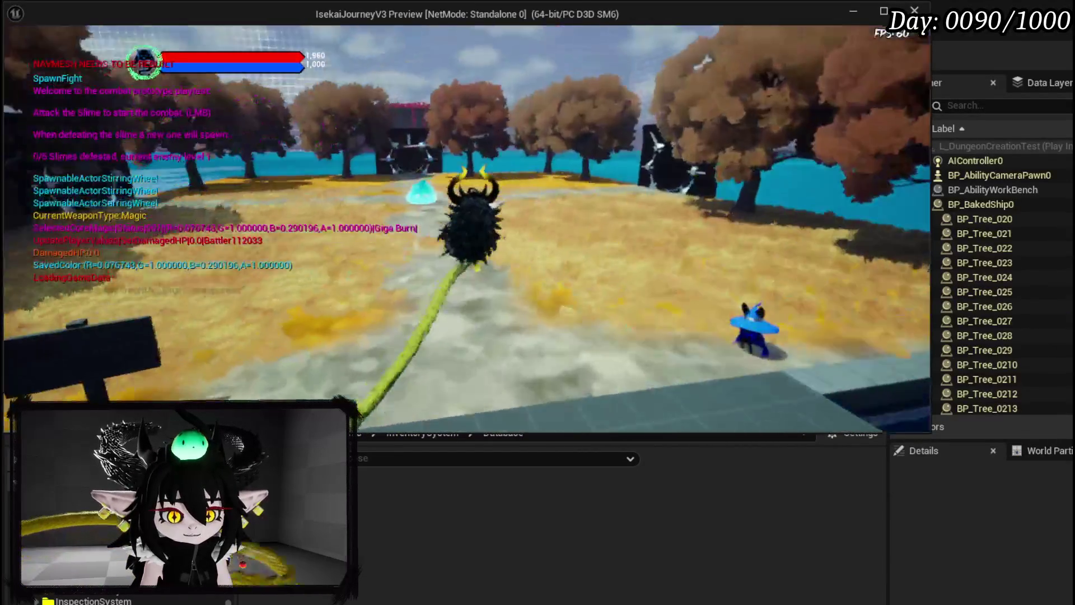
key(w)
key(w)
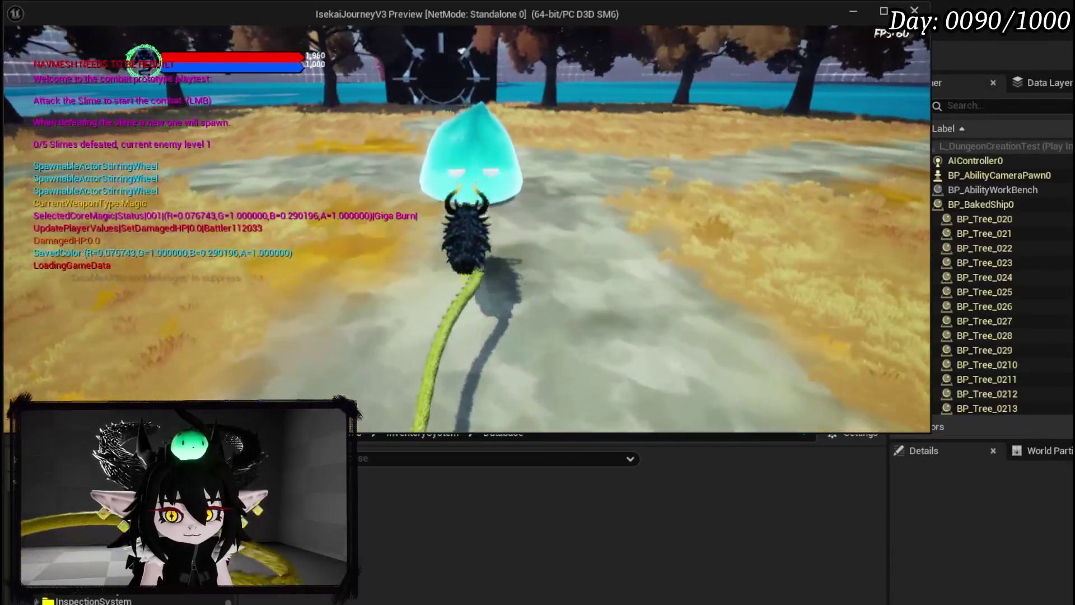
key(1)
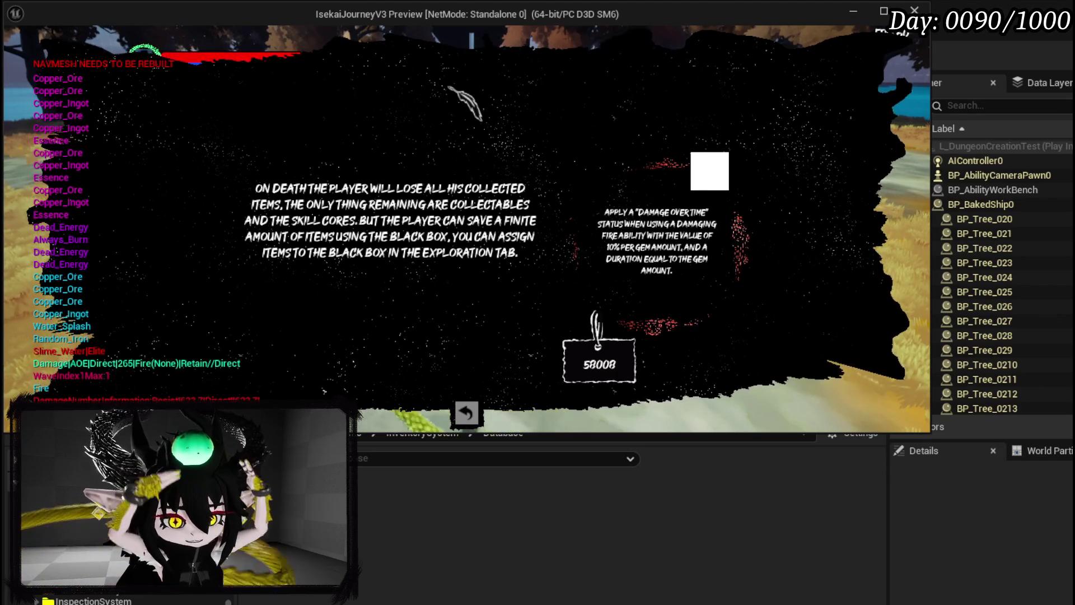
key(alt+Tab)
key(Escape)
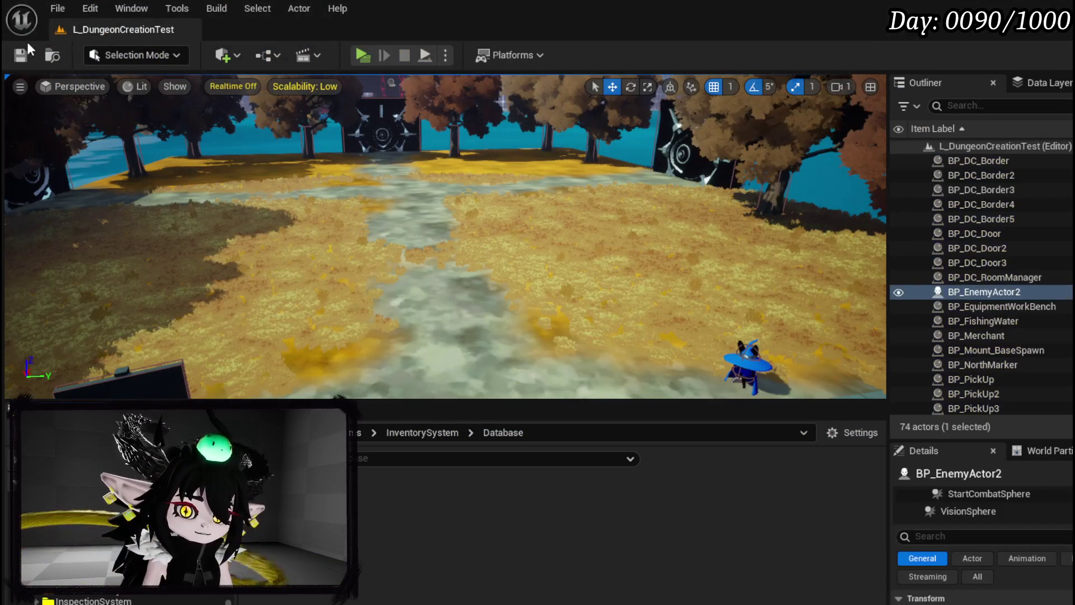
Step: Save the changed packages and return to the BP_Tutorial_Sign CreateMessage graph
click(20, 55)
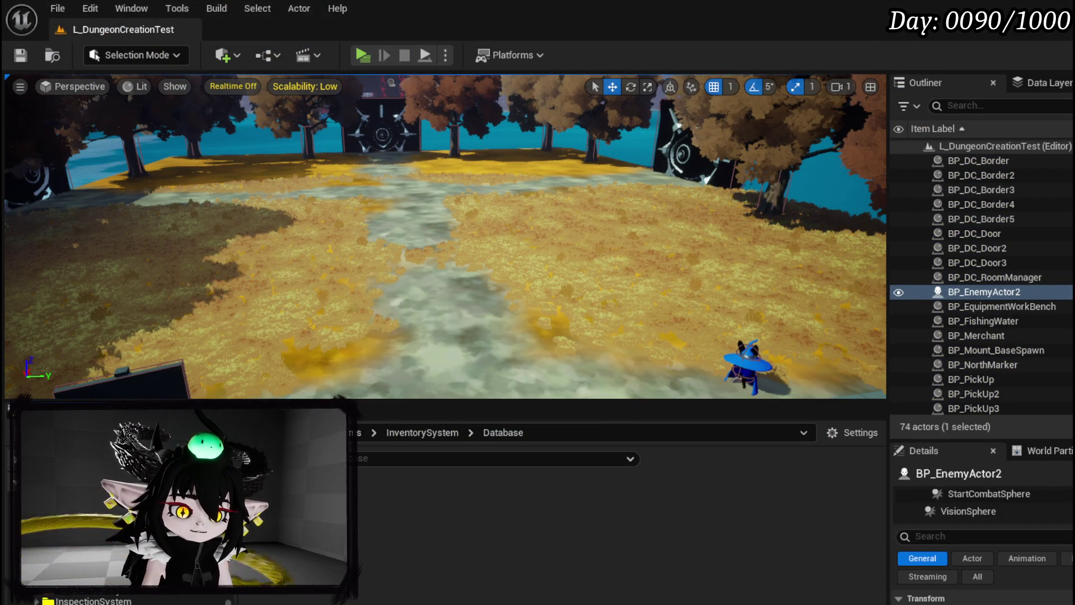
key(alt+Tab)
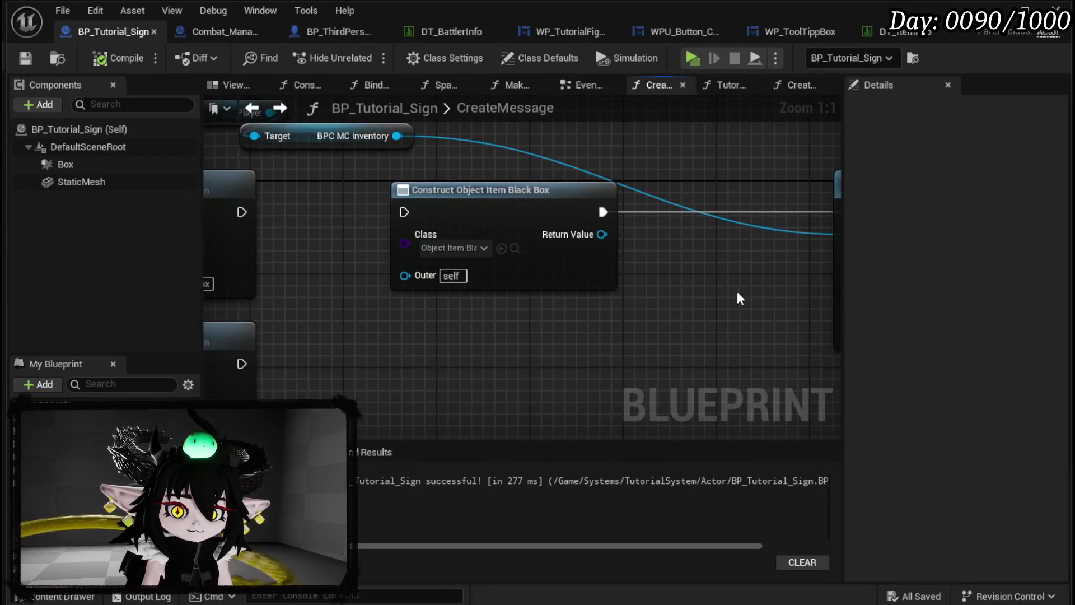
scroll(605, 302, down, 3)
scroll(616, 297, up, 2)
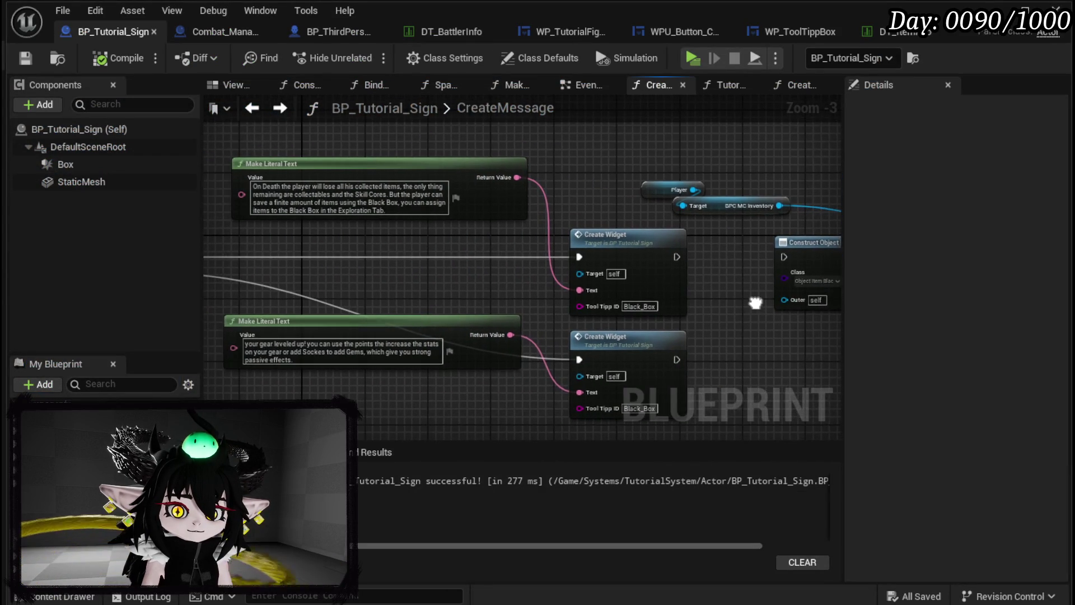
drag(474, 270, 624, 269)
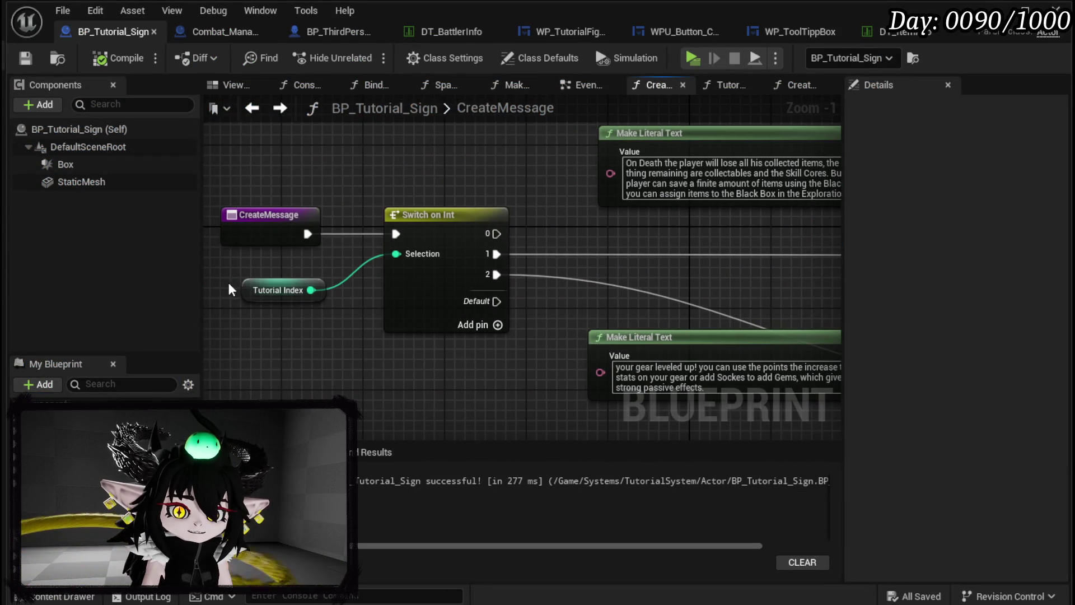
click(277, 289)
scroll(927, 325, down, 4)
scroll(927, 324, down, 2)
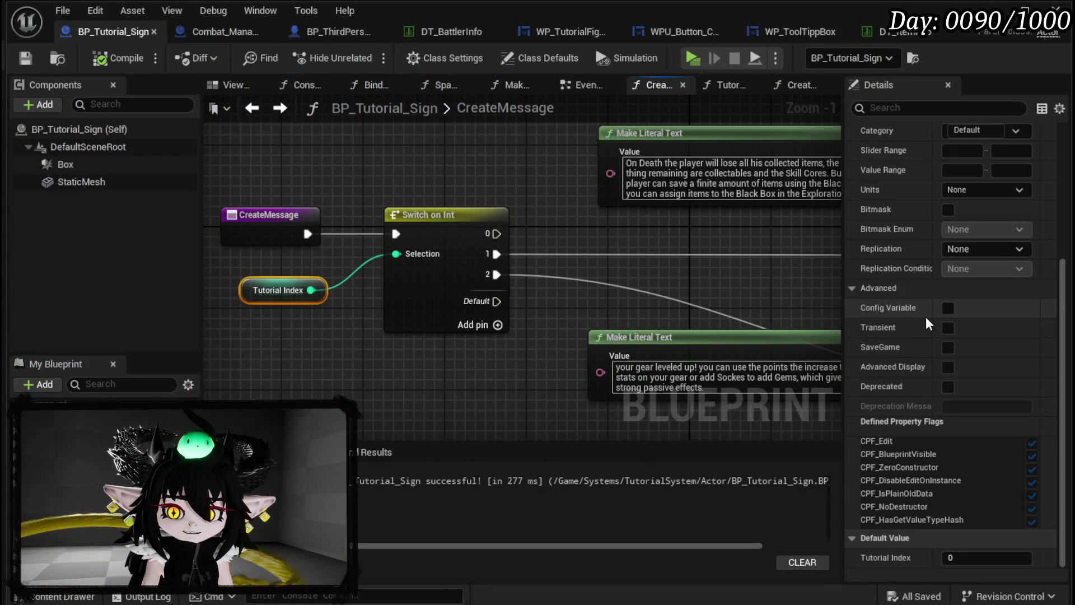
click(314, 390)
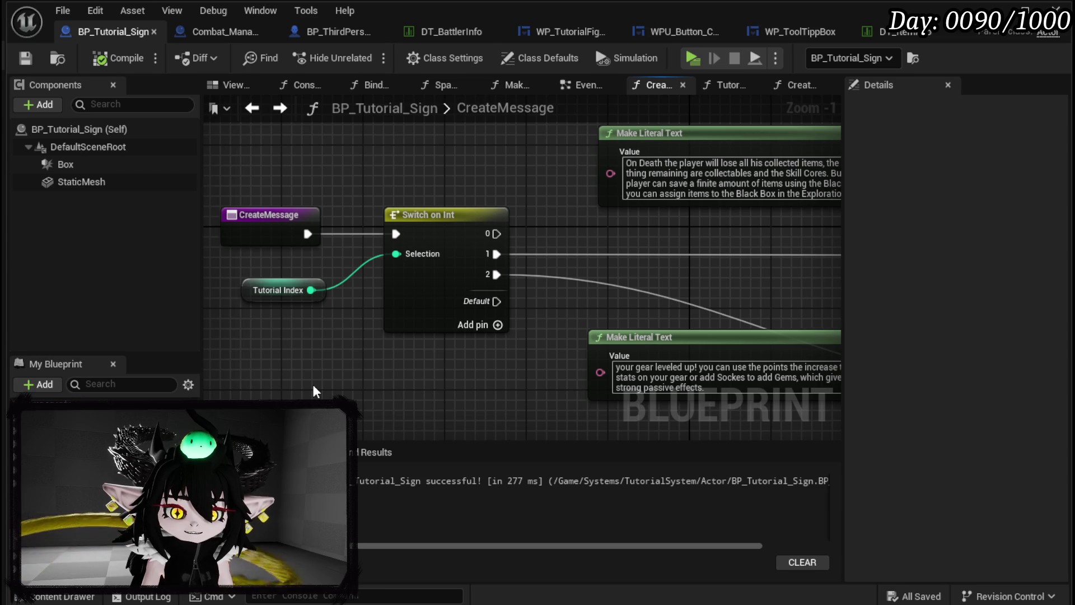
Step: Move the lower literal text and Create Widget nodes down to make room, then save
drag(377, 353, 572, 283)
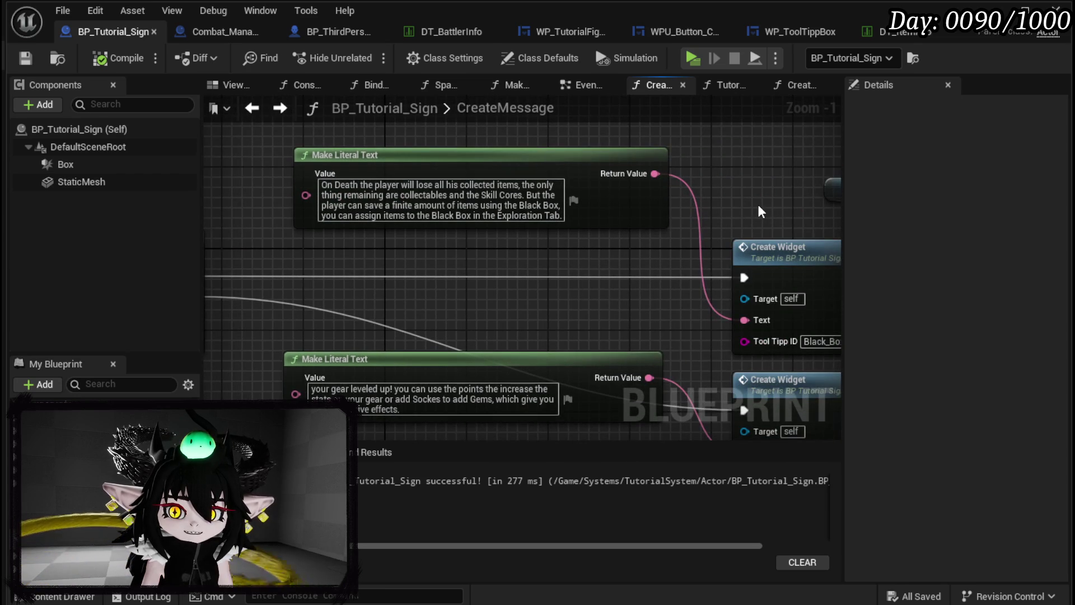
drag(527, 326, 278, 301)
mouse_move(695, 324)
mouse_down()
mouse_move(382, 323)
mouse_move(708, 304)
mouse_up()
drag(368, 278, 521, 260)
mouse_move(490, 431)
mouse_down()
mouse_move(763, 314)
mouse_move(763, 358)
mouse_up()
drag(224, 313, 487, 364)
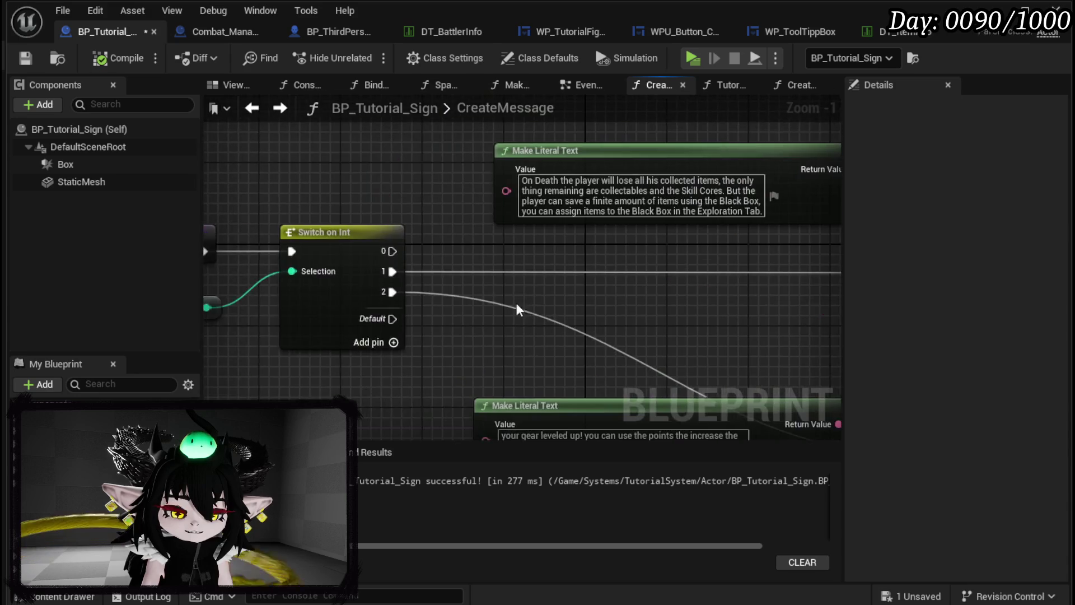
drag(274, 329, 479, 341)
click(504, 336)
click(555, 210)
click(25, 58)
Step: Wire Construct Object Item Black Box's exec and Return Value into Add Item, with Type Exploration
drag(549, 192, 207, 168)
drag(812, 198, 276, 222)
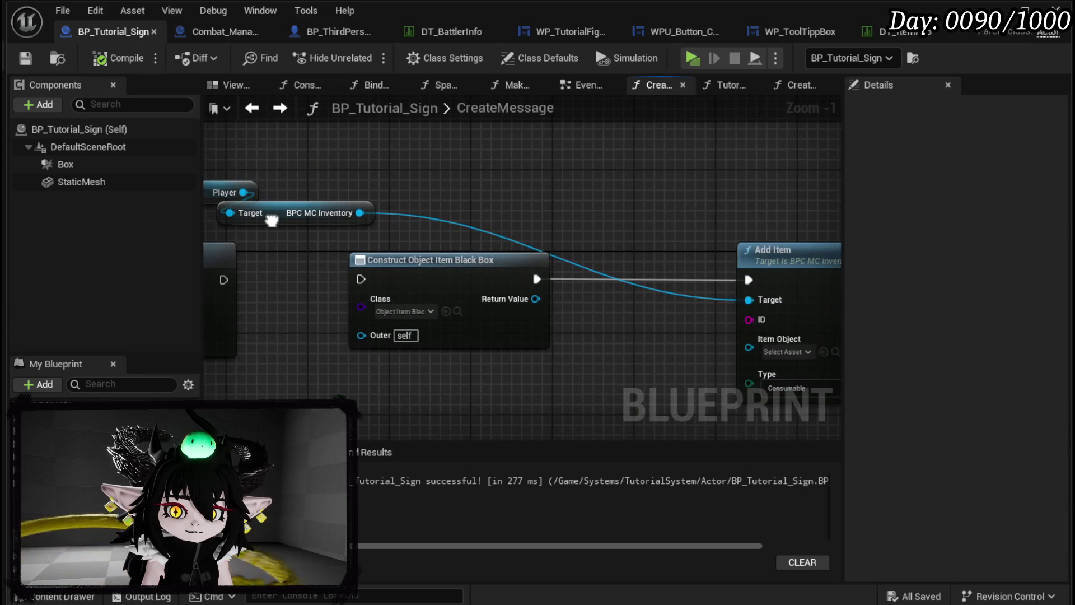
mouse_move(226, 273)
mouse_down()
mouse_move(265, 260)
mouse_move(412, 268)
mouse_up()
key(Escape)
drag(575, 266, 787, 267)
mouse_move(542, 278)
mouse_down()
mouse_move(381, 283)
mouse_move(586, 327)
mouse_up()
drag(464, 349, 535, 339)
click(723, 343)
click(690, 394)
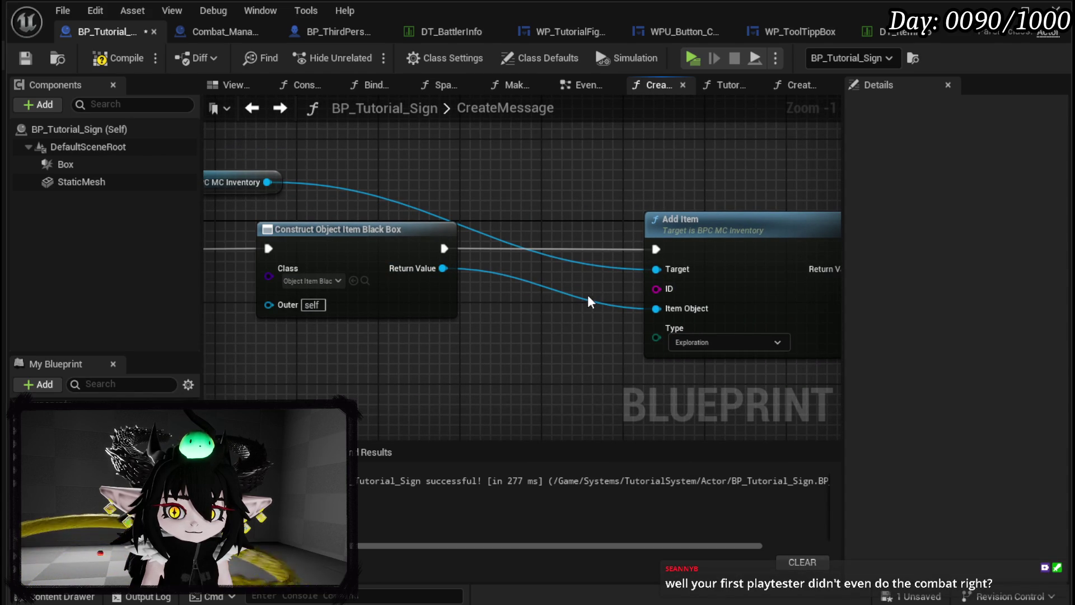
mouse_move(436, 288)
mouse_down()
mouse_move(345, 288)
mouse_move(431, 327)
mouse_move(500, 284)
mouse_up()
Step: Dismiss the stray action list, then compile and save BP_Tutorial_Sign
click(440, 296)
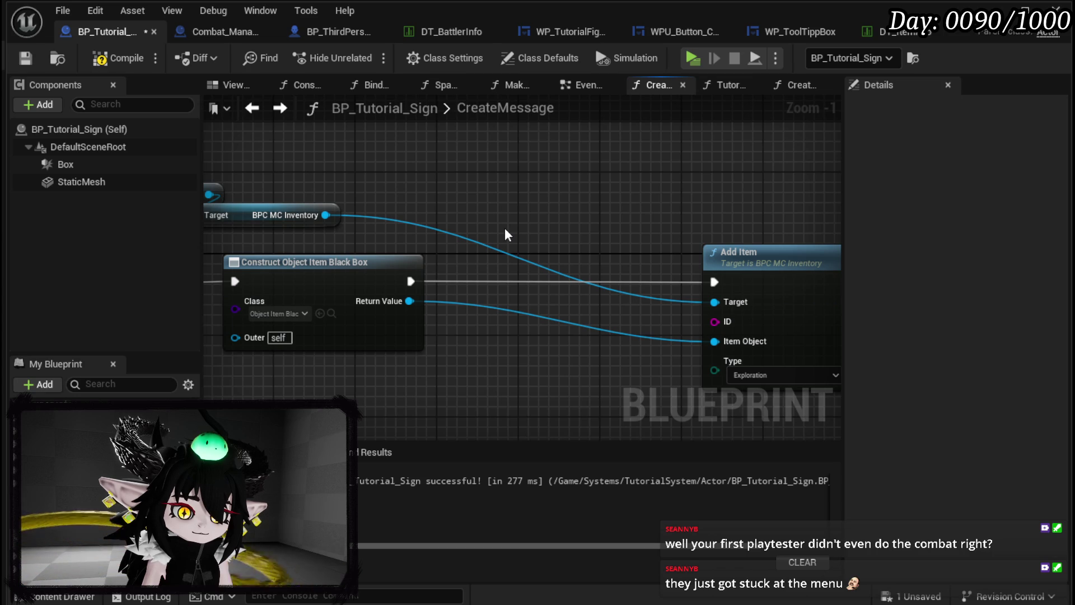
click(118, 58)
click(25, 59)
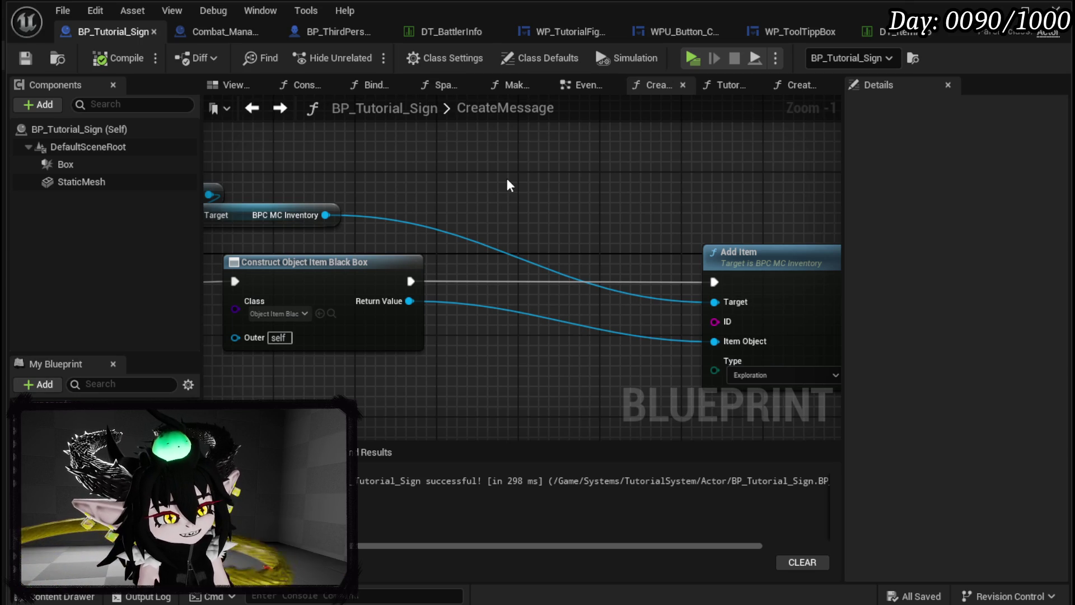
Step: Select the Player and Target nodes, raise the Player node slightly, and save the blueprint
drag(595, 222, 694, 247)
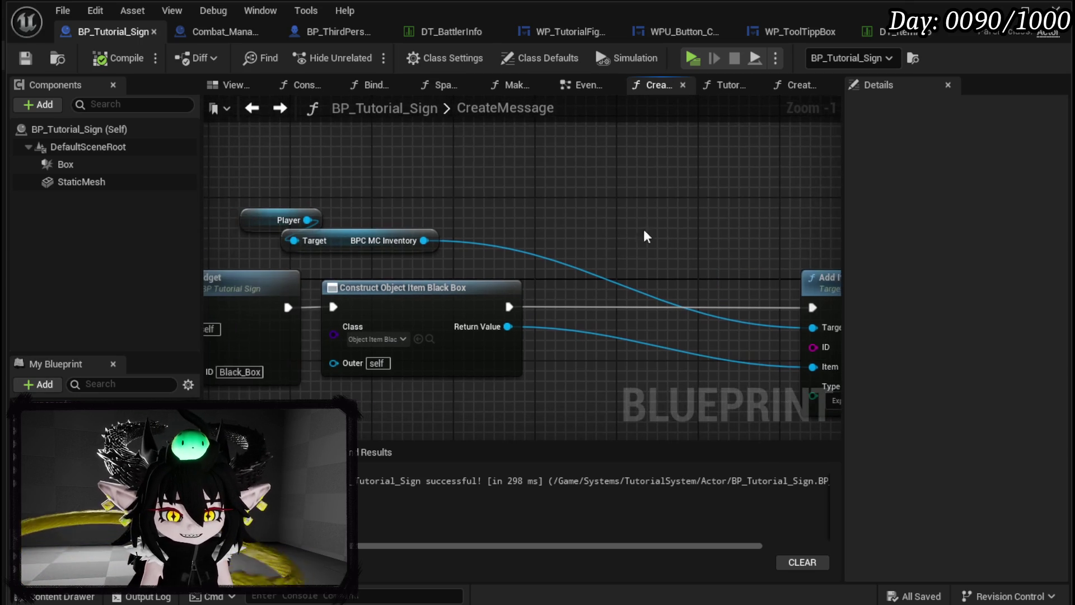
mouse_move(377, 197)
mouse_down()
mouse_move(521, 202)
mouse_move(555, 267)
mouse_move(254, 266)
mouse_move(574, 234)
mouse_up()
click(574, 234)
drag(639, 193, 646, 173)
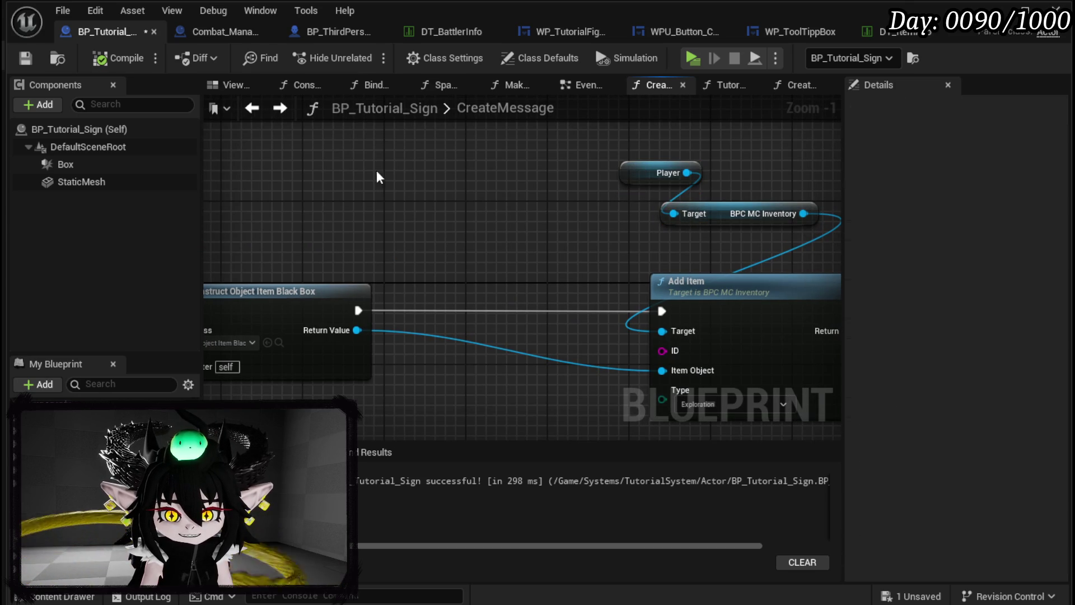
click(35, 60)
Step: Reframe the CreateMessage graph and drop the Player and Target nodes above Add Item
scroll(533, 219, down, 3)
drag(533, 219, 782, 191)
scroll(529, 211, up, 3)
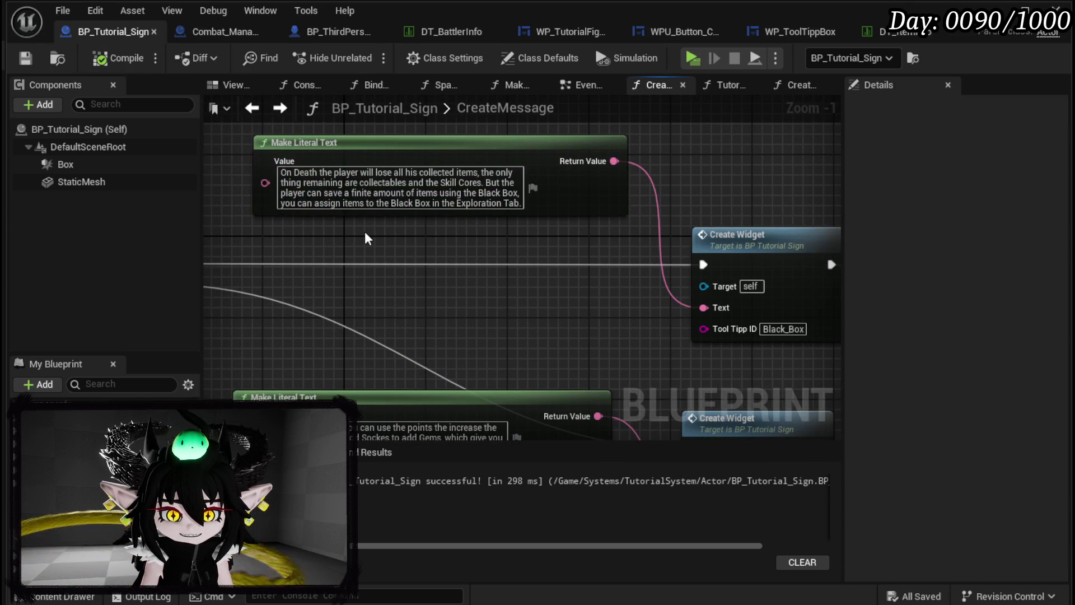
mouse_move(509, 247)
mouse_down()
mouse_move(491, 241)
mouse_move(529, 268)
mouse_move(440, 284)
mouse_move(402, 222)
mouse_move(364, 227)
mouse_up()
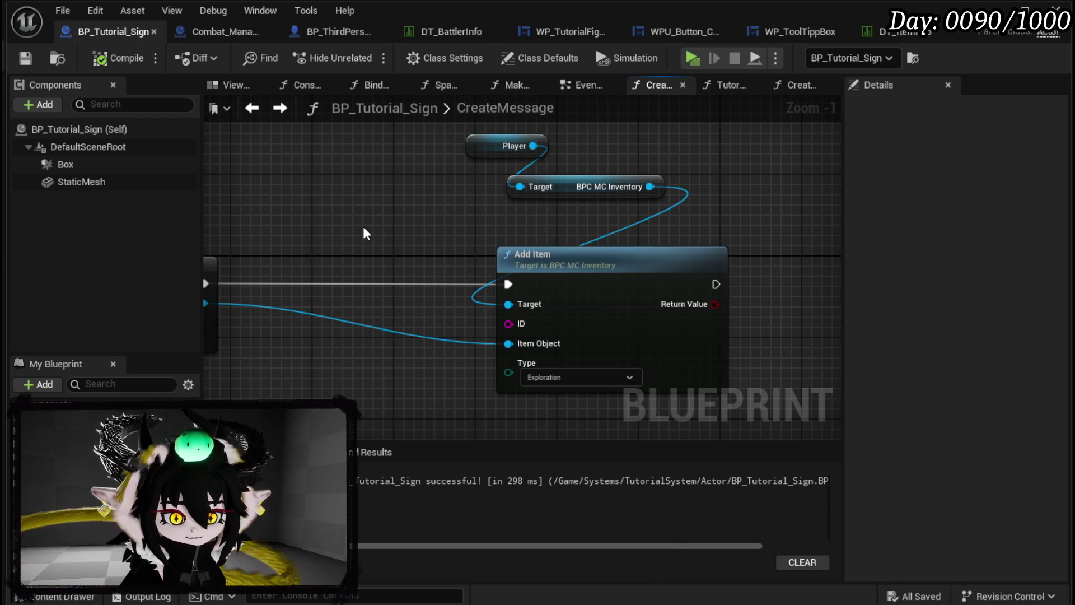
click(25, 58)
mouse_move(421, 180)
mouse_down()
mouse_move(547, 190)
mouse_move(743, 170)
mouse_move(473, 168)
mouse_move(444, 199)
mouse_move(560, 151)
mouse_move(488, 177)
mouse_up()
scroll(548, 189, down, 3)
click(368, 184)
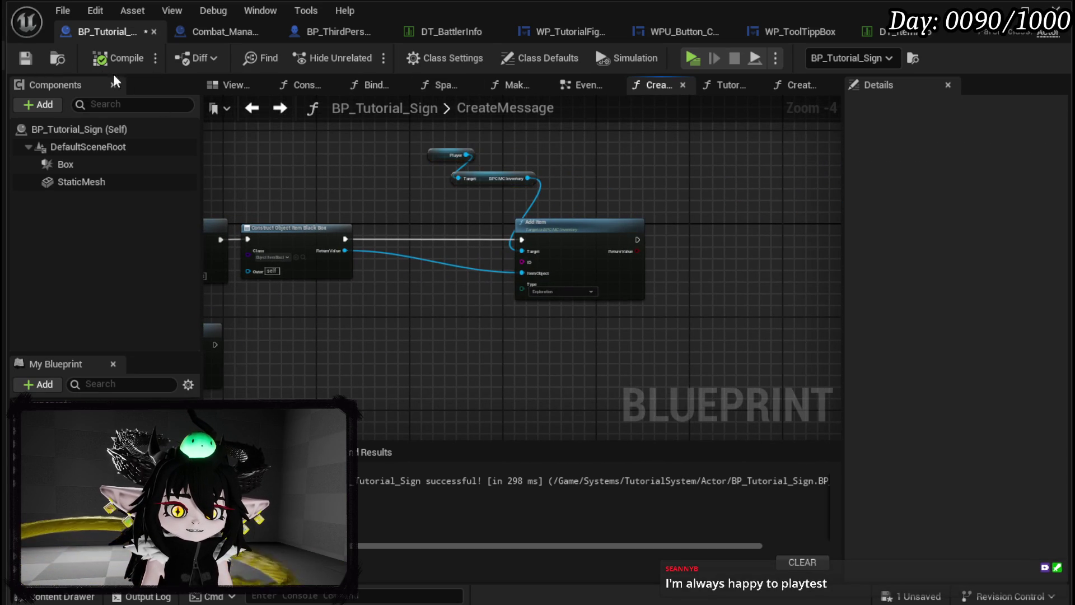
Step: Start playing the level in the editor and open then close the ability creation book
key(alt+Tab)
click(223, 56)
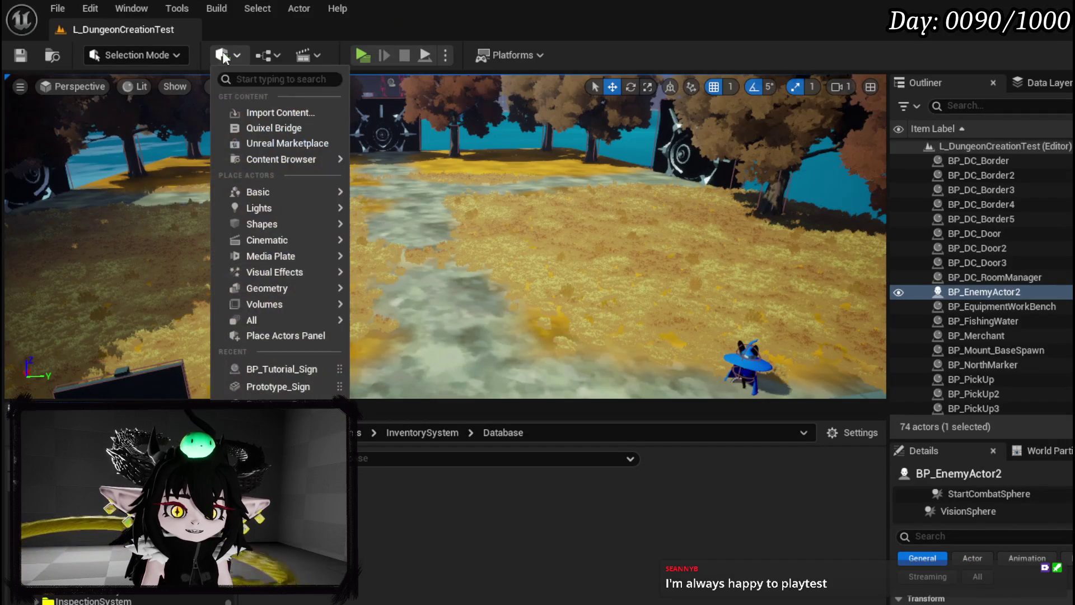
click(223, 56)
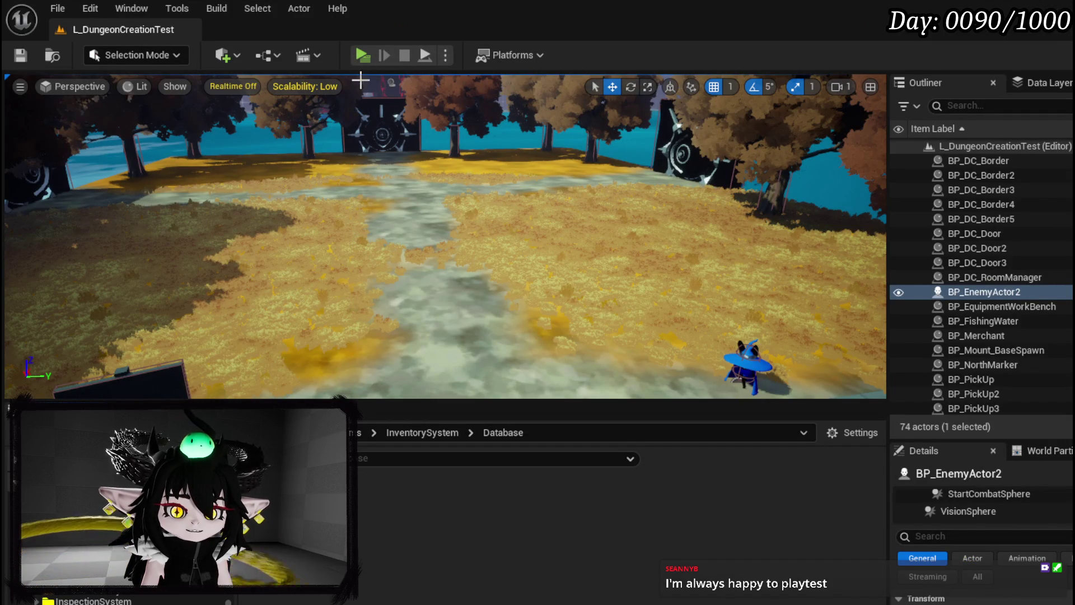
click(355, 59)
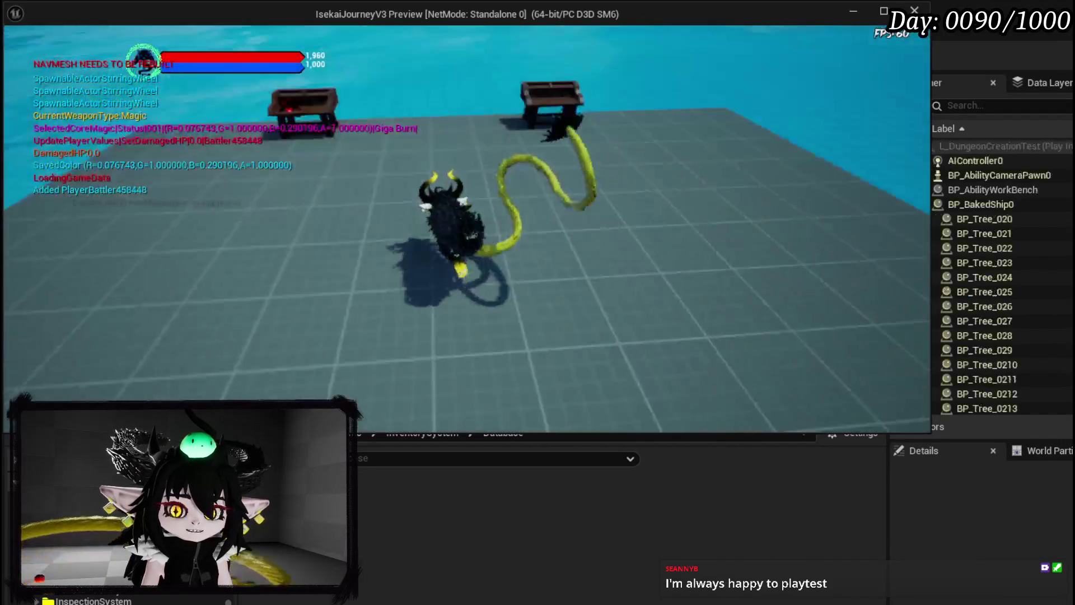
key(e)
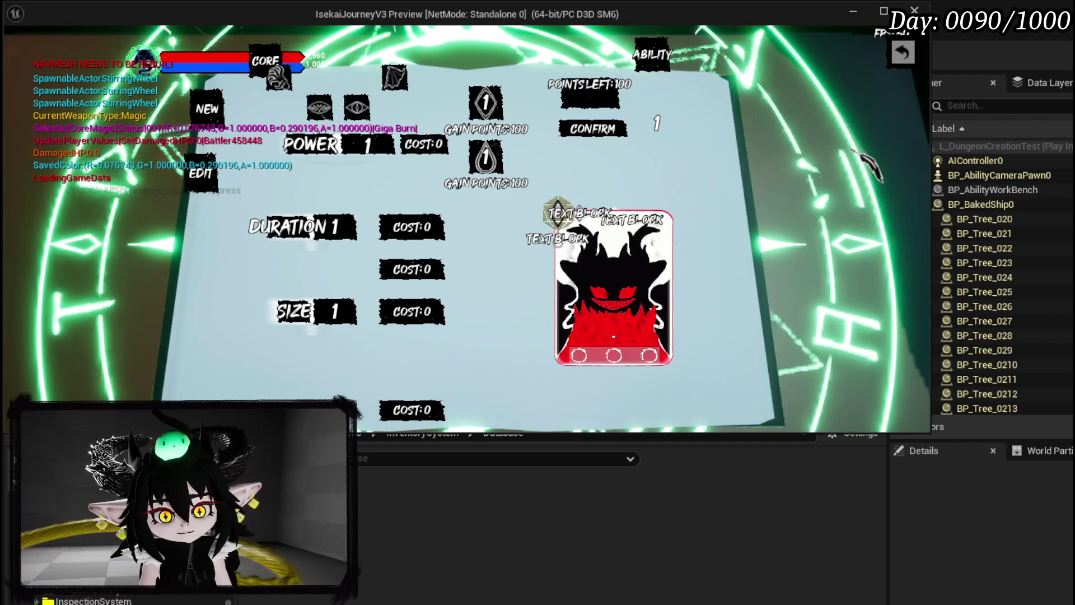
key(Escape)
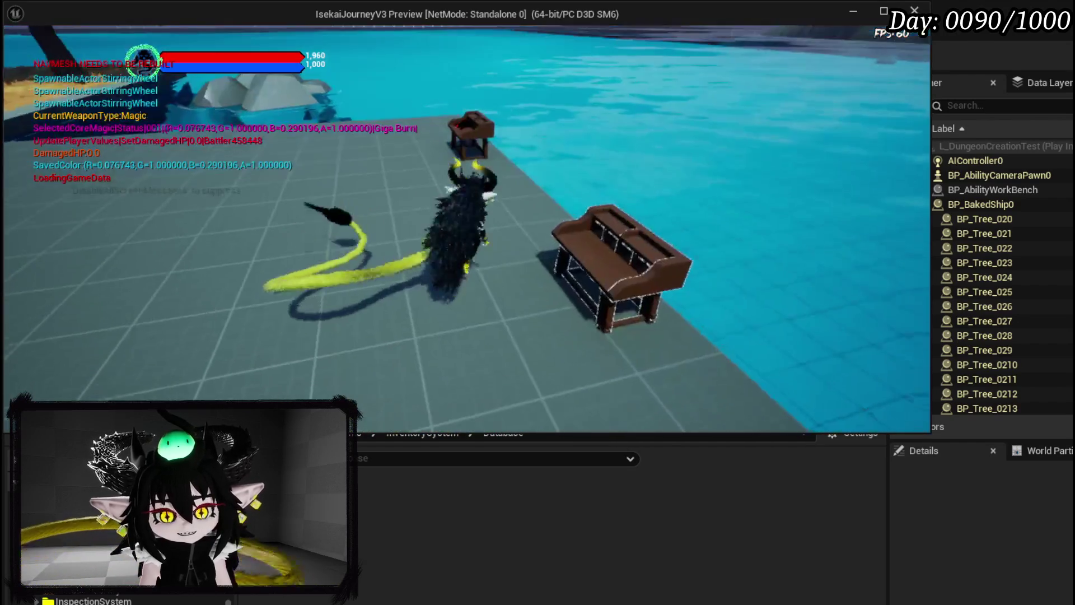
Step: Walk the character past the pool to the workbench and check the ability crafting book
key(w)
key(space)
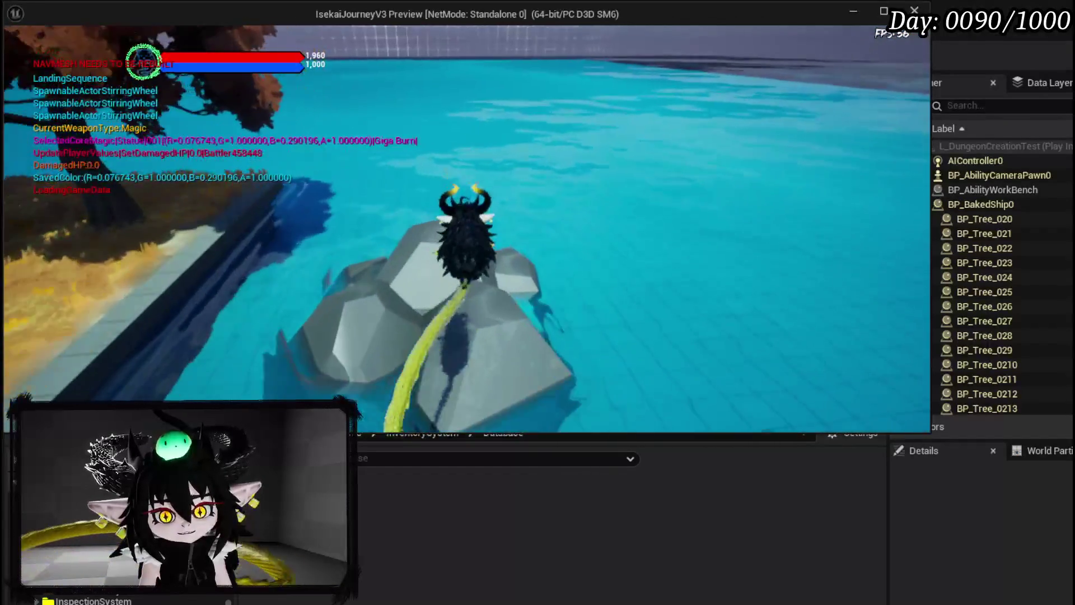
key(w)
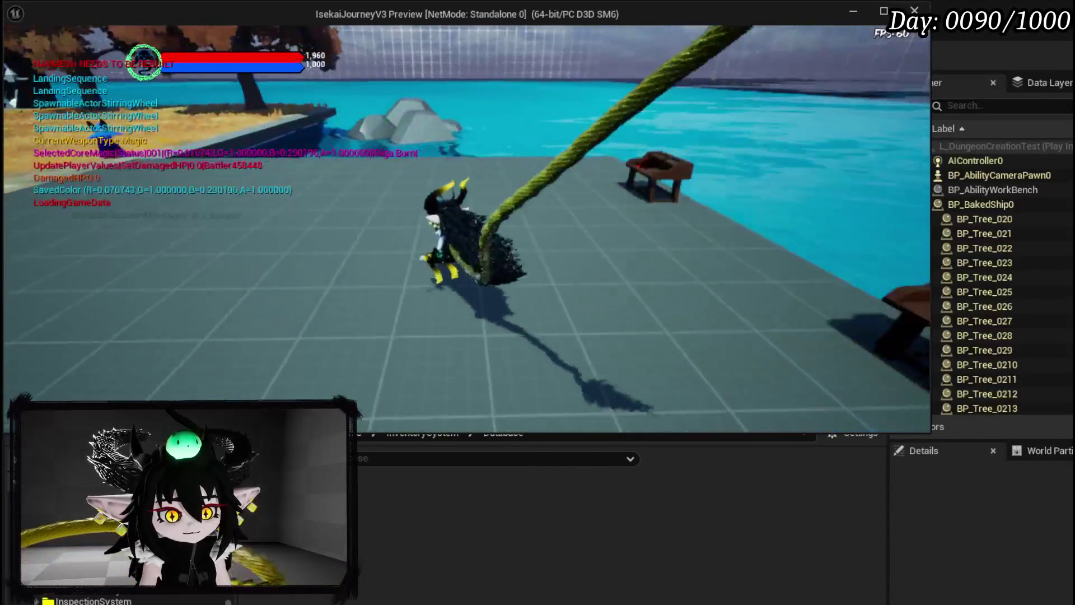
key(w)
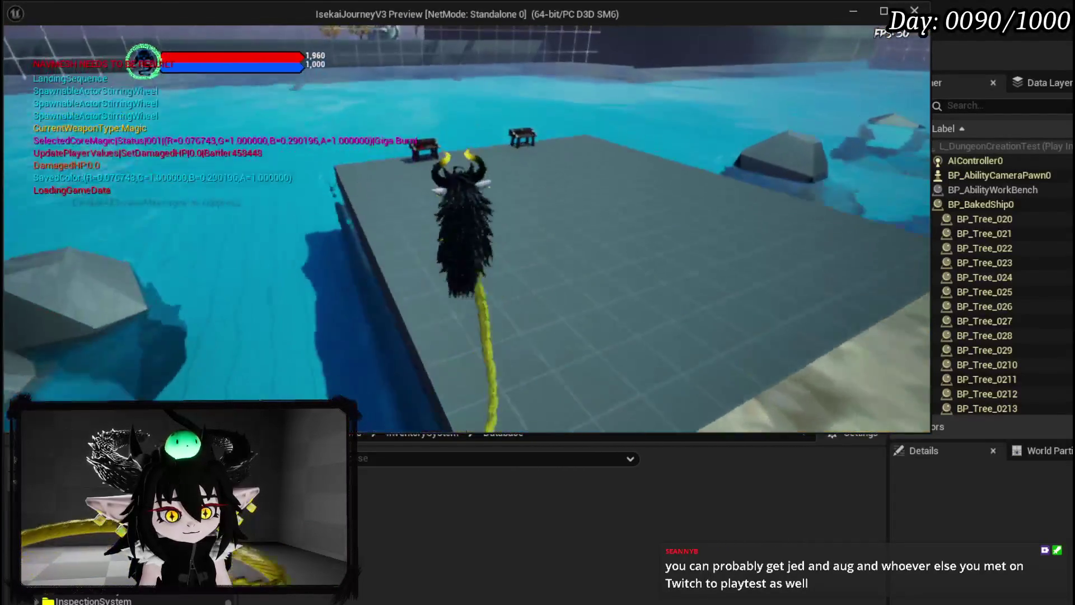
key(w)
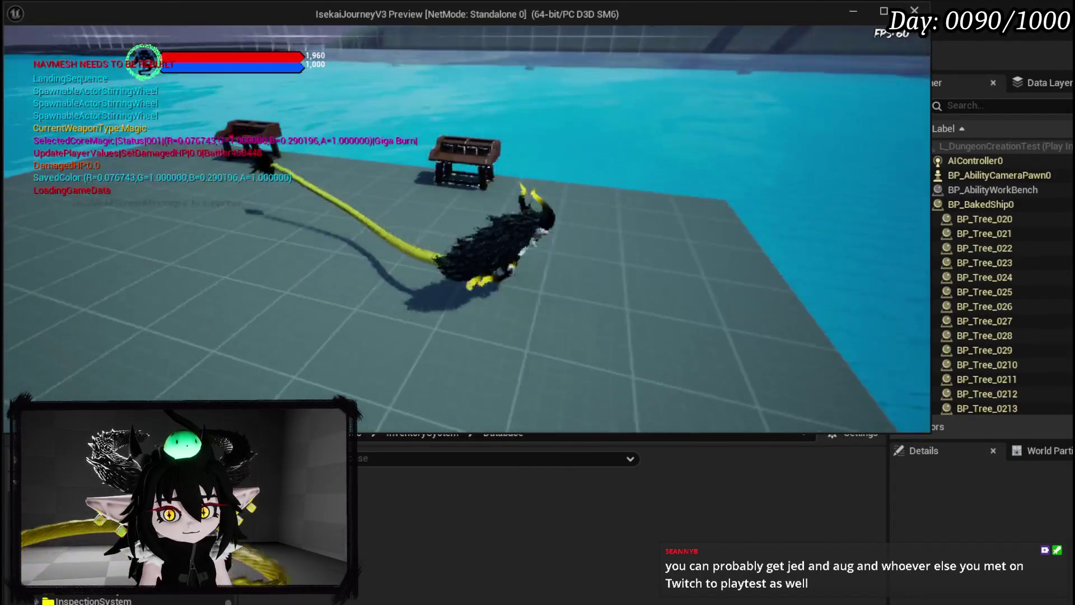
key(e)
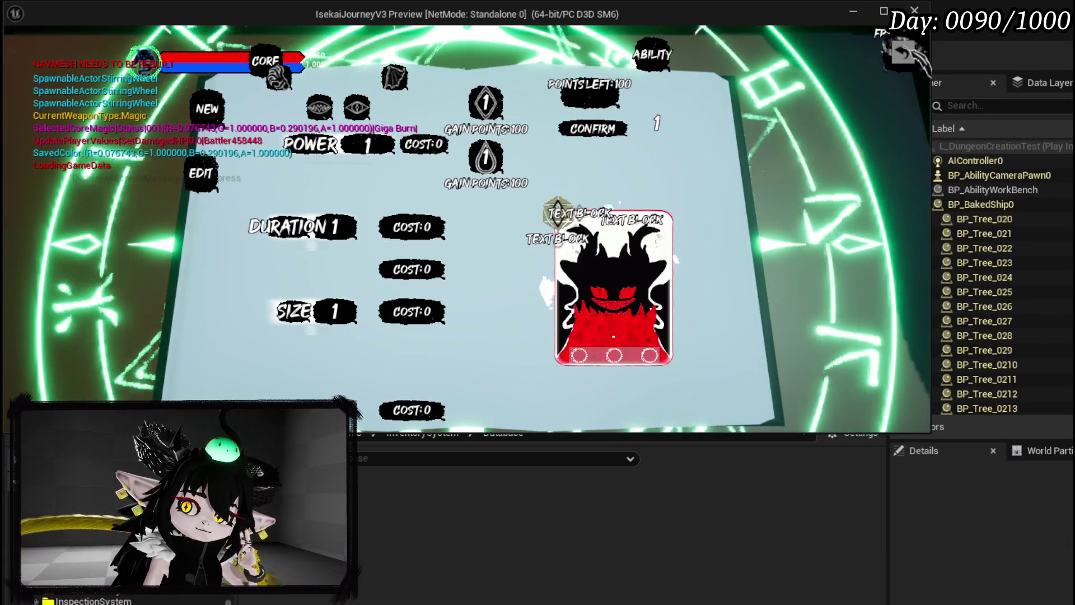
key(Escape)
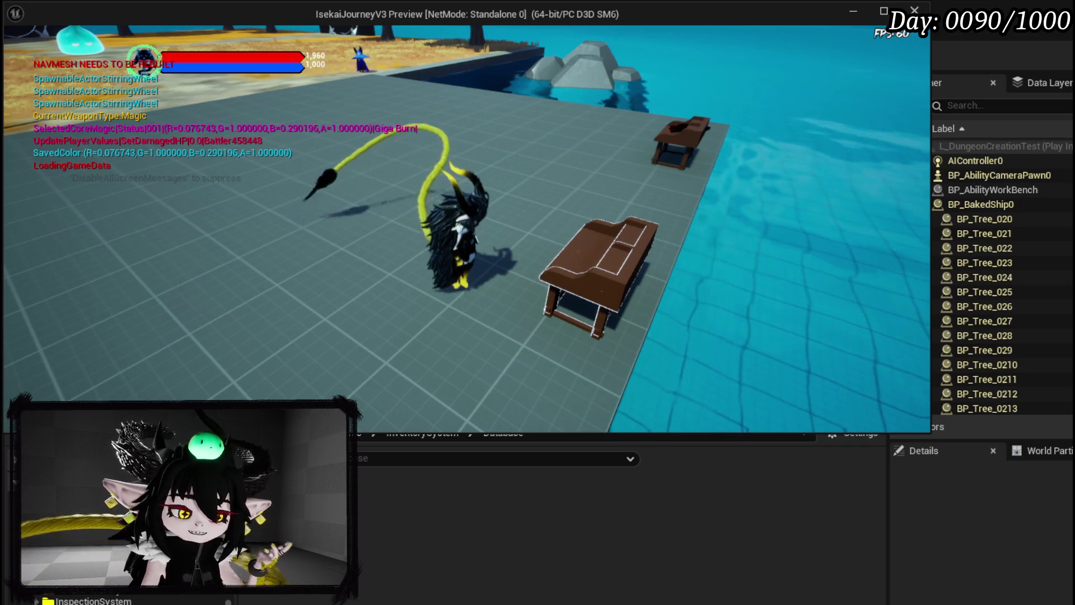
Step: Open and close the in-game settings book, then close the game preview window
click(543, 238)
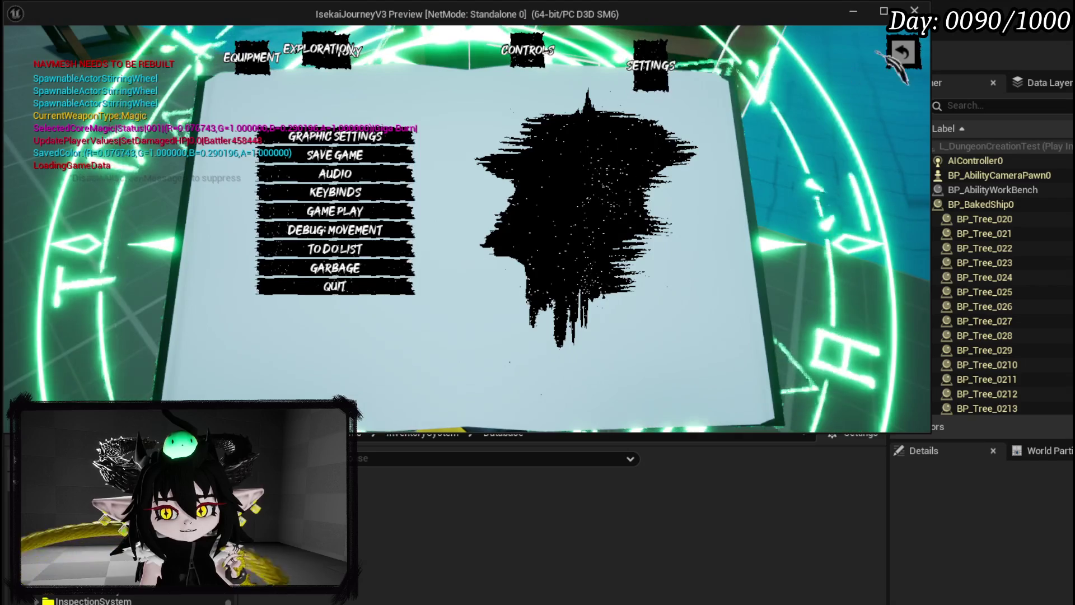
click(903, 52)
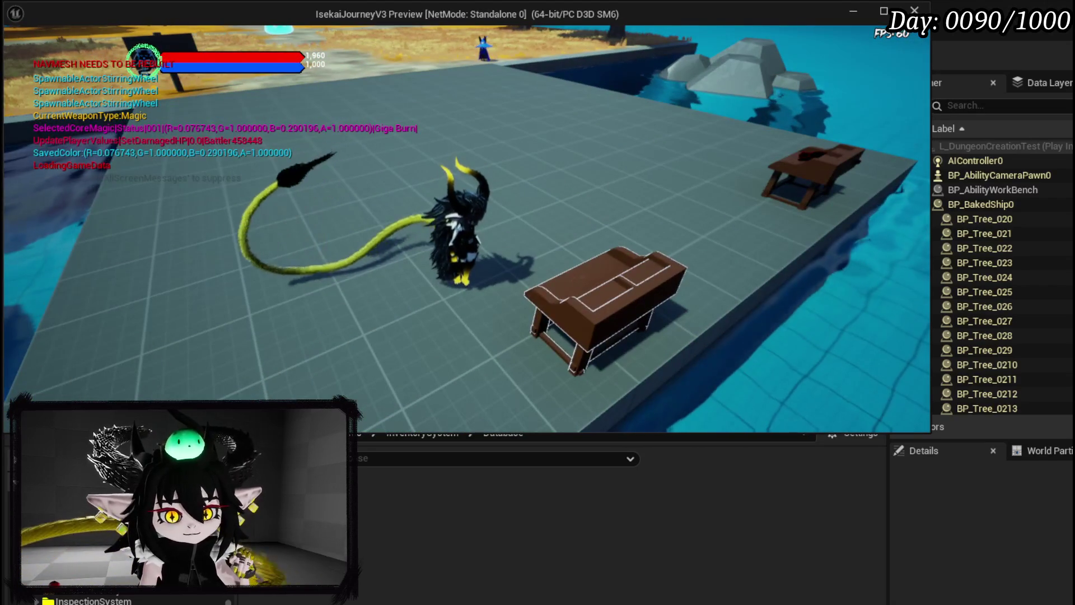
click(853, 11)
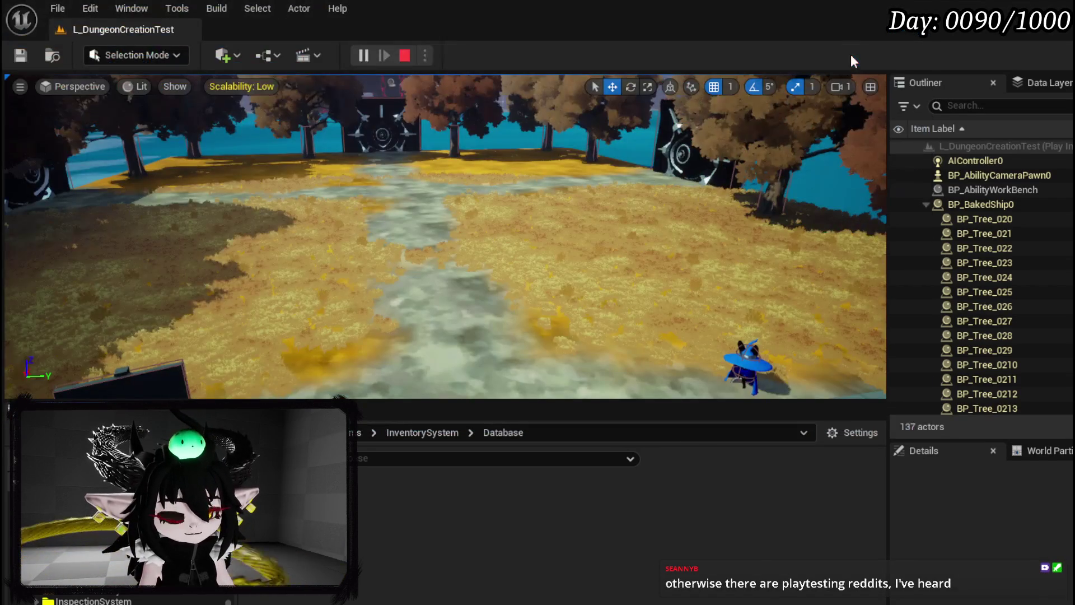
Step: Stop the play session, save modified packages, and check the open WP_ToolTippBox and WPU_Button_Closing editors
key(Escape)
click(20, 55)
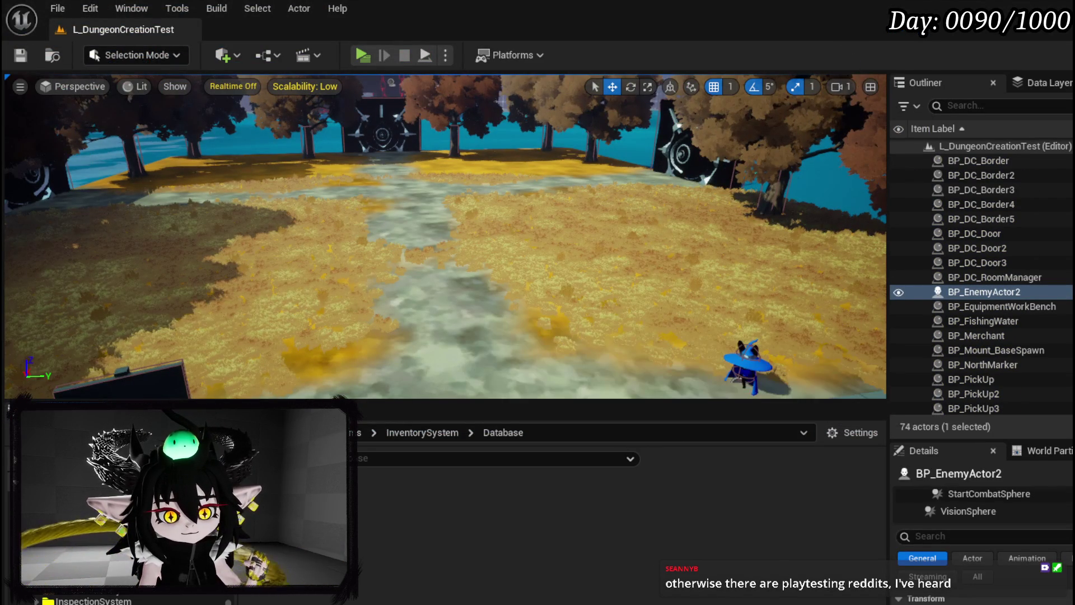
key(alt+Tab)
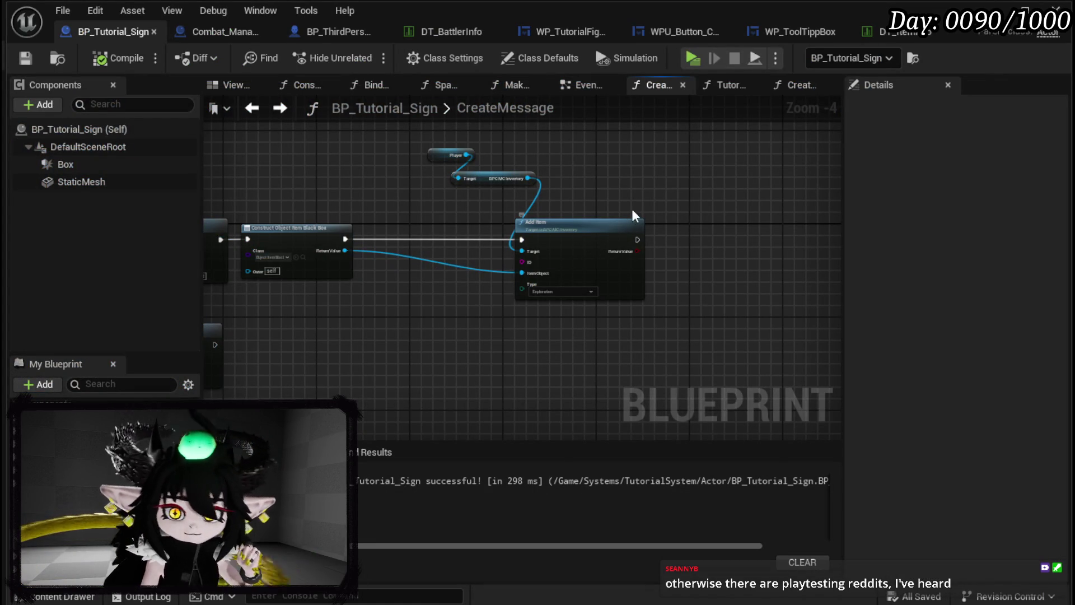
click(791, 33)
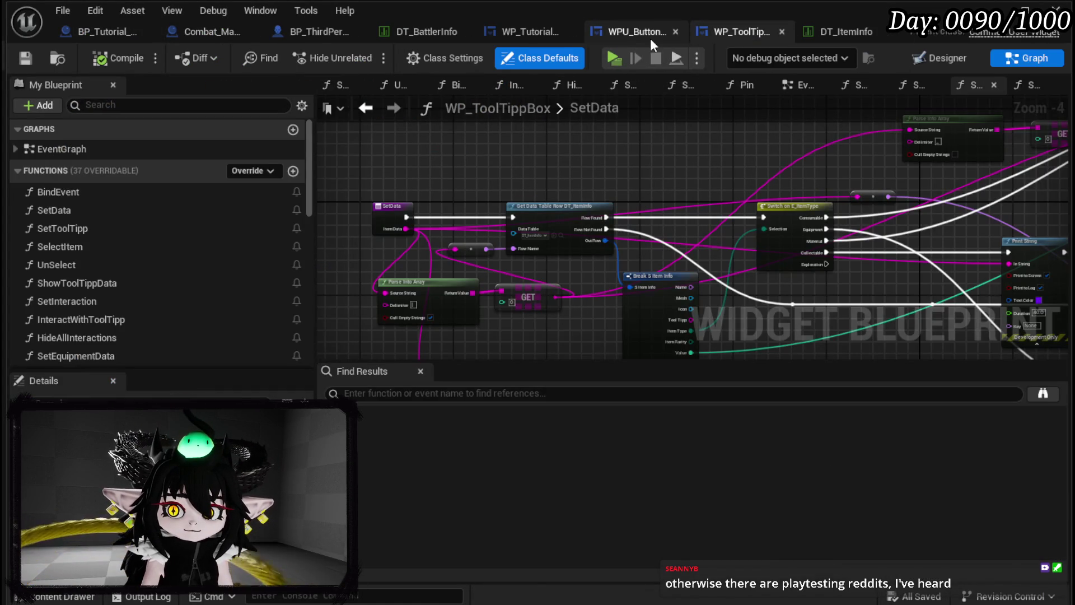
click(645, 34)
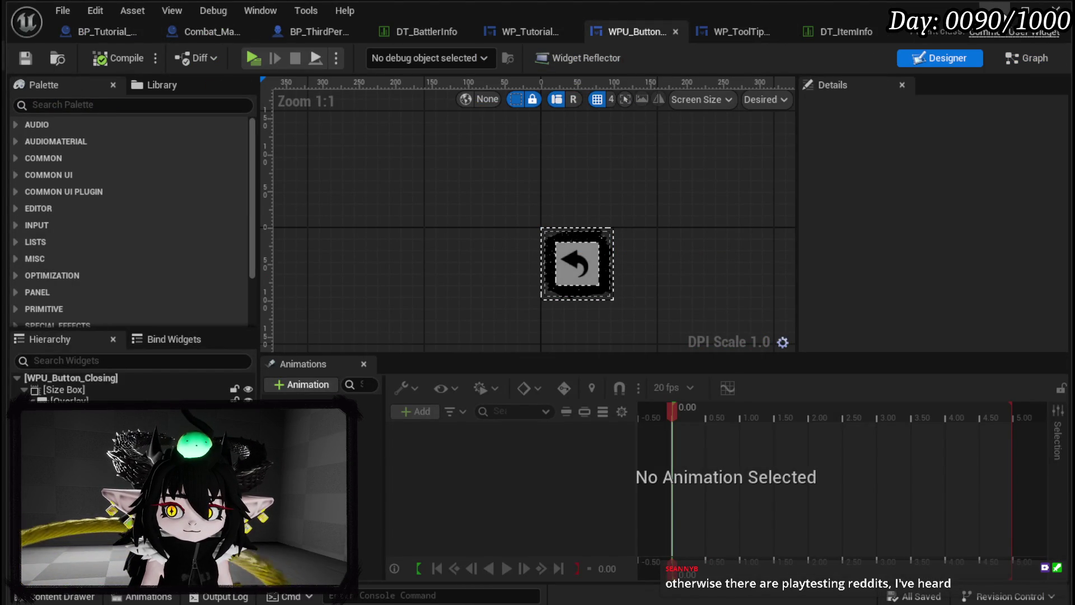
key(alt+Tab)
Step: Browse the Content Browser to ThirdPerson > Blueprints and open W_PlayerHUD
scroll(84, 560, down, 2)
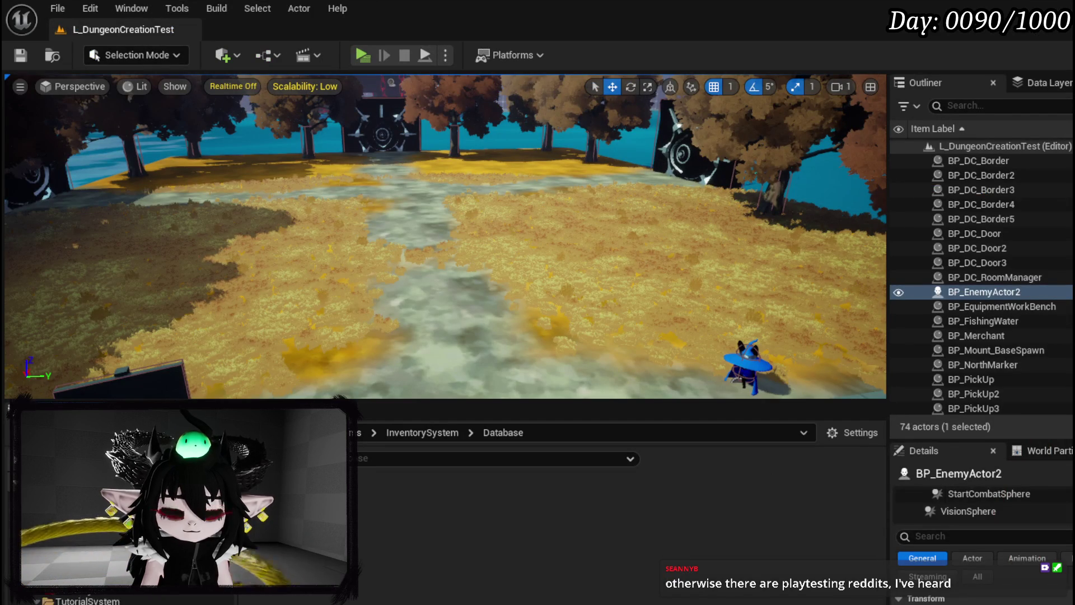
click(78, 598)
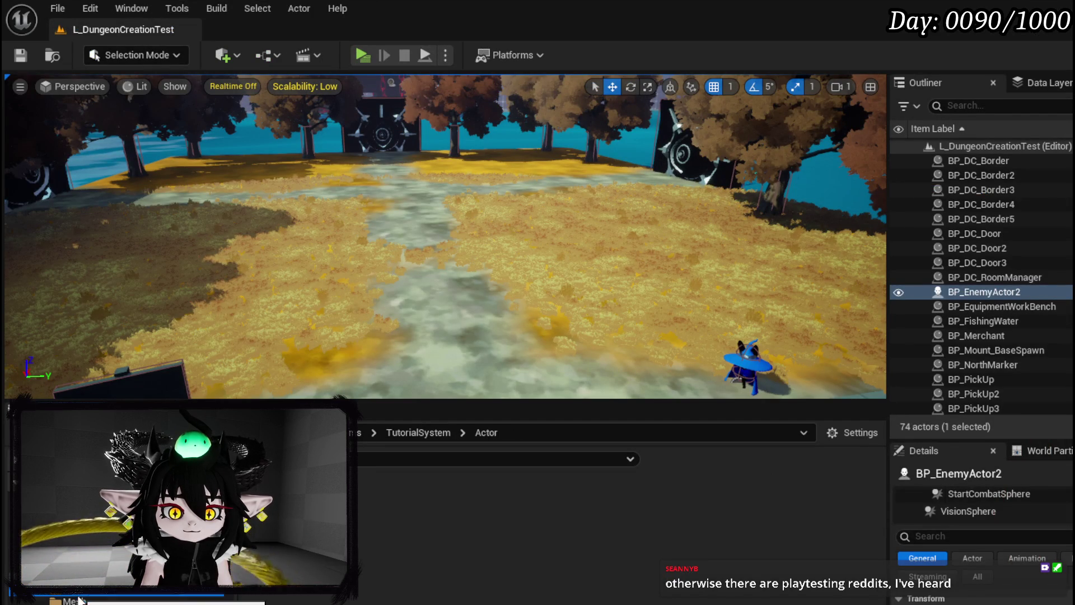
key(Down)
key(Down)
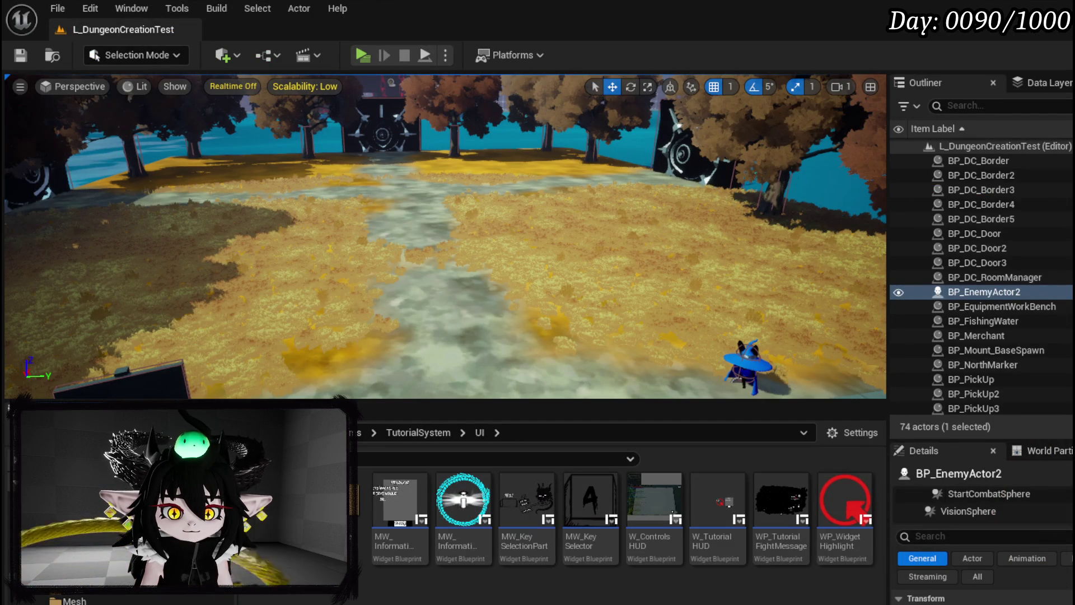
click(93, 597)
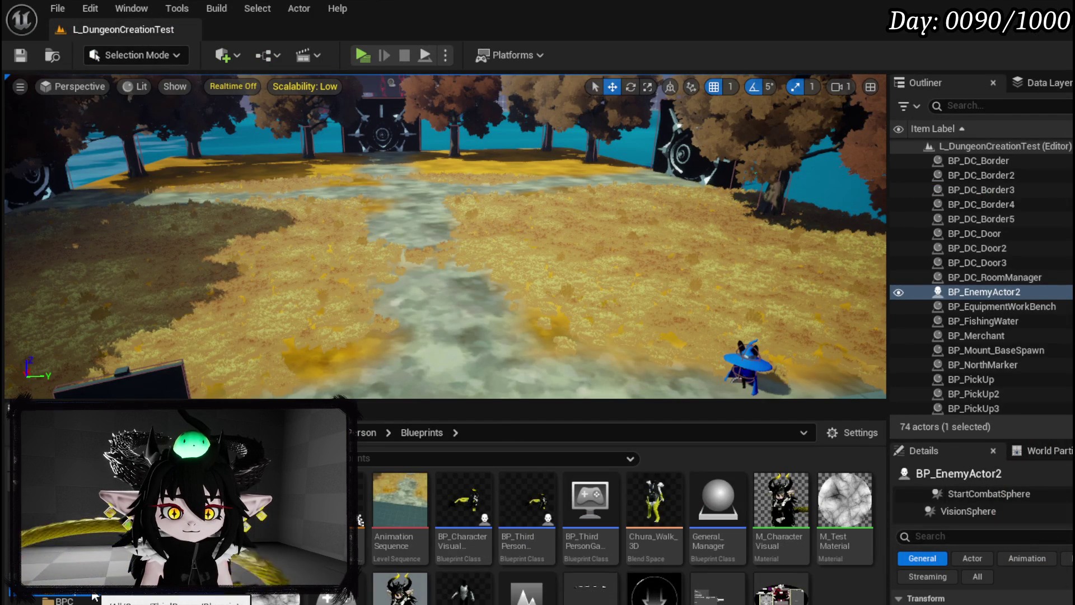
double_click(552, 594)
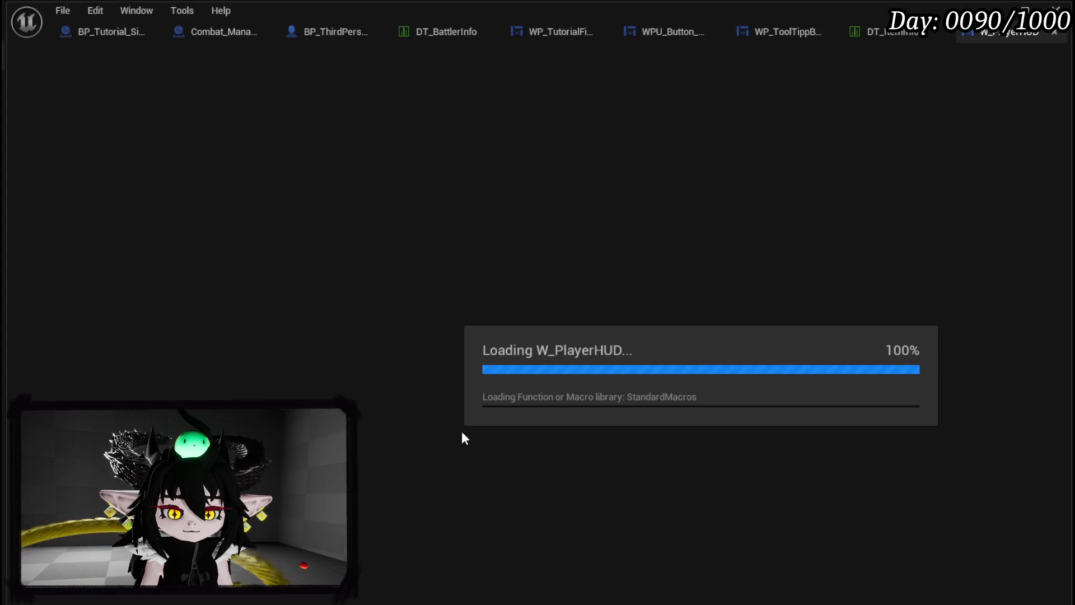
Step: Anchor WP_ButtonWidget_Exploration to the centre, compile and save W_PlayerHUD, then minimize its editor
scroll(516, 118, up, 4)
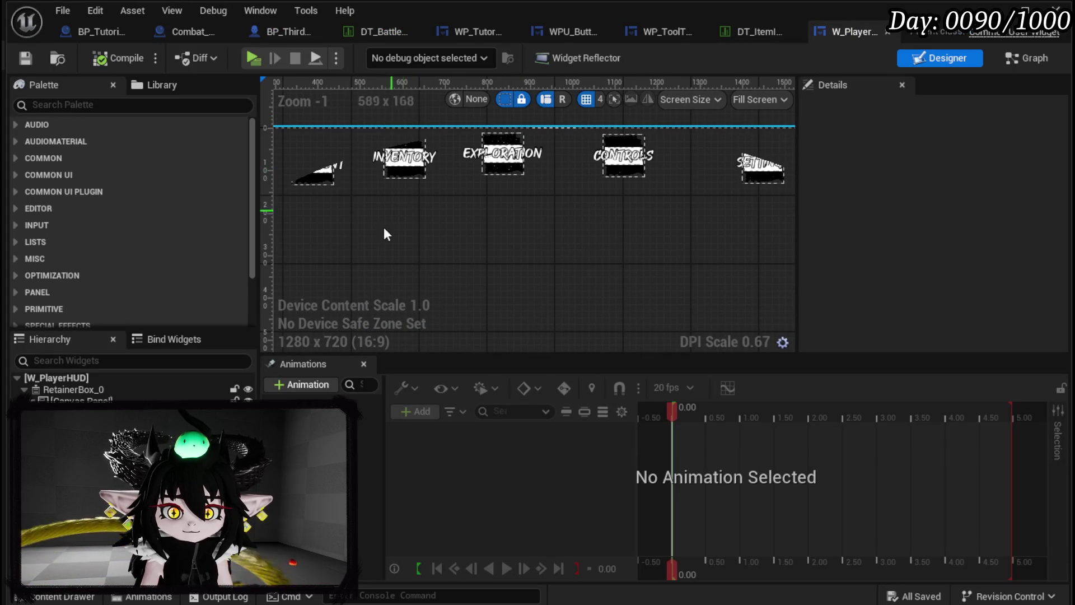
click(404, 158)
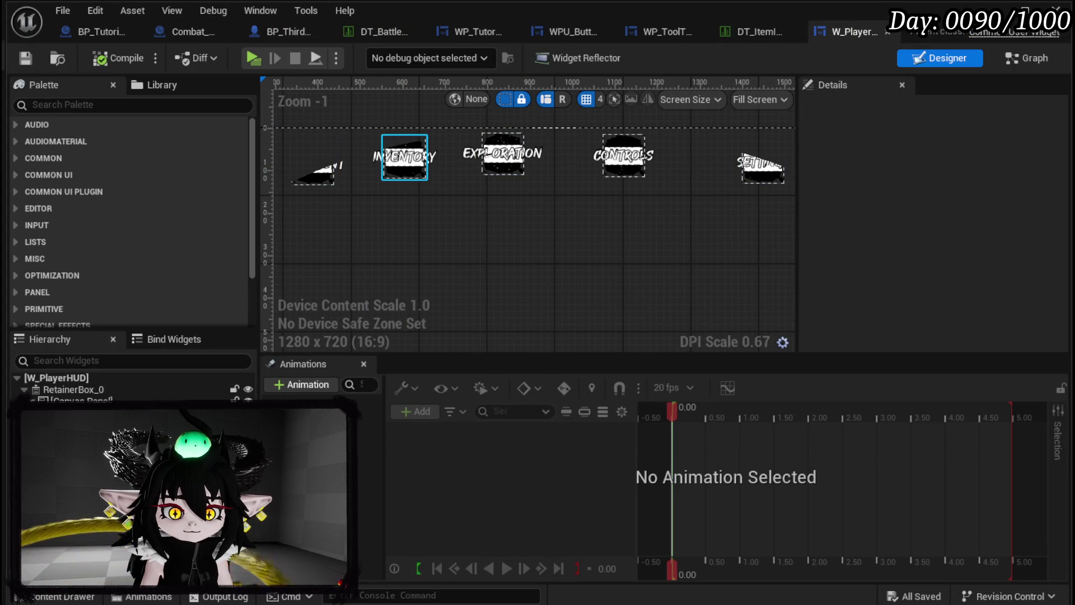
scroll(650, 235, down, 4)
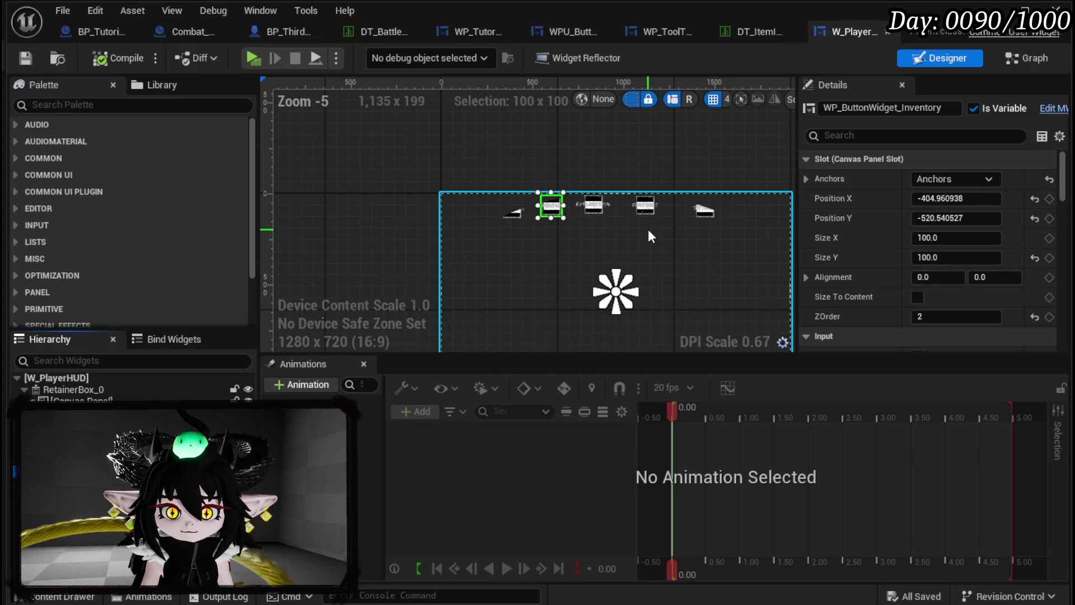
click(594, 205)
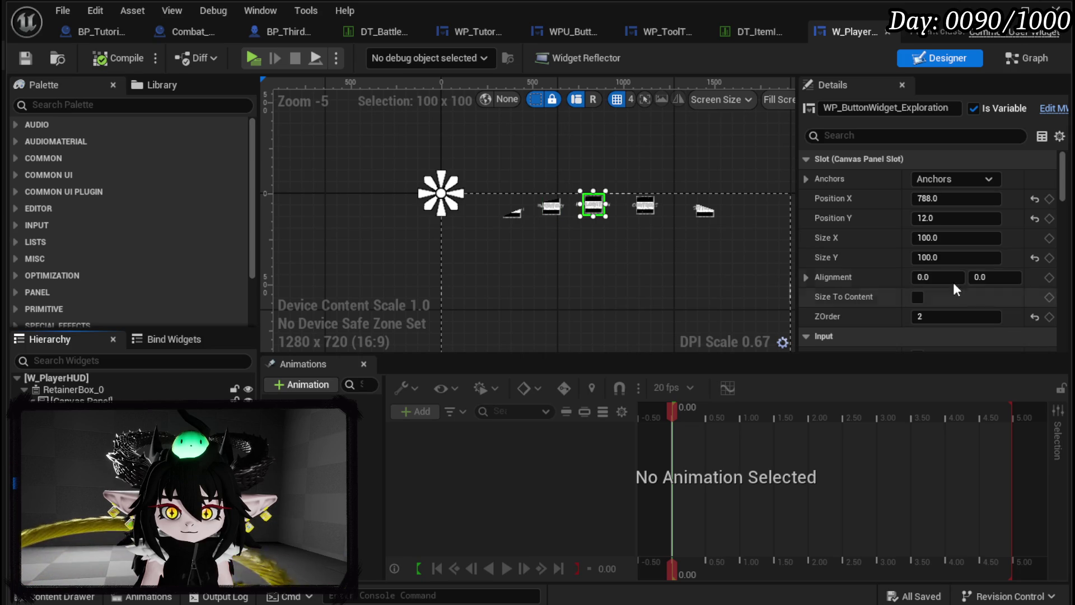
click(955, 178)
click(988, 265)
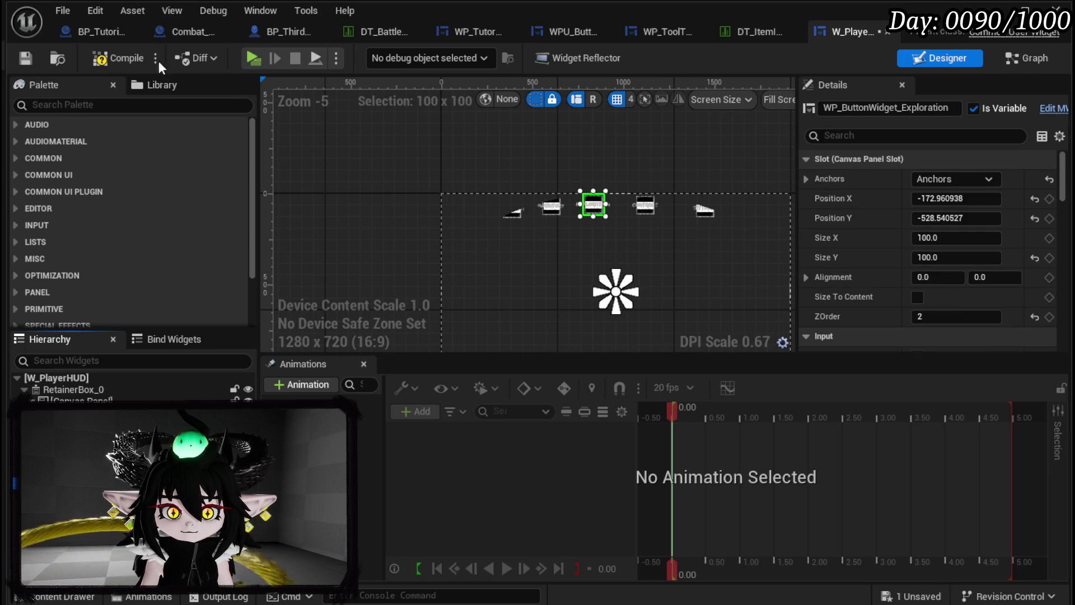
click(24, 60)
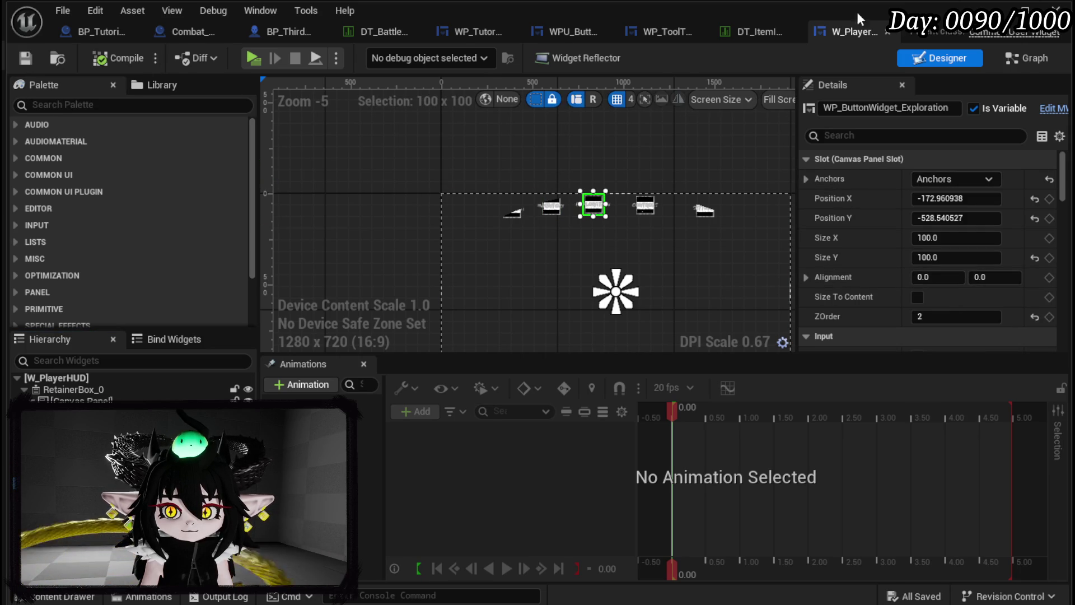
click(995, 10)
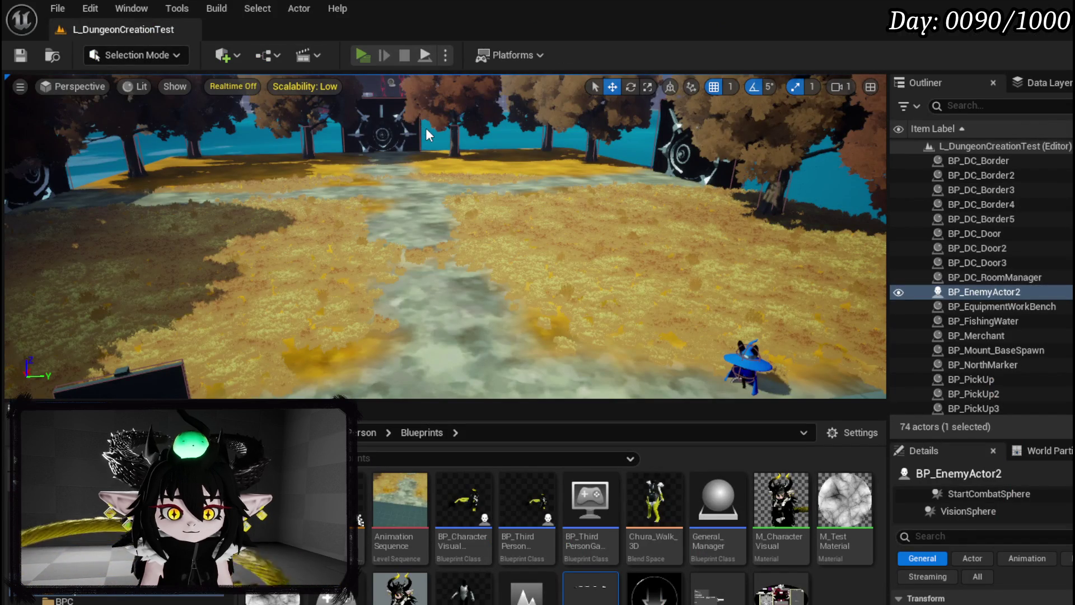
Step: Play-test the level and browse the Inventory page's Collectables, Food and Materials categories
key(alt+p)
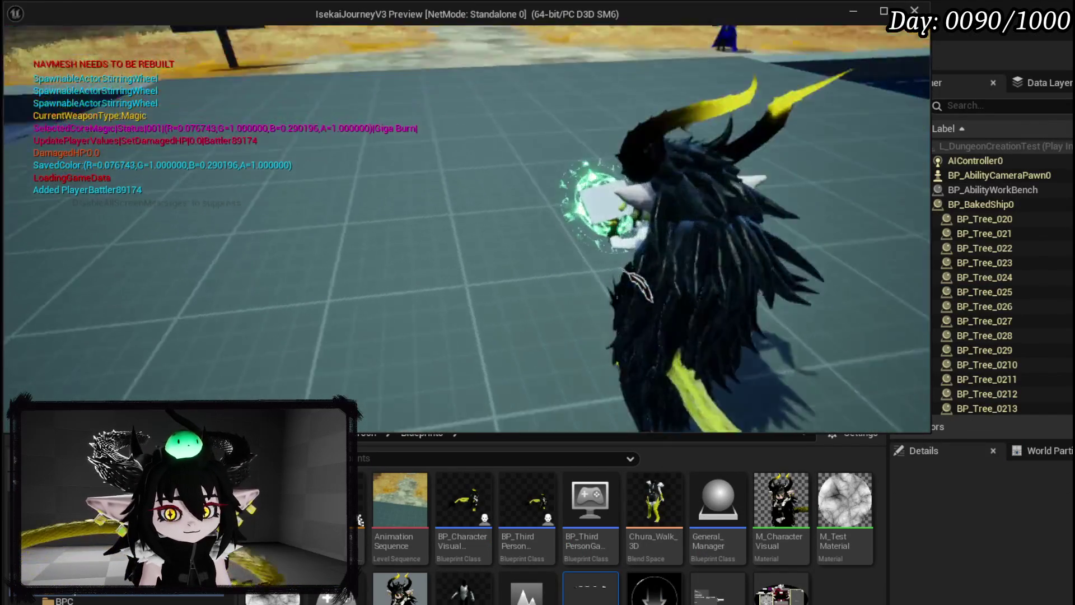
key(Tab)
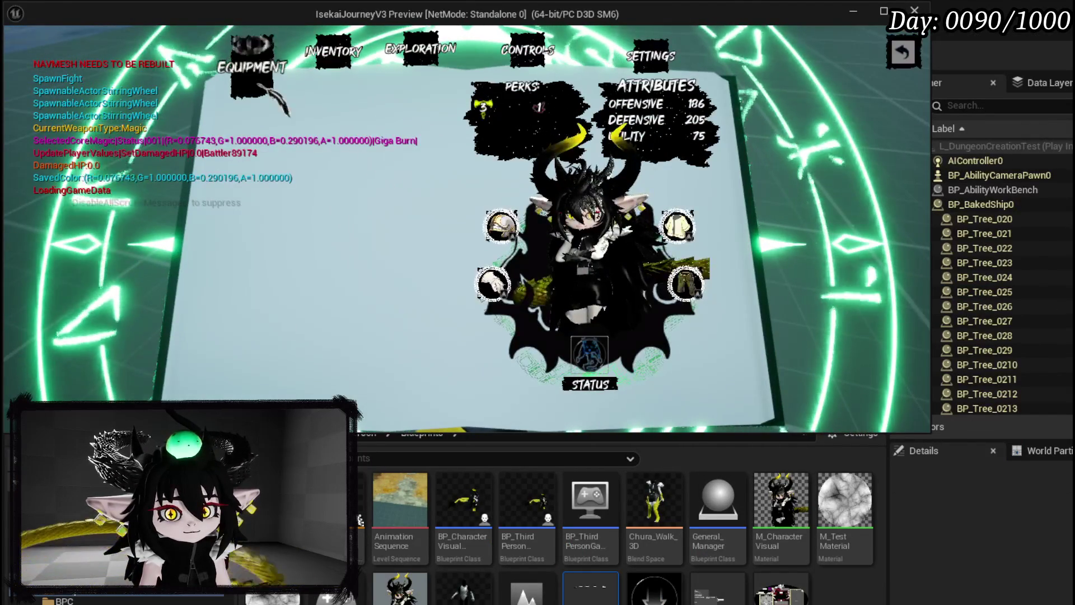
click(335, 56)
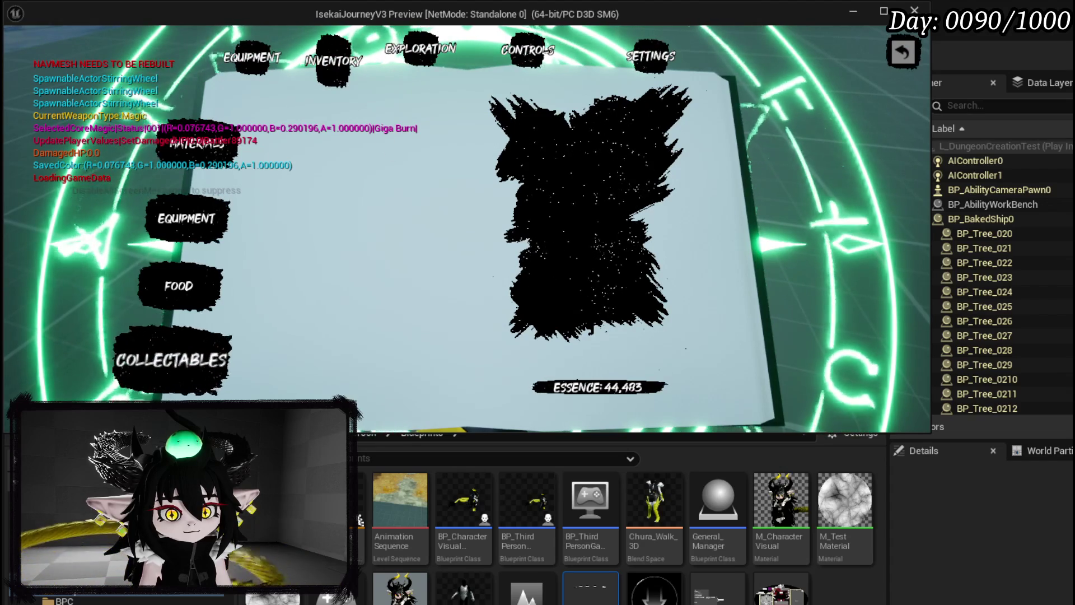
click(173, 360)
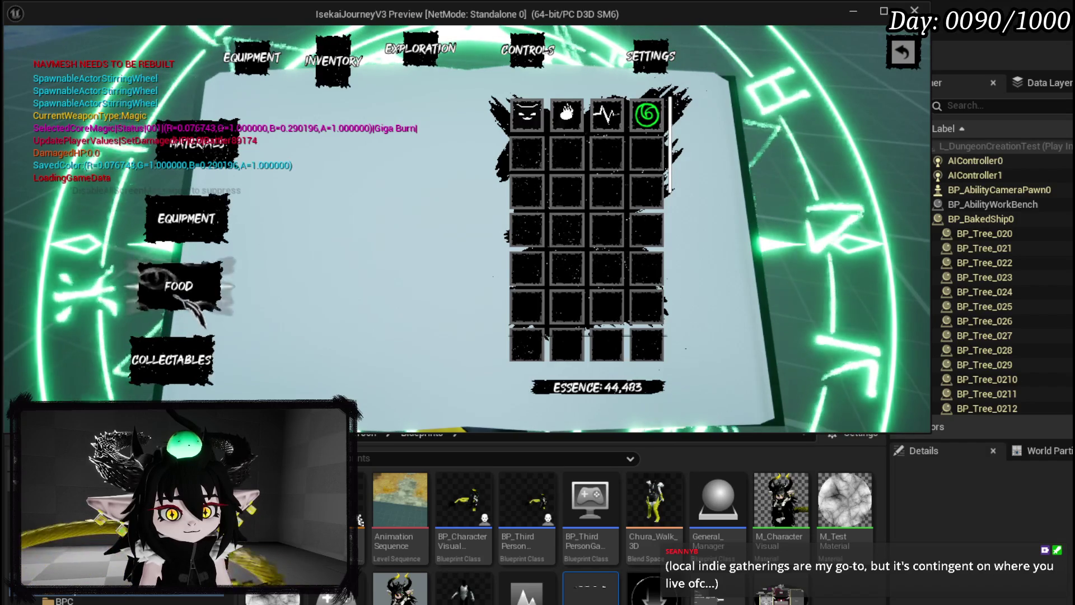
click(179, 285)
key(Up)
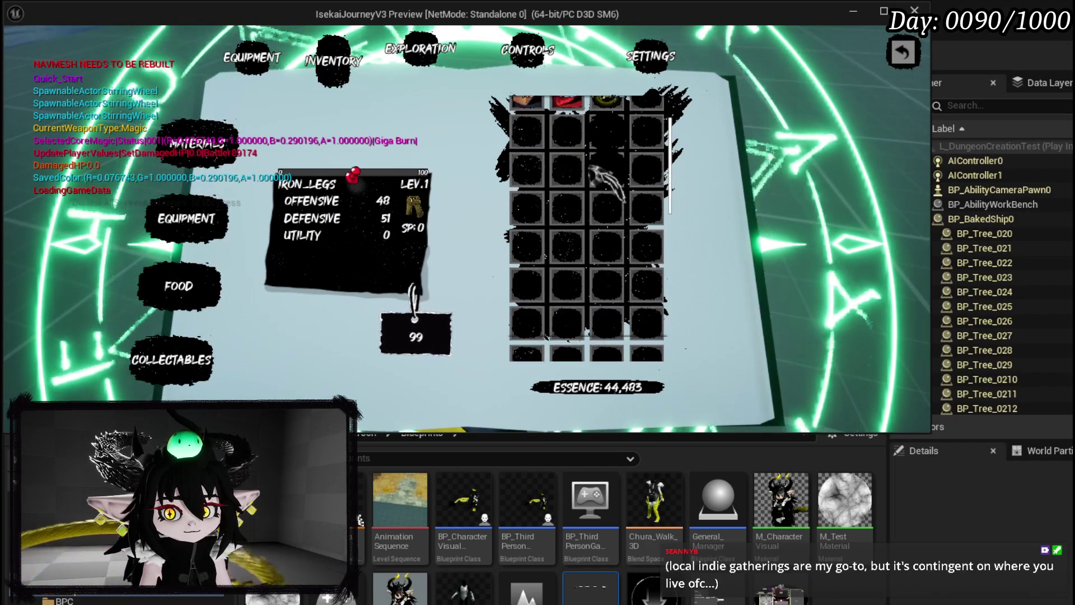
click(168, 382)
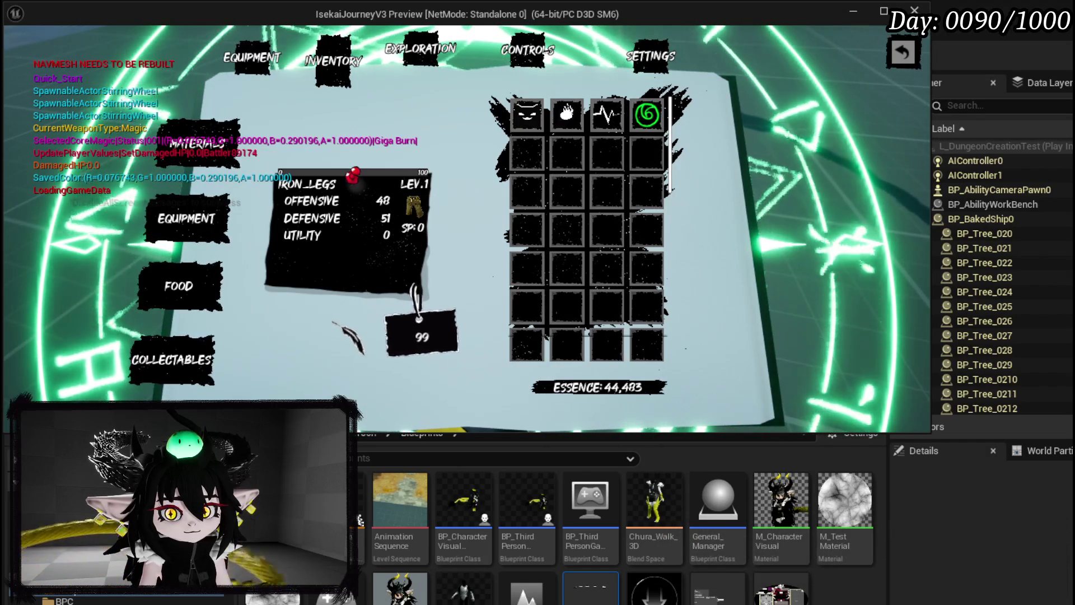
Step: Check Black Box storage tooltips on the Exploration page across Material and Equipment filters, then stop play
click(417, 71)
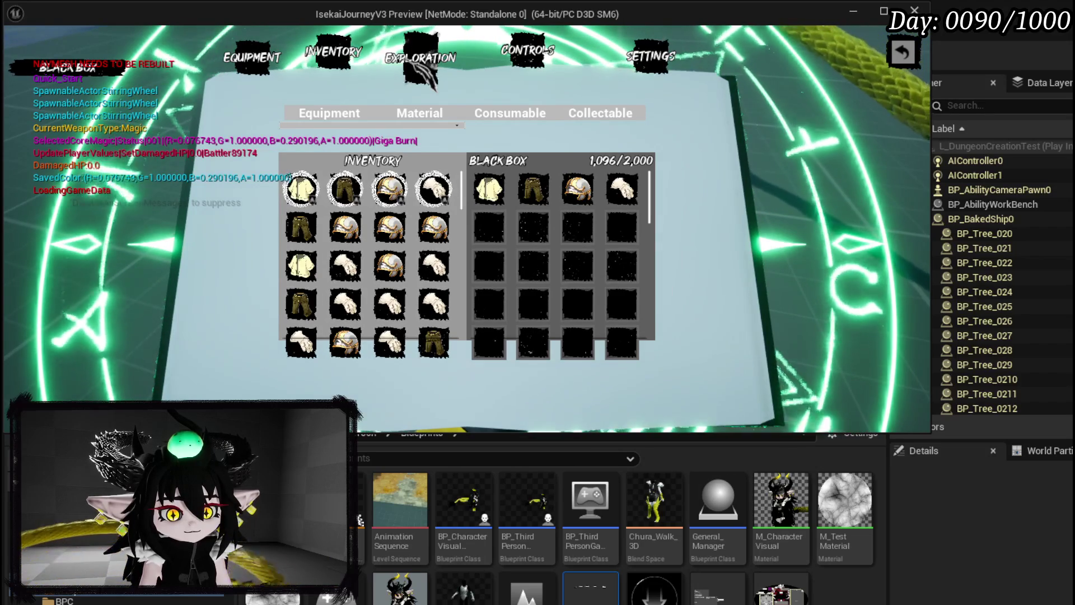
mouse_move(409, 255)
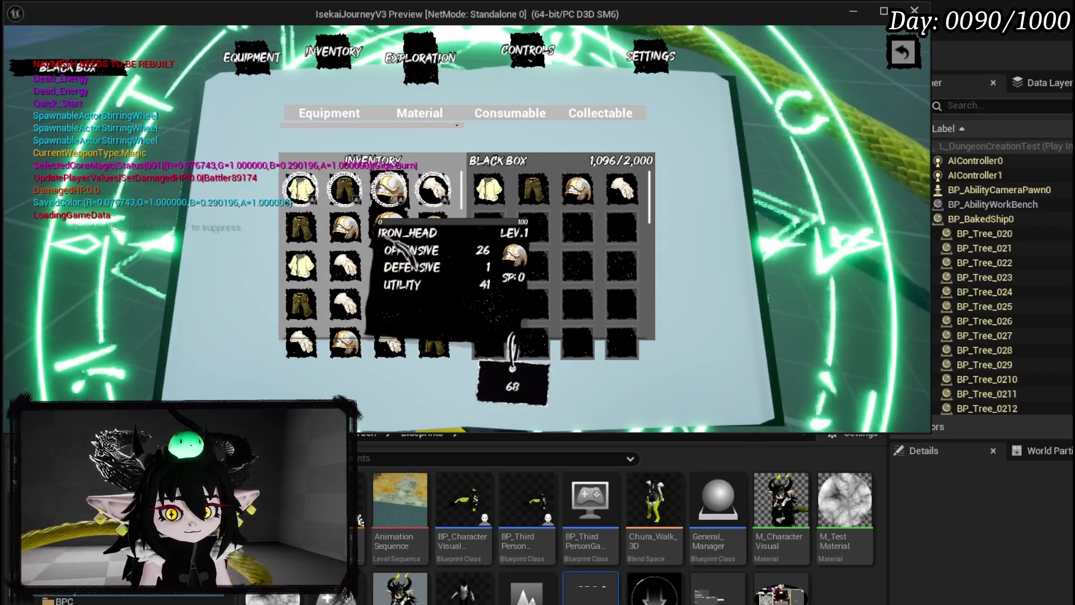
scroll(395, 203, down, 2)
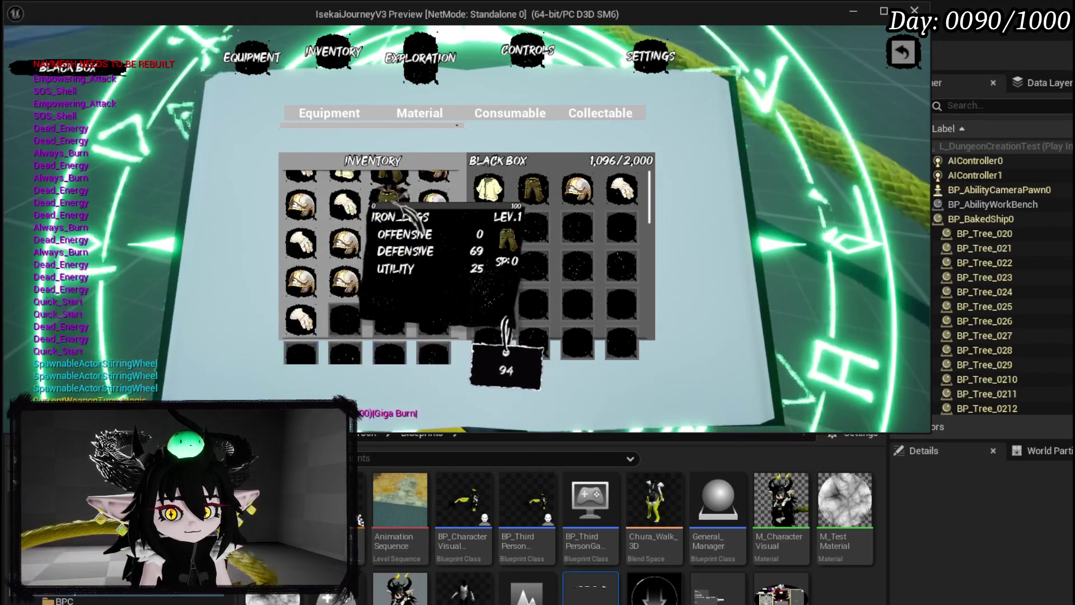
click(426, 116)
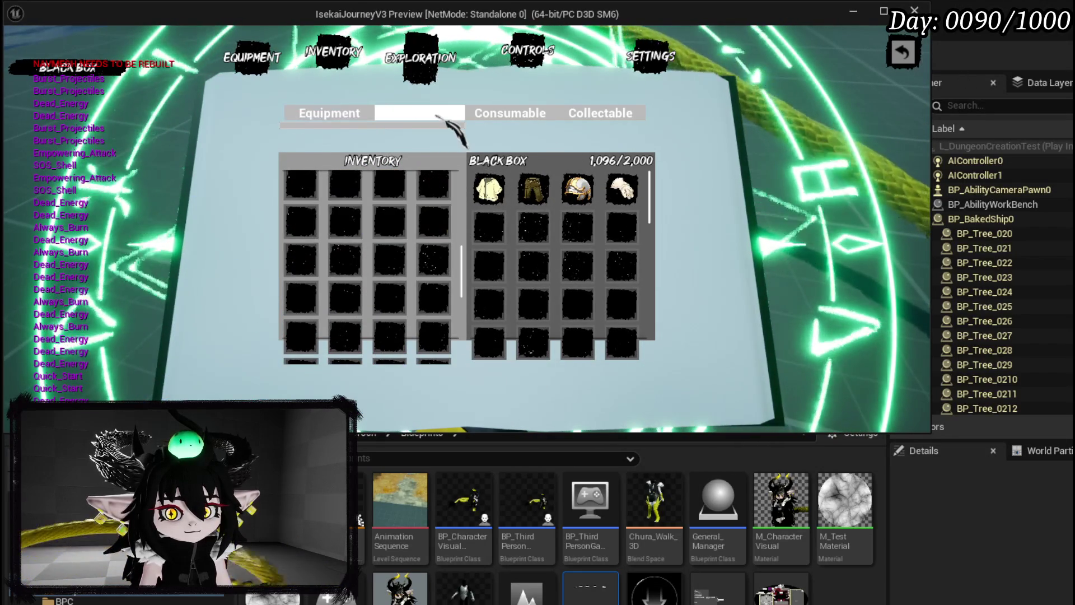
click(330, 113)
click(425, 112)
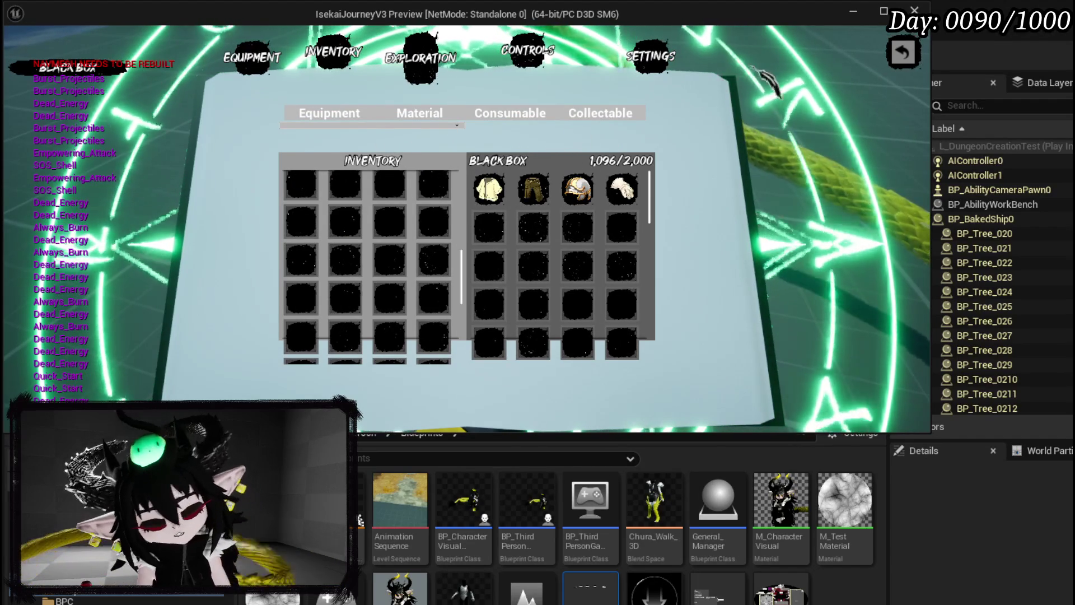
click(904, 51)
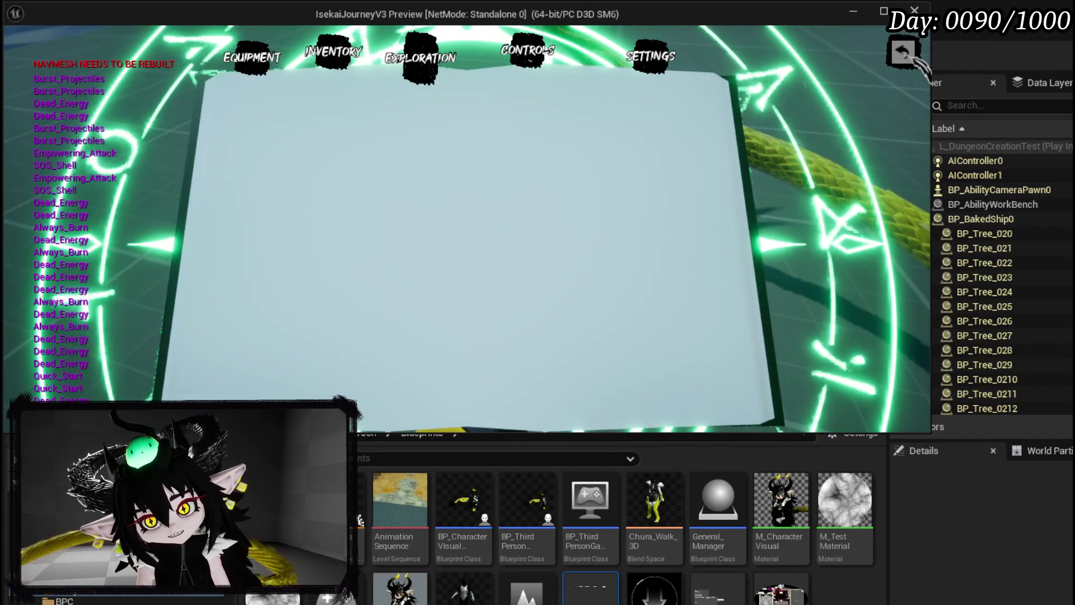
key(Escape)
Step: Save all modified packages and the current level, then open the AbilitySystem folder
key(ctrl+s)
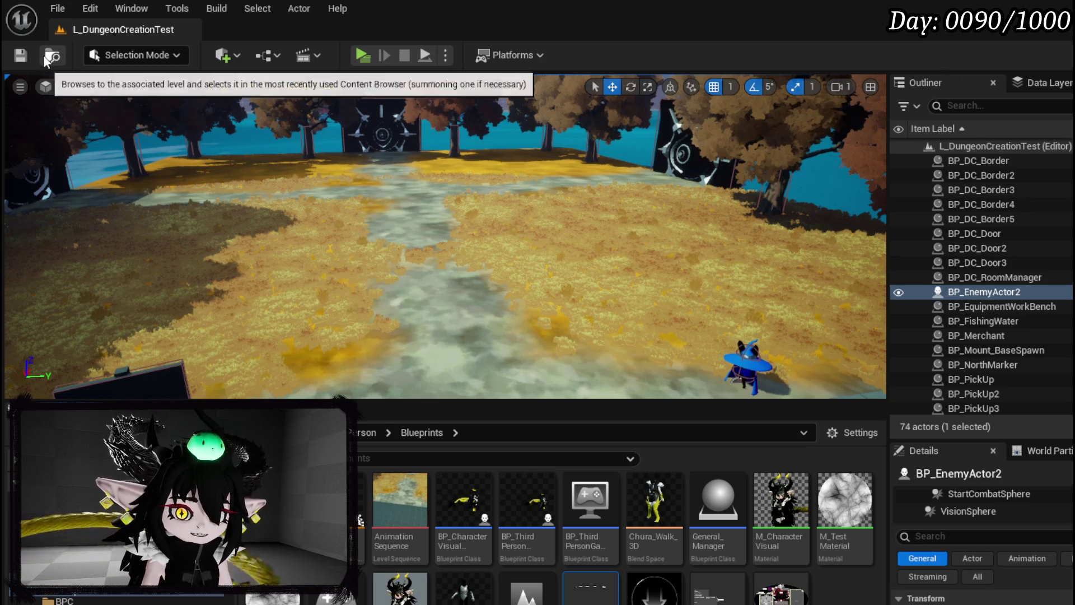
click(26, 53)
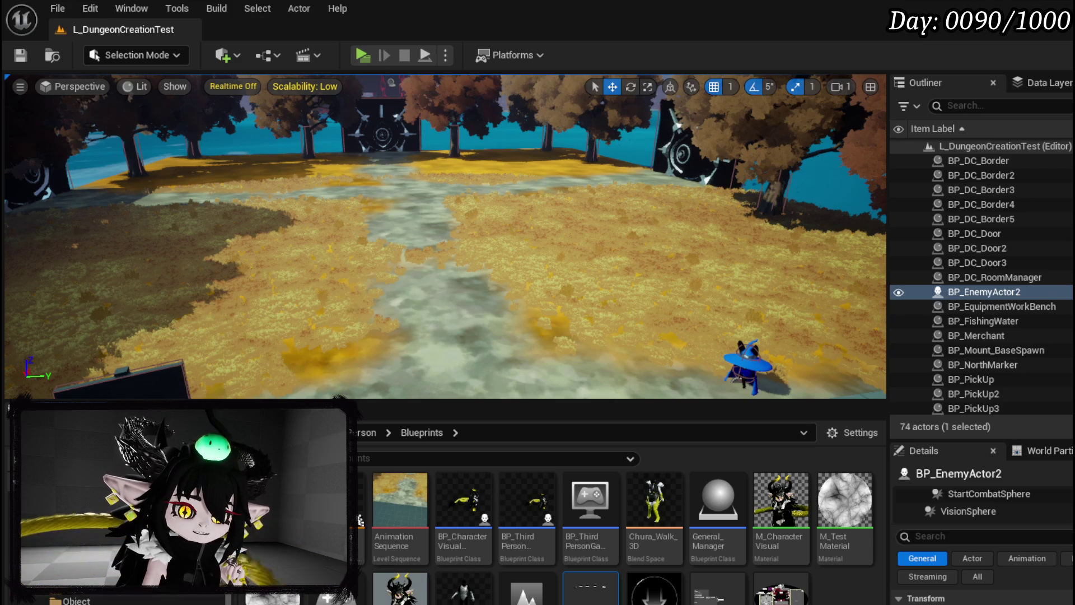
scroll(112, 594, down, 2)
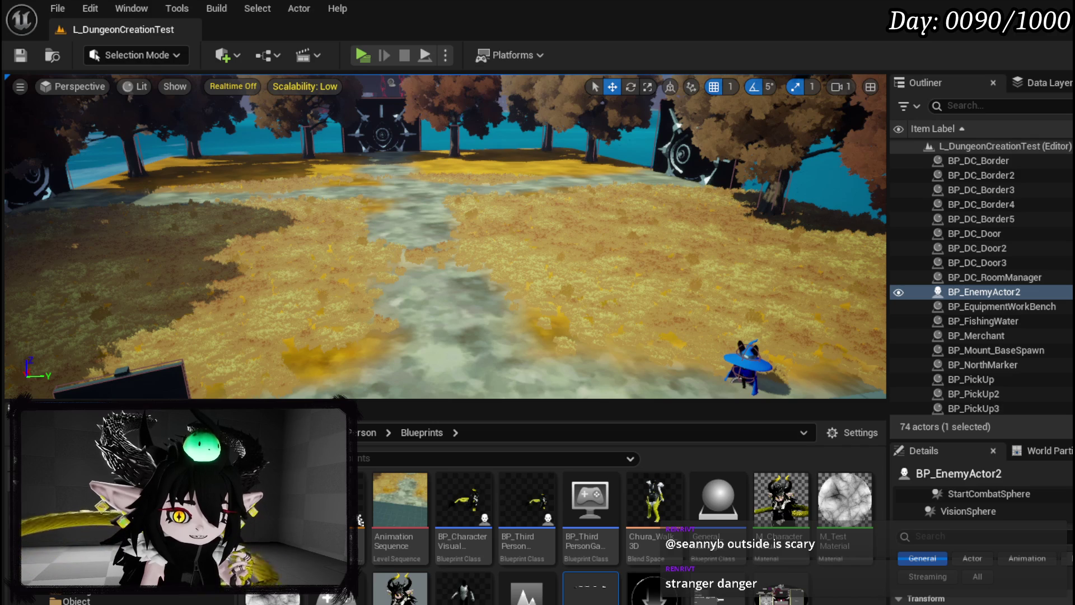
click(112, 561)
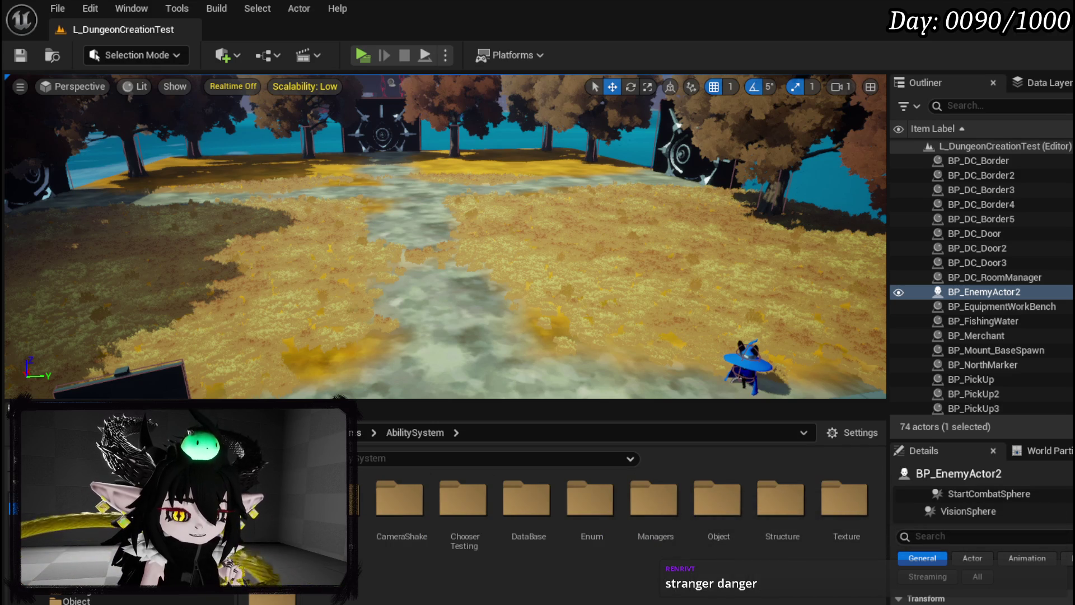
Step: Browse the AbilitySystem Actor, CombatSystem Actors and BPC, and InteractionSystem folders, ending at MountSystem
double_click(331, 496)
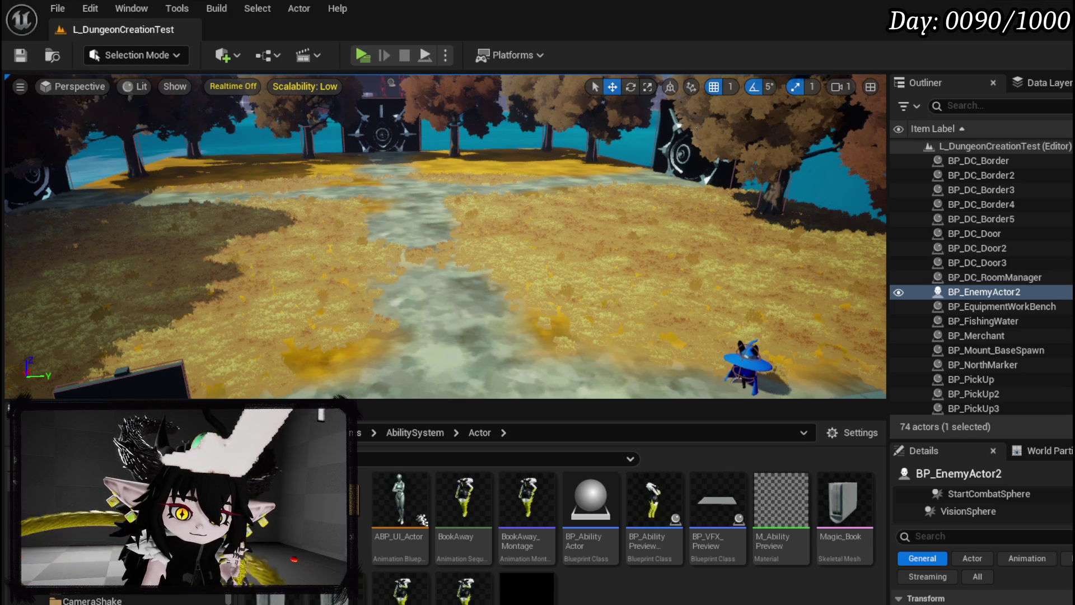
click(112, 594)
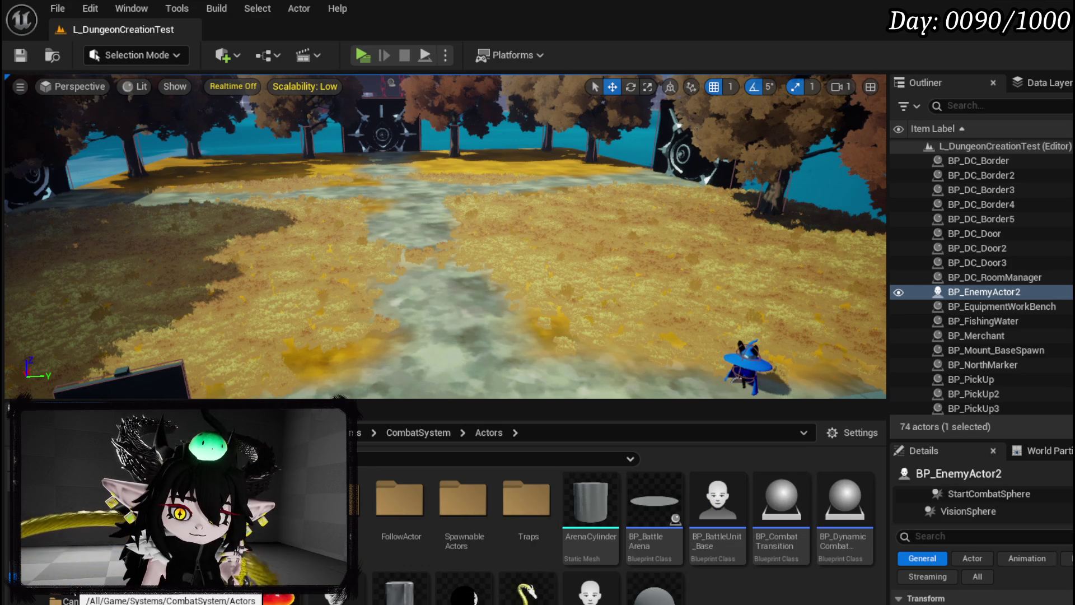
click(112, 591)
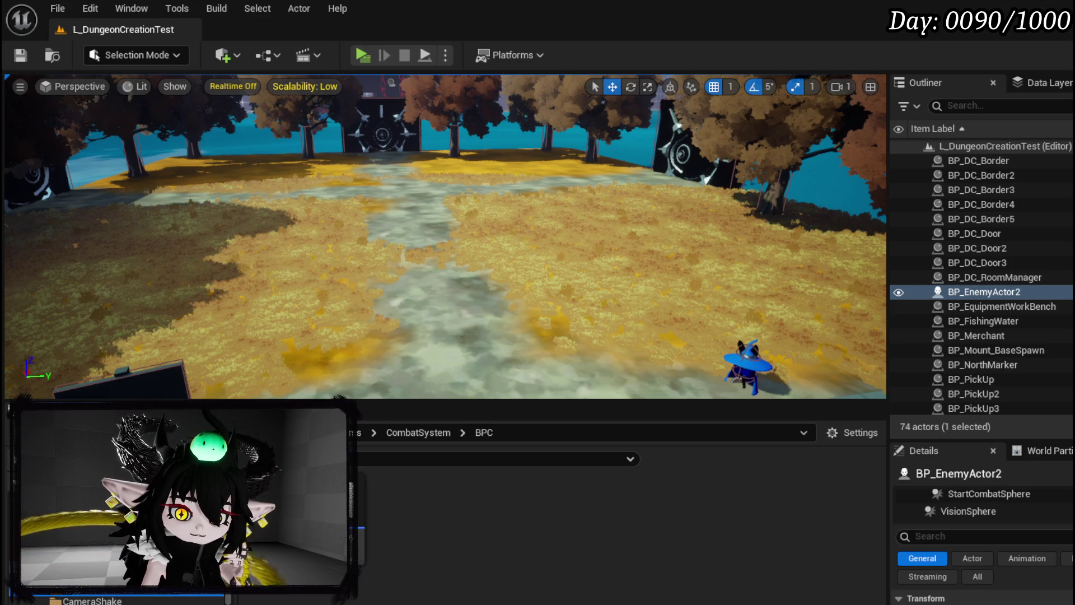
scroll(112, 597, down, 3)
scroll(112, 596, down, 3)
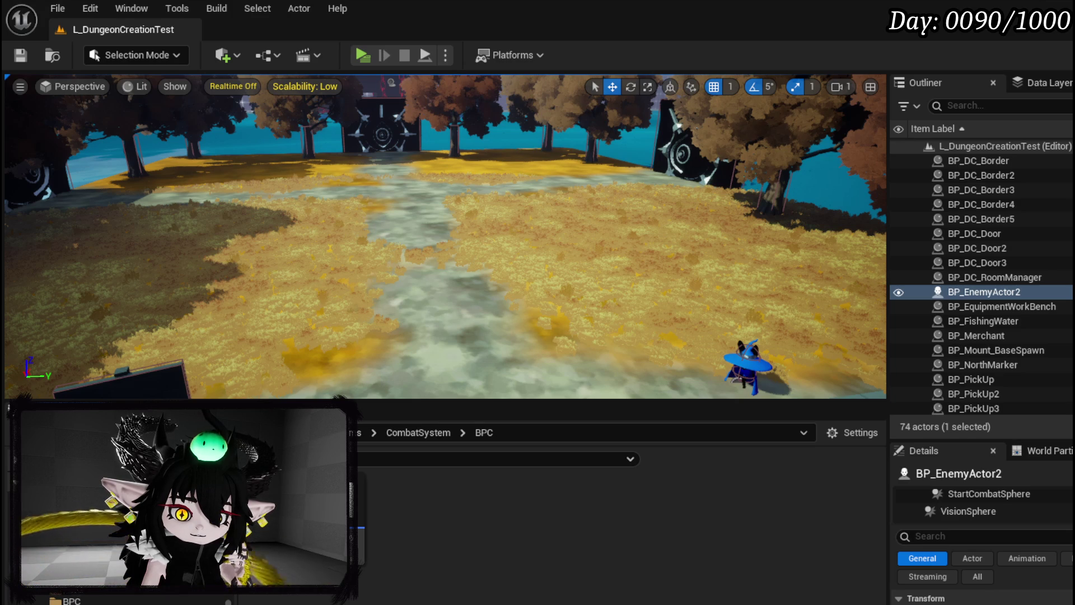
click(73, 601)
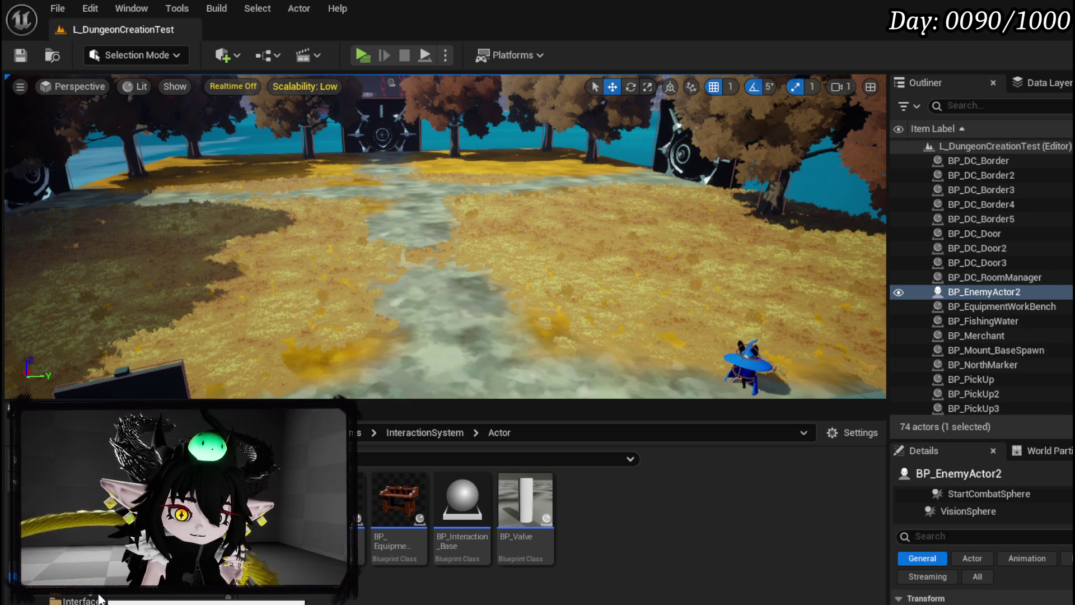
click(132, 598)
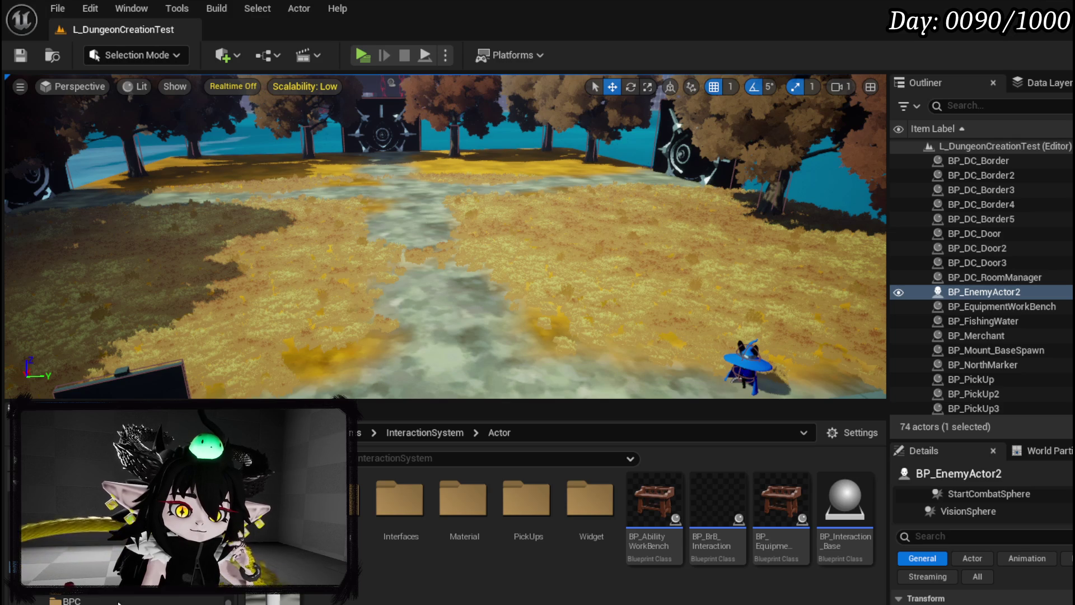
scroll(126, 602, down, 2)
click(90, 571)
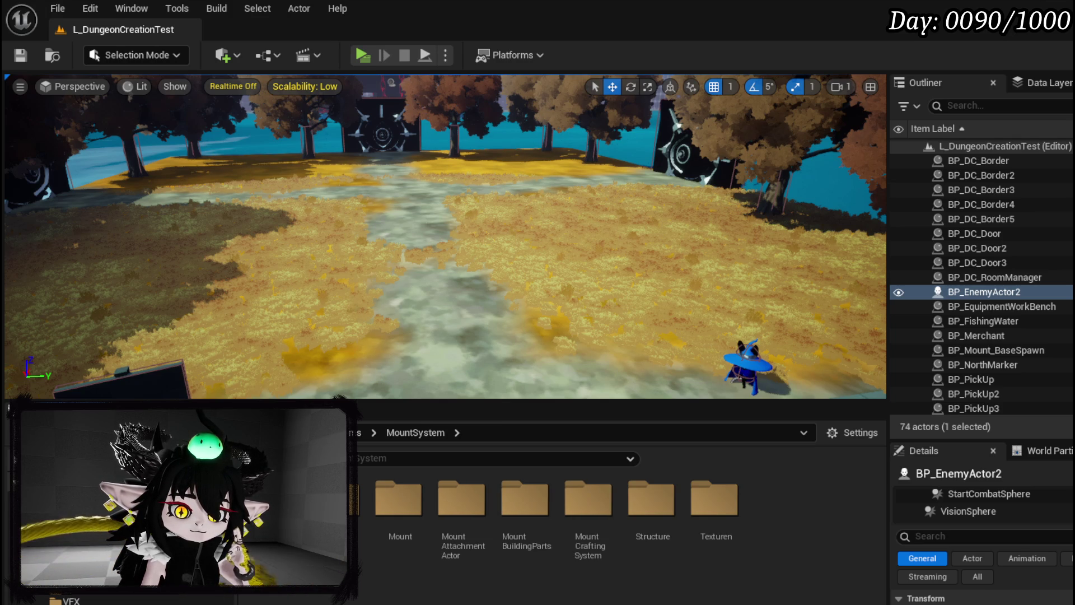
scroll(126, 594, down, 3)
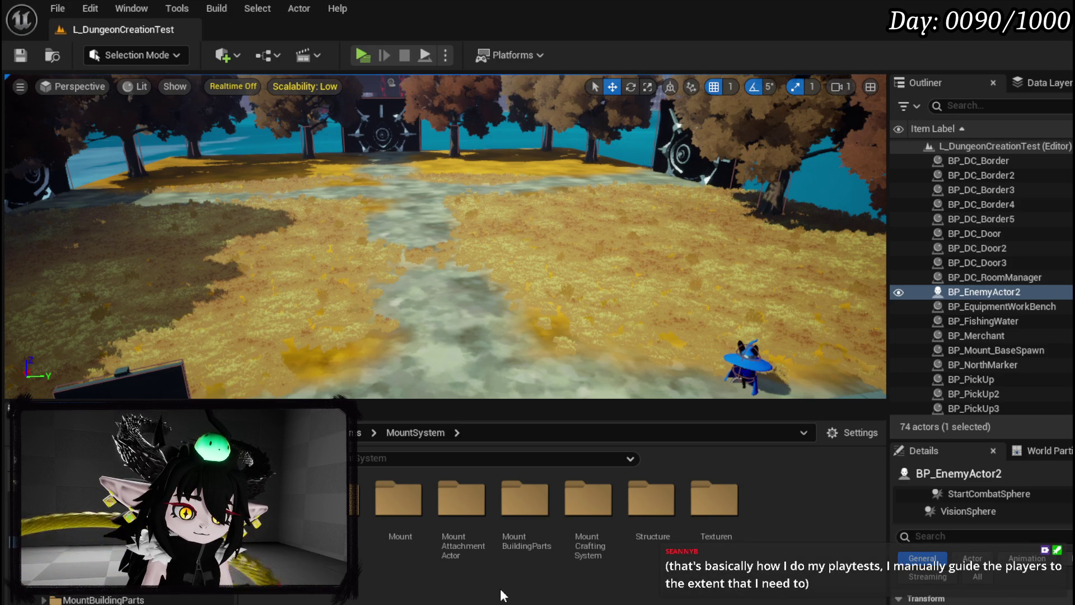
Step: Click through the AbilitySystem, Actor and BPC folders, then open the CombatSystem folder
scroll(80, 600, up, 3)
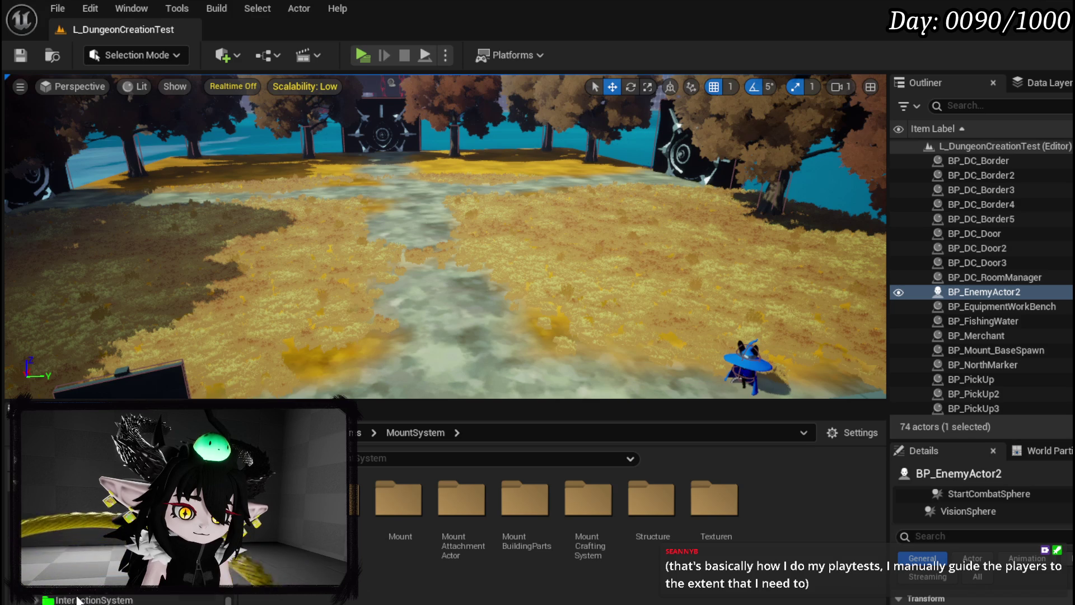
scroll(80, 600, up, 3)
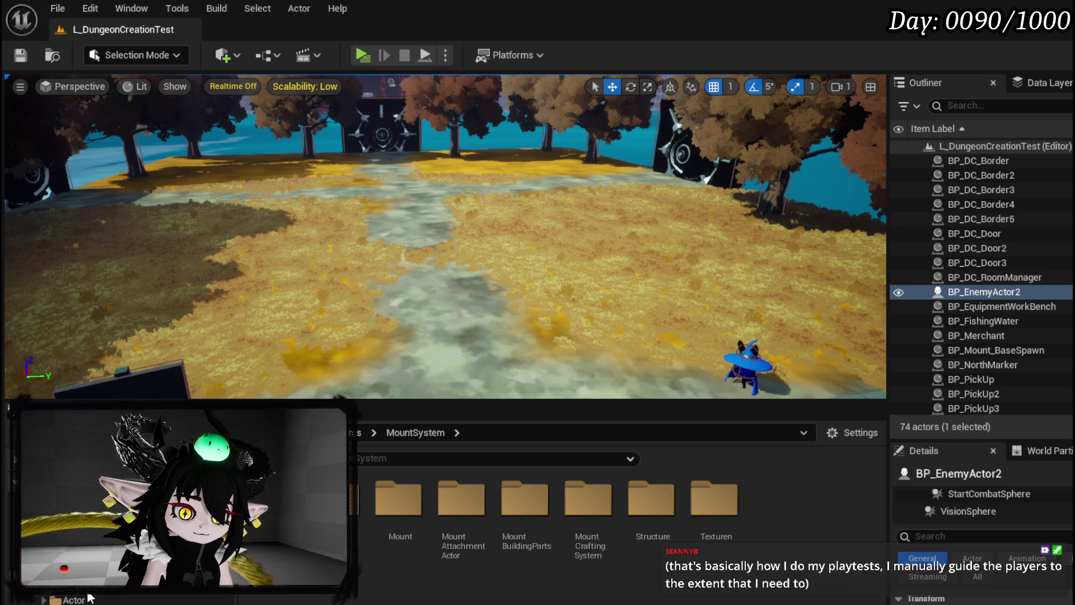
click(80, 593)
click(79, 600)
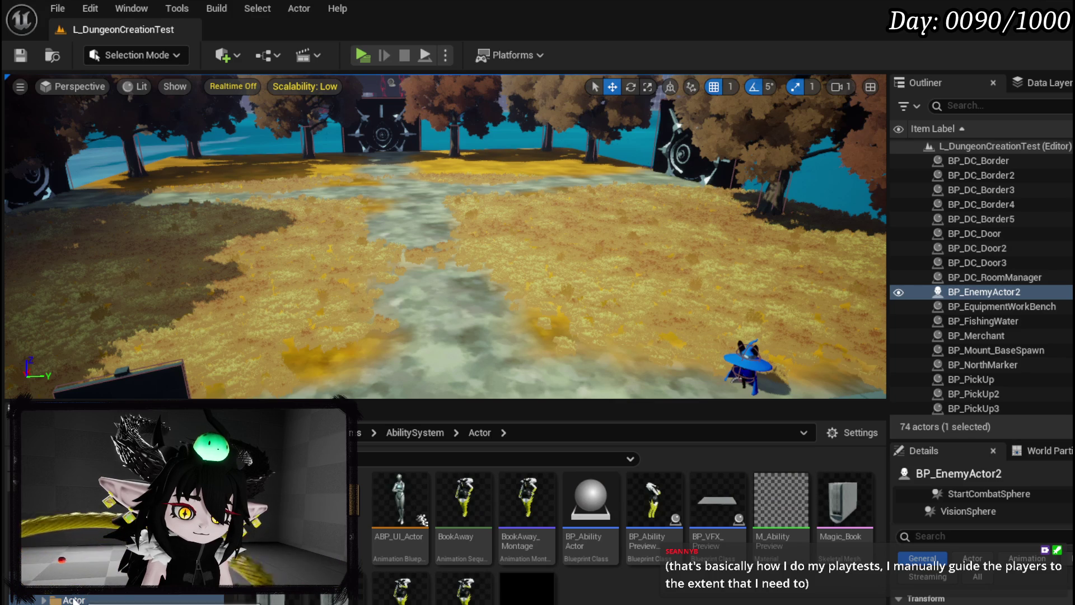
scroll(78, 600, down, 1)
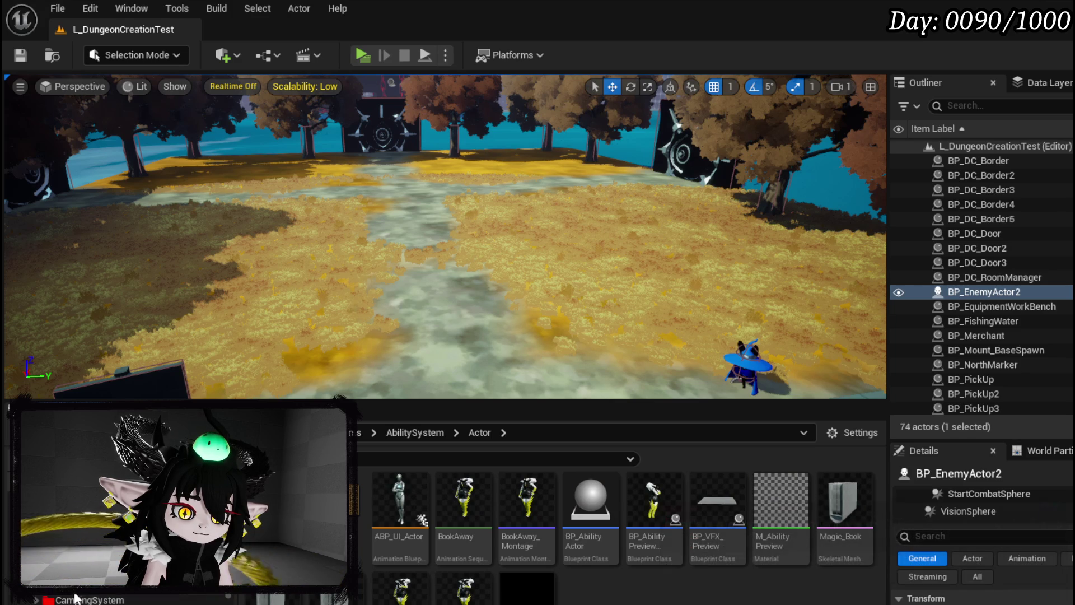
click(77, 598)
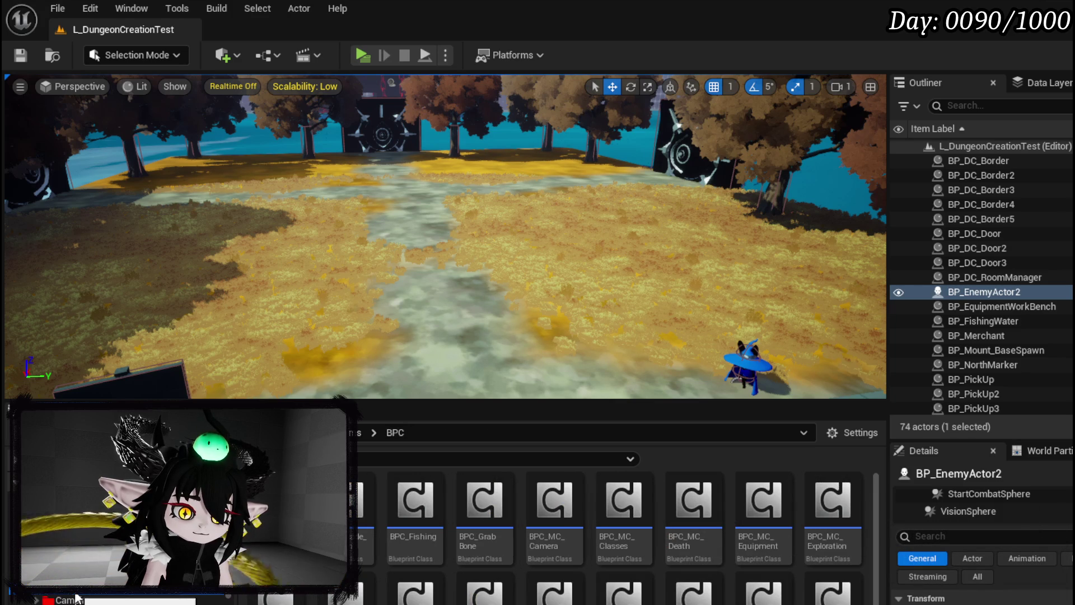
click(79, 593)
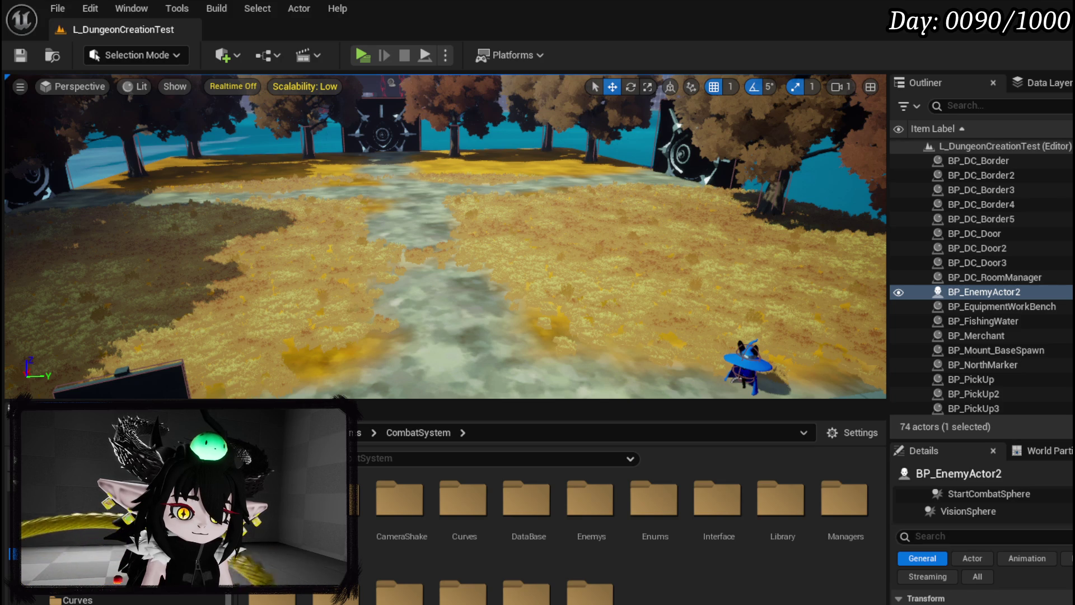
scroll(112, 560, down, 3)
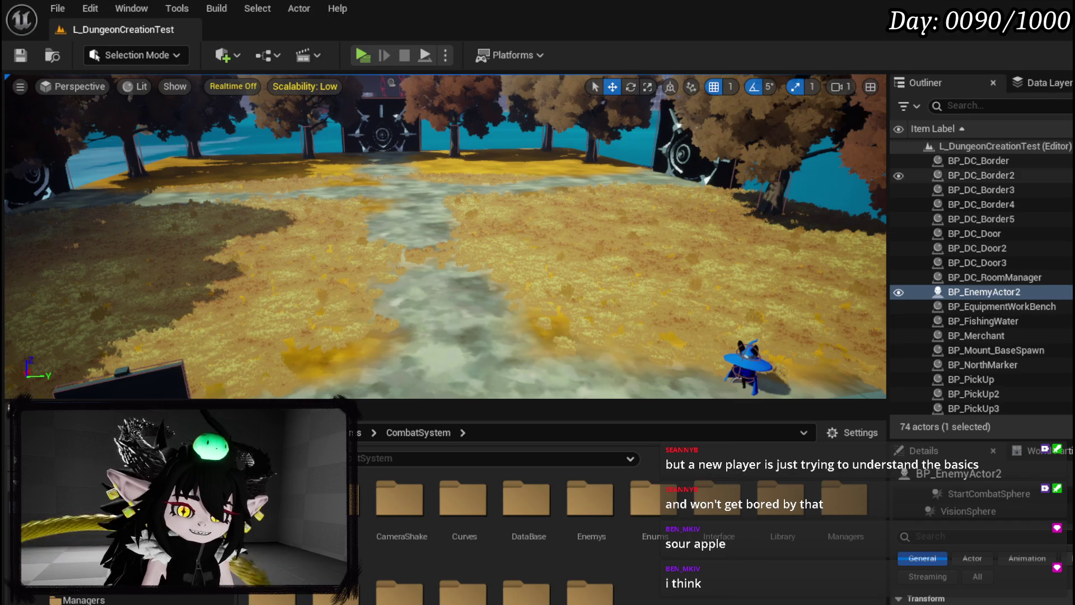
Step: Save all modified packages and return to the AbilitySystem folder in the Content Browser
click(20, 55)
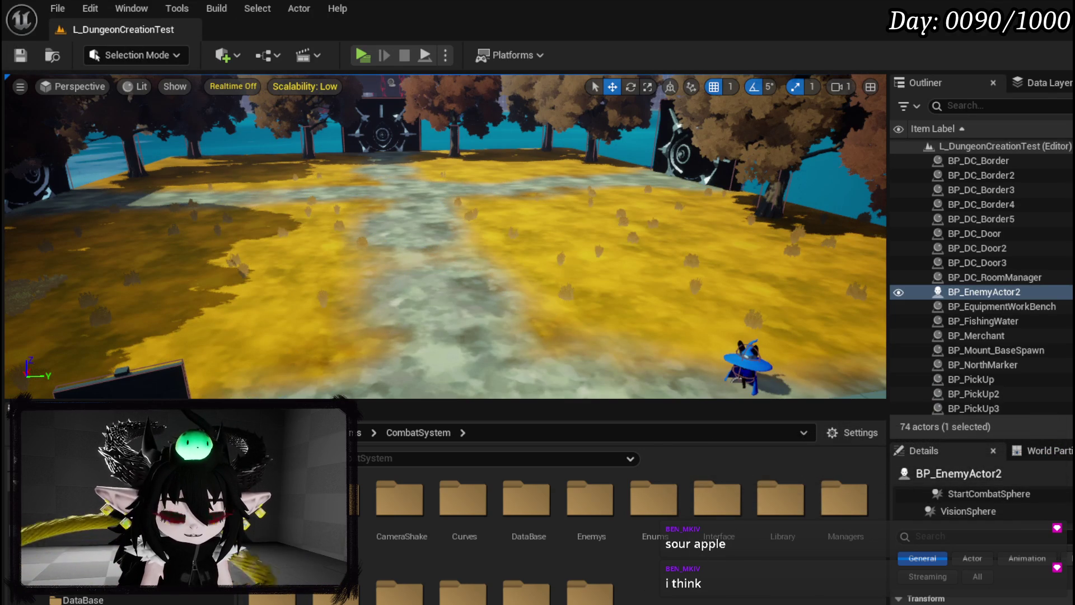
click(56, 541)
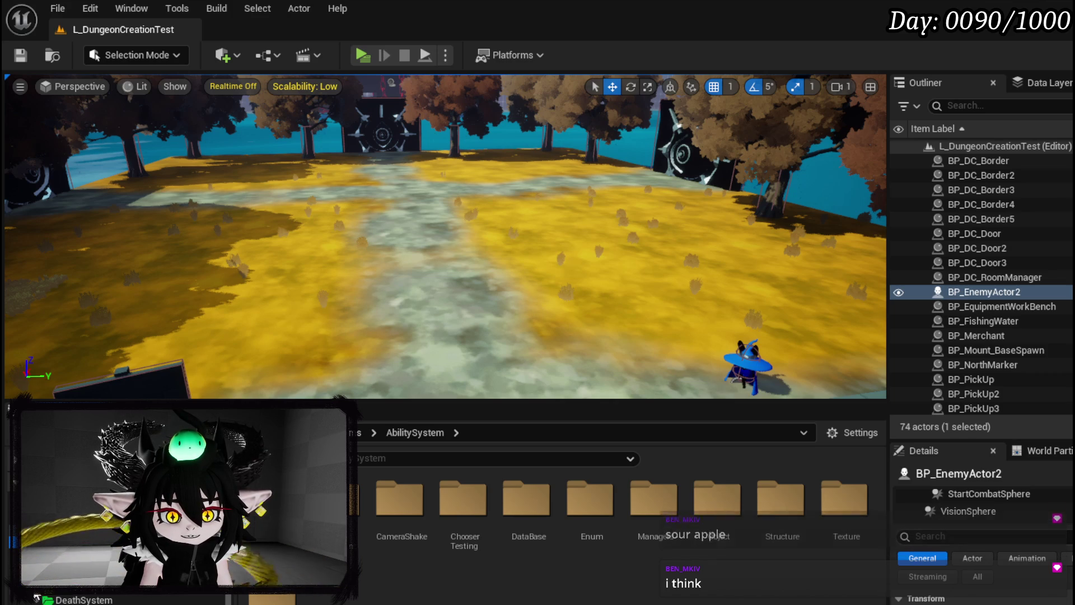
scroll(112, 532, down, 3)
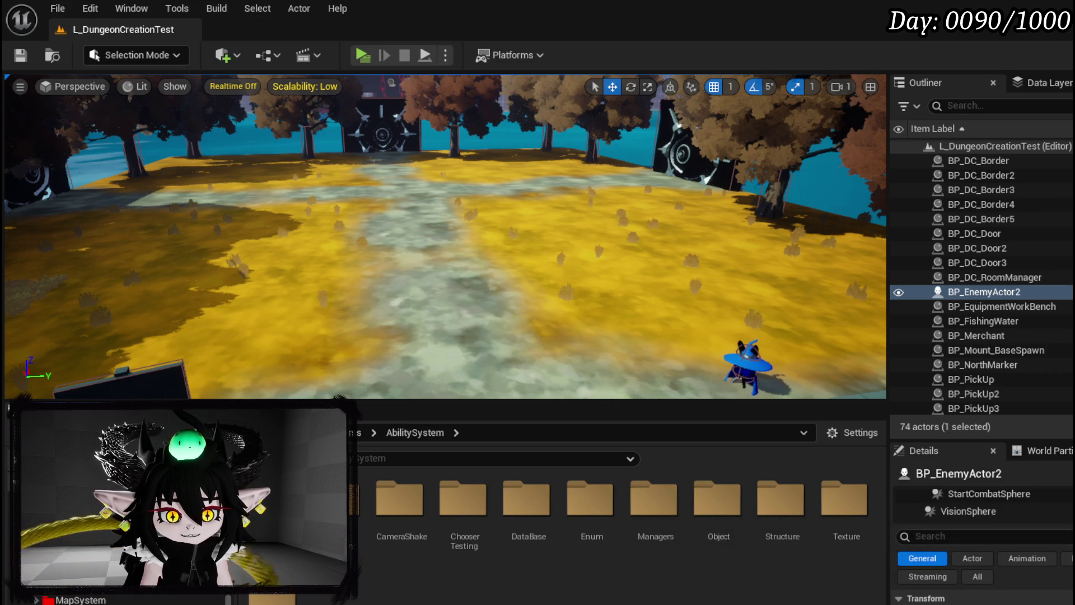
Step: Inspect the path, sign and enemy in the viewport, saving the level before and after with Ctrl+S
mouse_move(86, 96)
mouse_down()
mouse_move(90, 84)
mouse_move(90, 106)
mouse_move(86, 95)
mouse_up()
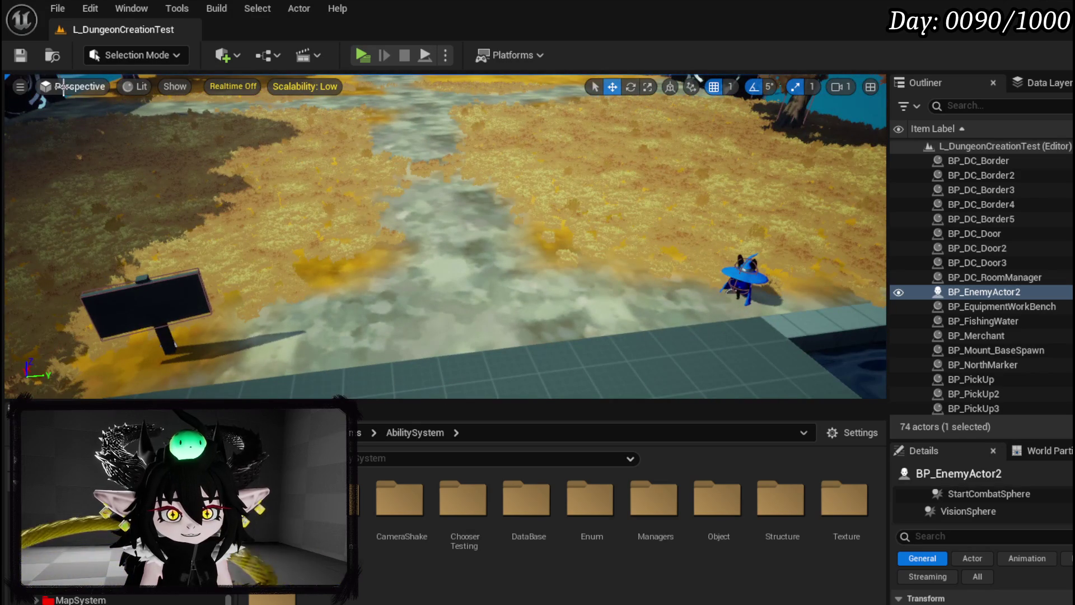
click(20, 55)
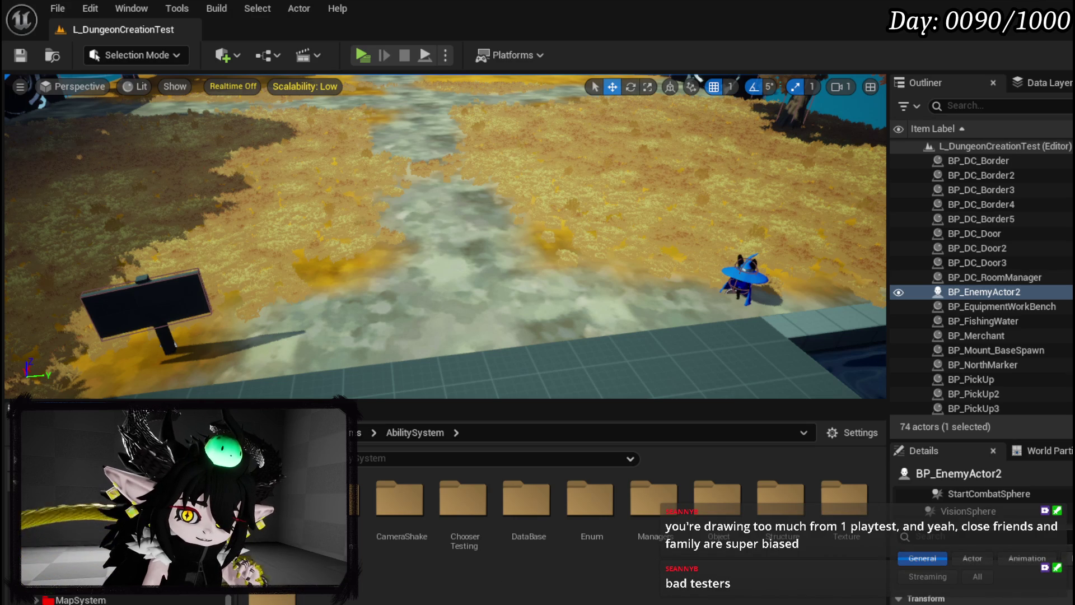
drag(428, 377, 390, 359)
scroll(445, 237, down, 10)
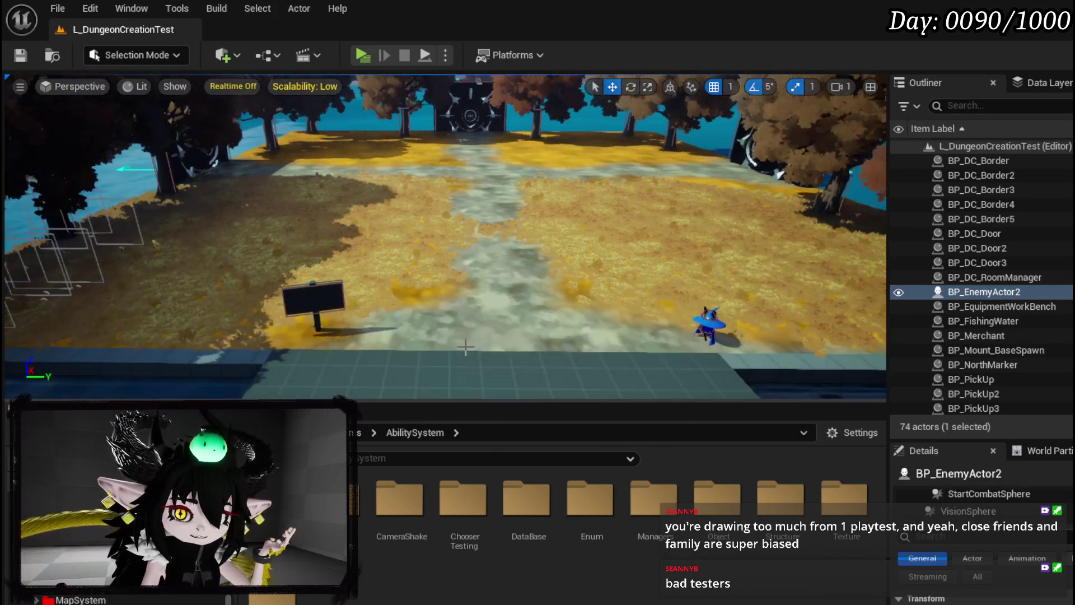
scroll(463, 348, down, 5)
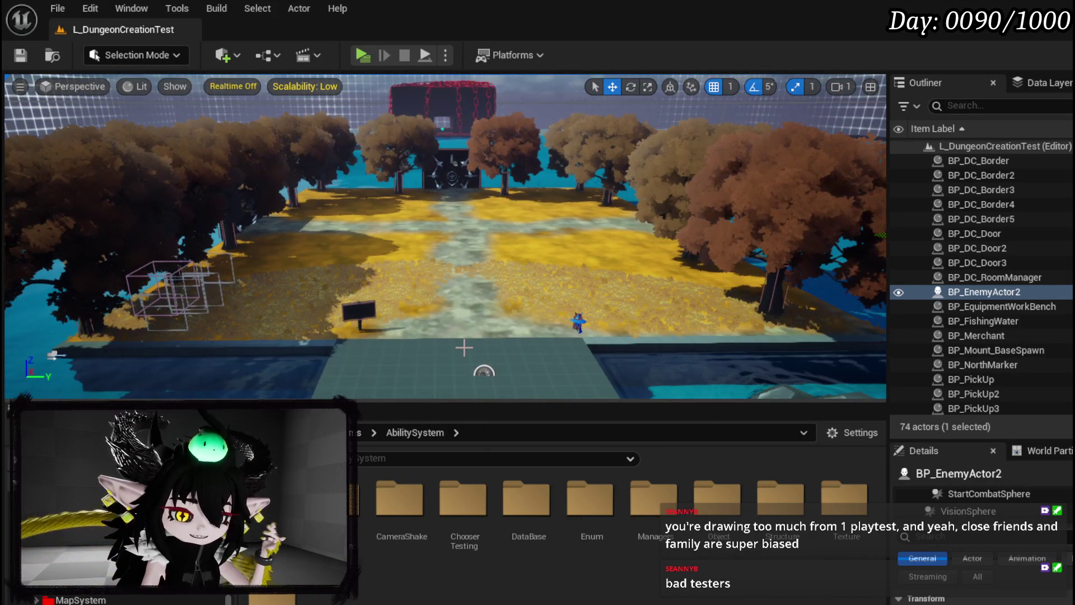
scroll(464, 348, up, 5)
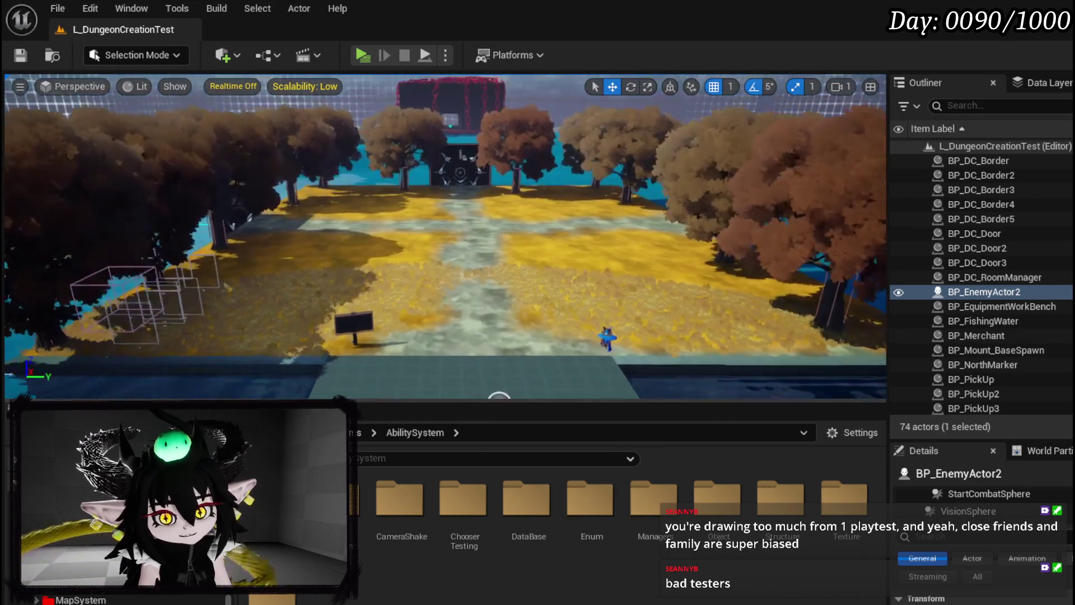
scroll(446, 237, up, 5)
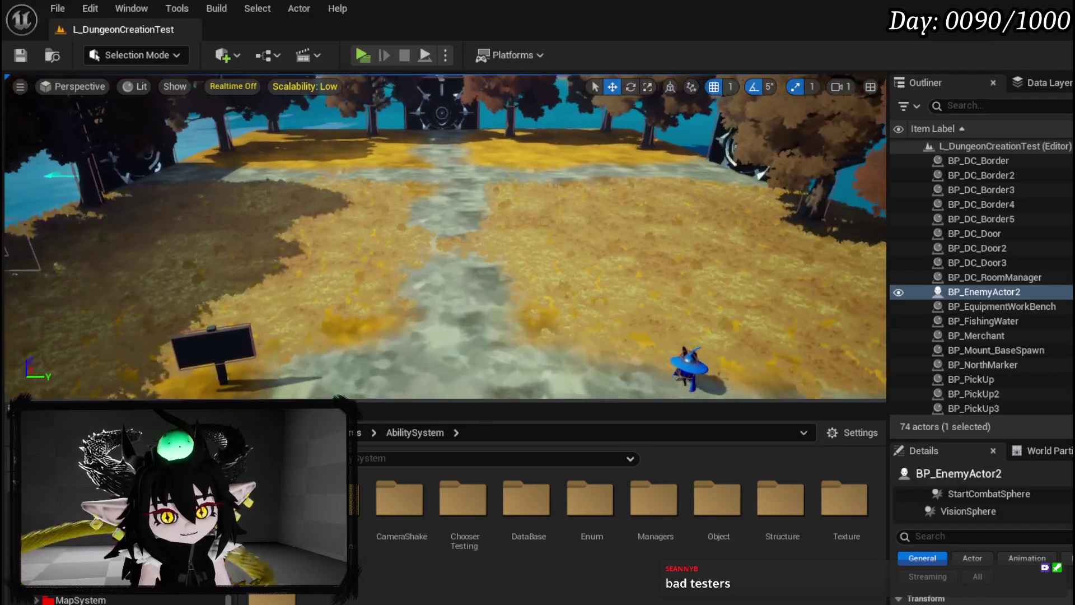
scroll(445, 237, down, 2)
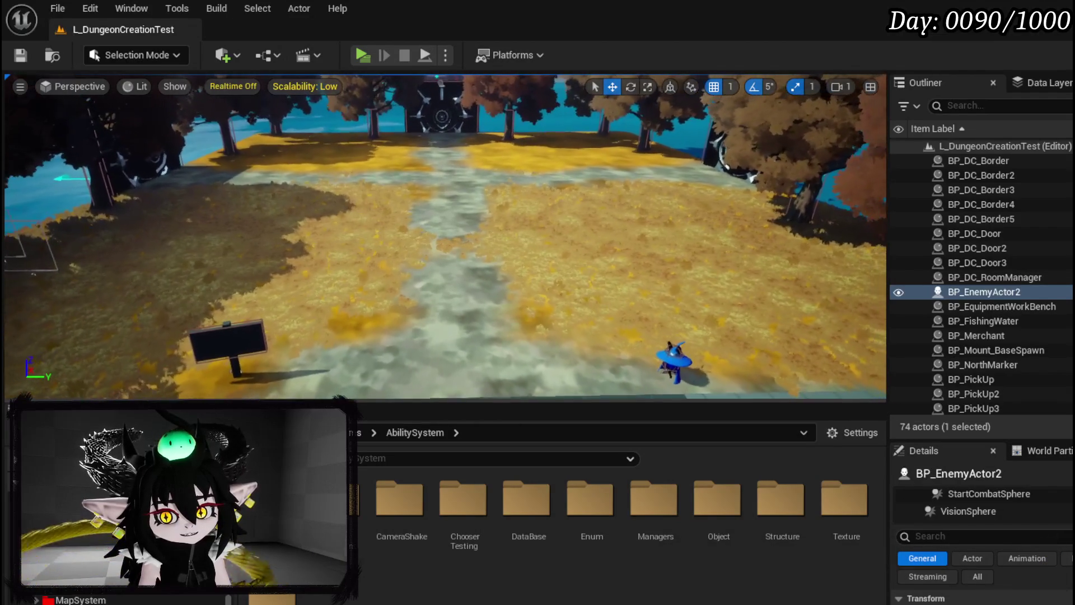
scroll(445, 237, up, 2)
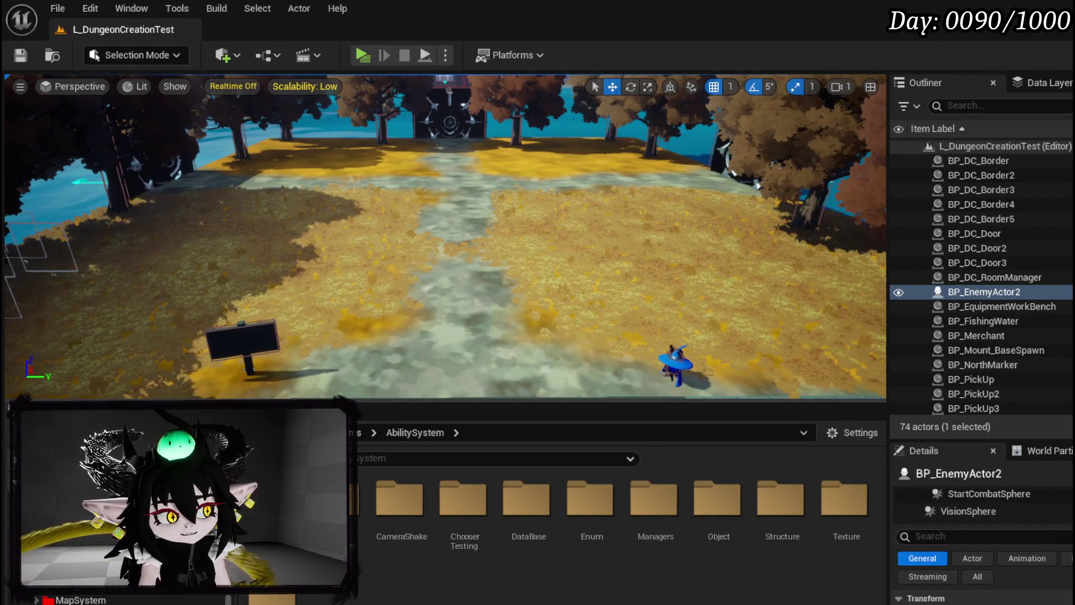
scroll(285, 386, down, 1)
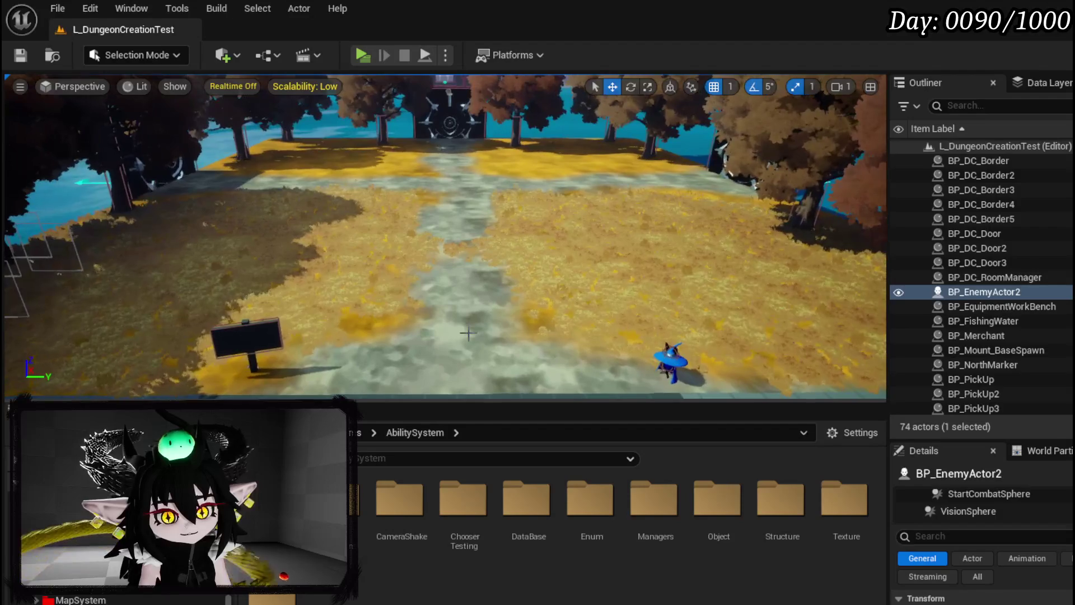
key(ctrl+s)
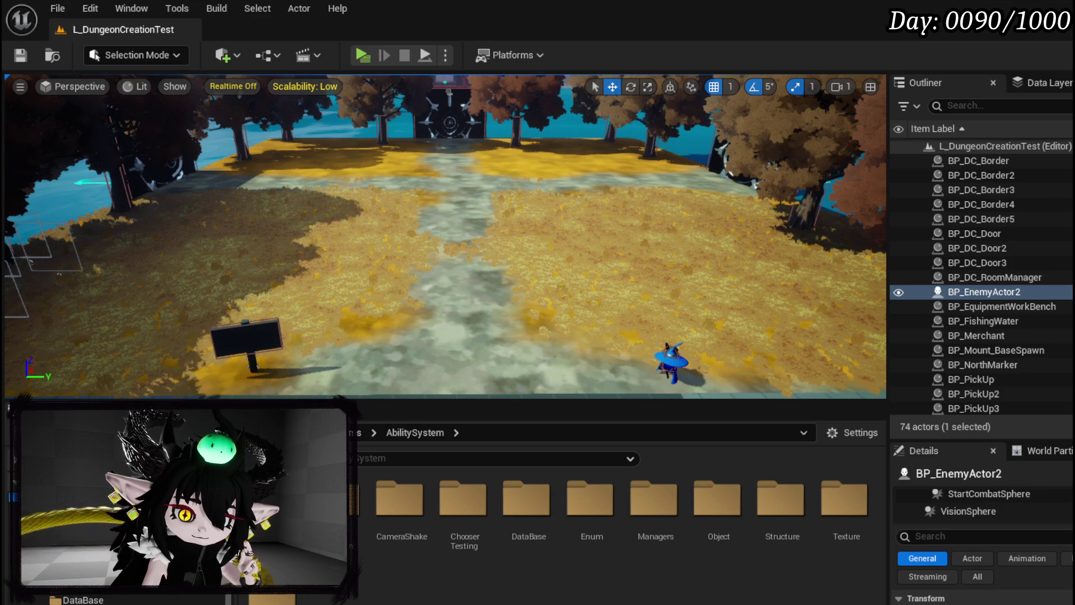
Step: Open the DeathSystem > Actor folder with M_EmissiveColor, M_EmissiveColor_Inst and PureBlack
scroll(112, 532, down, 3)
scroll(112, 532, down, 2)
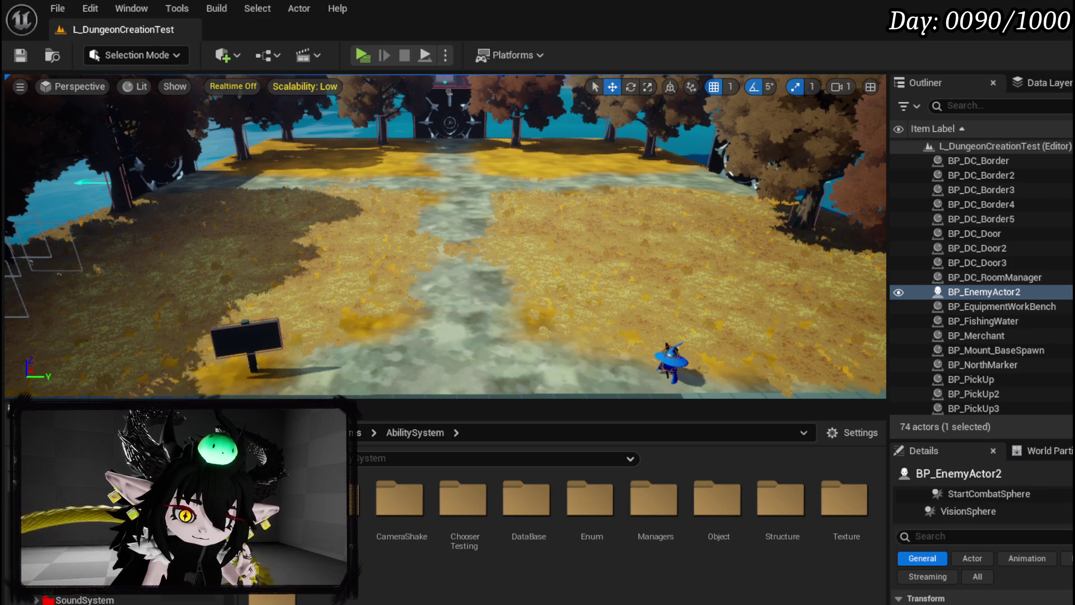
scroll(112, 532, up, 2)
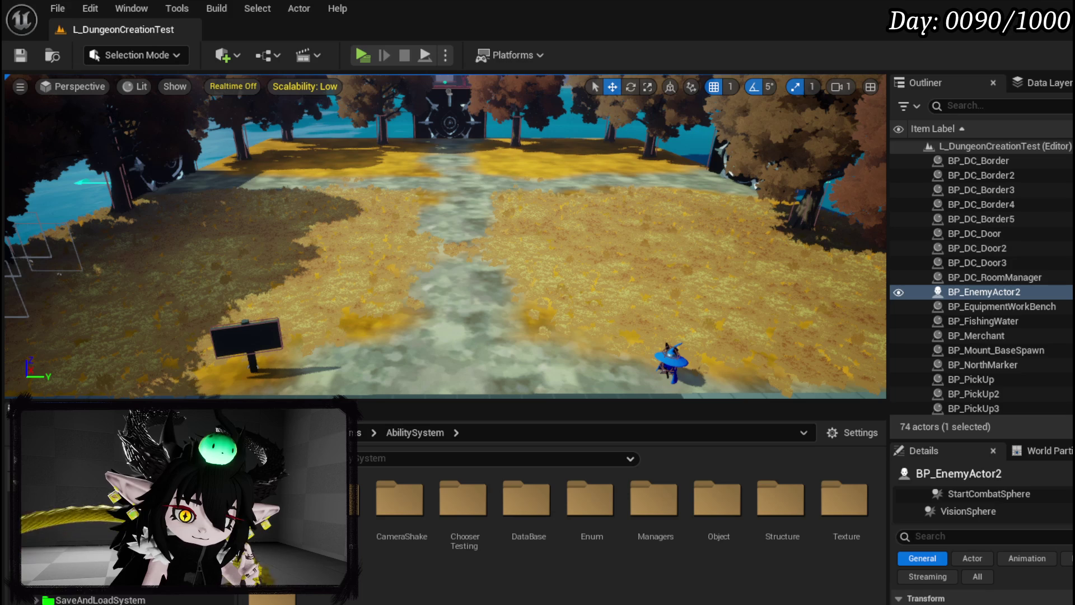
scroll(112, 532, down, 3)
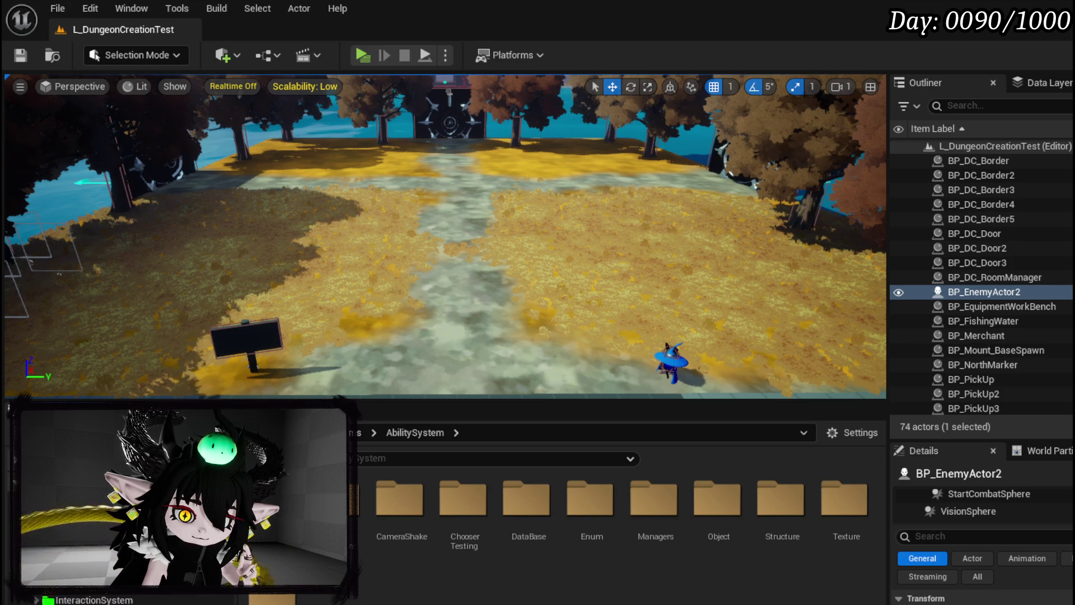
scroll(112, 532, down, 2)
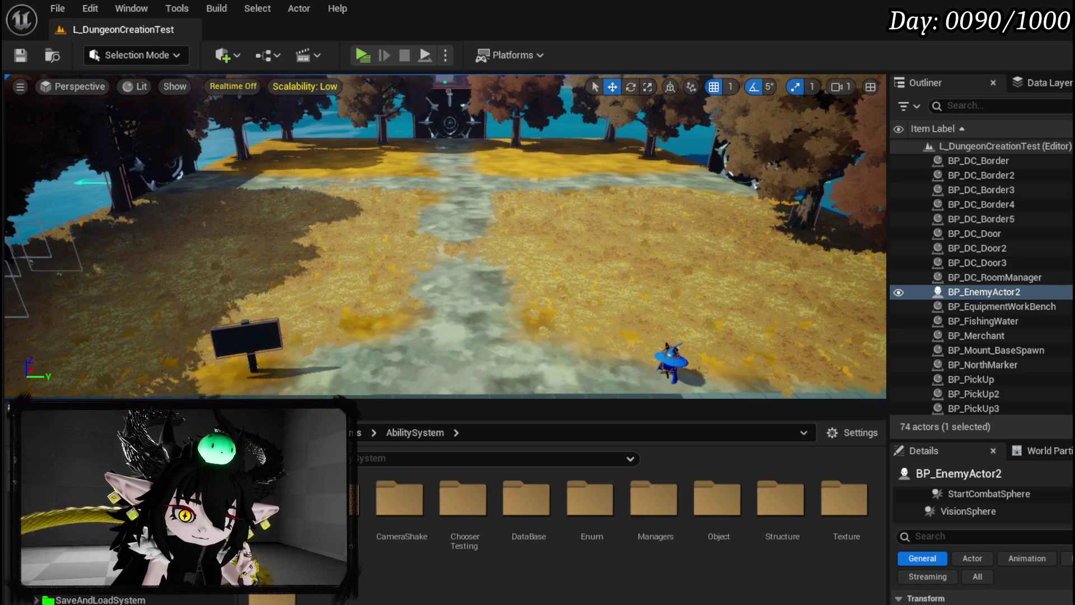
scroll(112, 532, up, 3)
scroll(112, 532, up, 2)
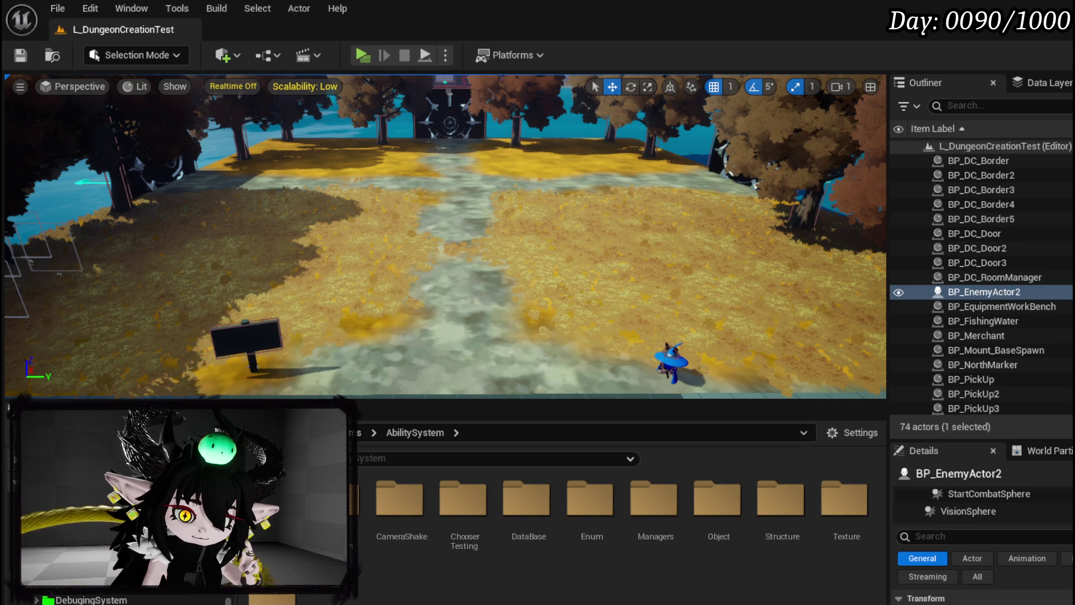
click(112, 532)
Step: Open BP_BlackBoxDrop's EventGraph and look over the box-building, Start Encounter and Branch nodes
double_click(347, 537)
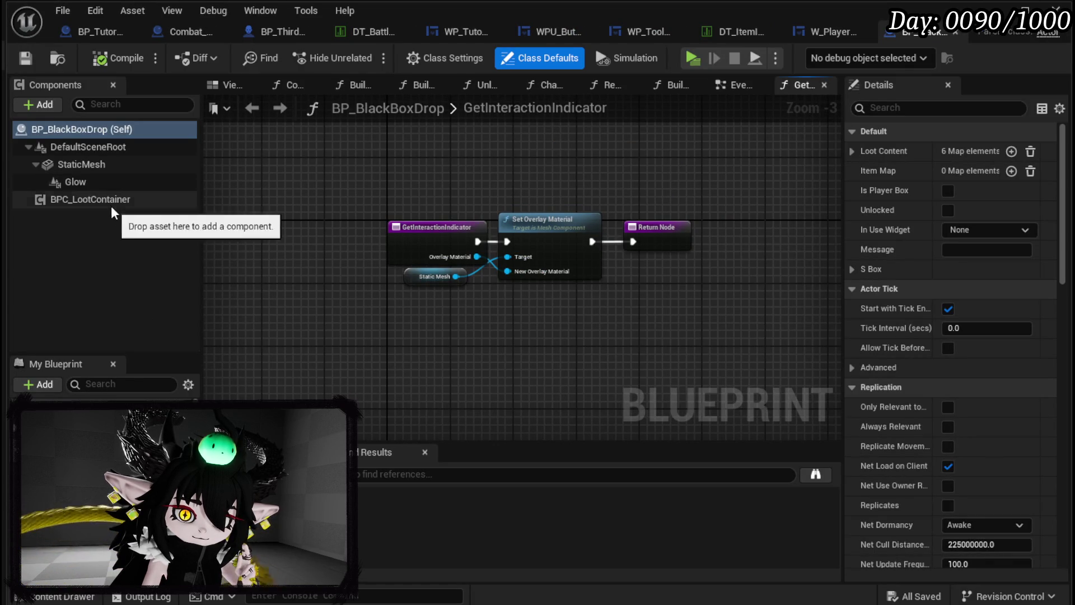
click(735, 85)
mouse_move(433, 238)
mouse_down()
mouse_move(368, 308)
mouse_move(298, 340)
mouse_up()
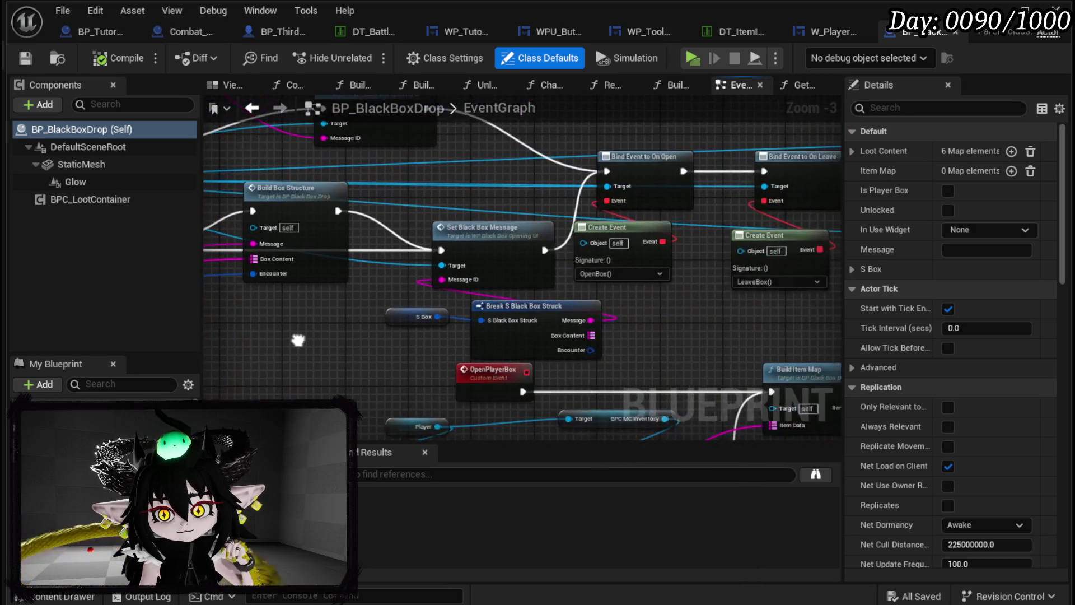
drag(473, 218, 504, 305)
mouse_move(544, 205)
mouse_down()
mouse_move(574, 292)
mouse_move(367, 180)
mouse_move(318, 318)
mouse_move(392, 263)
mouse_move(336, 291)
mouse_move(381, 215)
mouse_move(628, 233)
mouse_move(540, 295)
mouse_move(500, 261)
mouse_up()
scroll(381, 214, down, 1)
scroll(380, 214, down, 1)
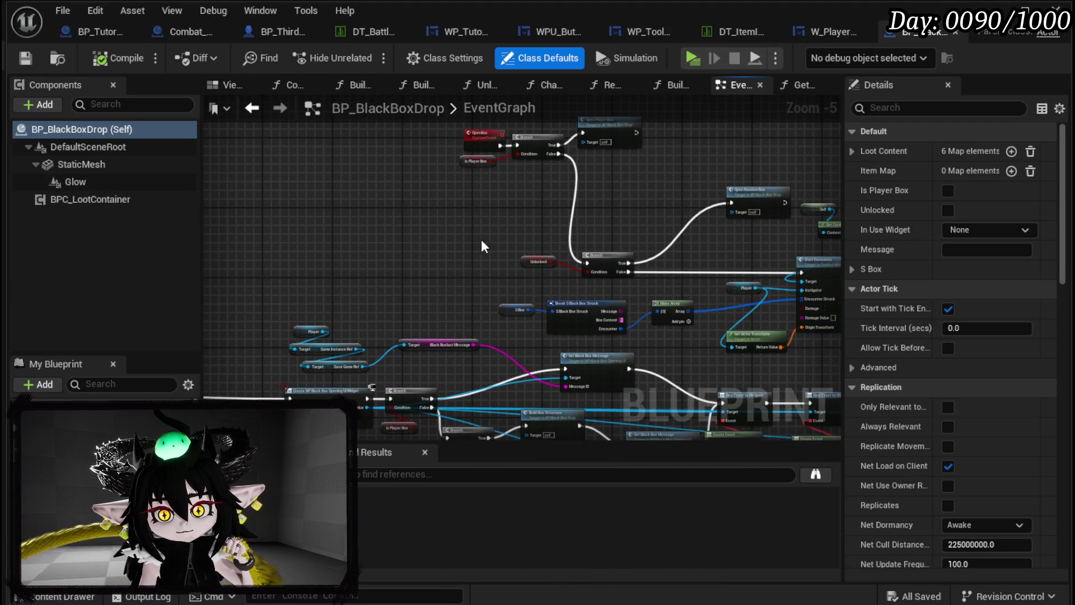
scroll(500, 262, up, 3)
mouse_move(439, 336)
mouse_down()
mouse_move(211, 233)
mouse_move(263, 232)
mouse_move(310, 190)
mouse_up()
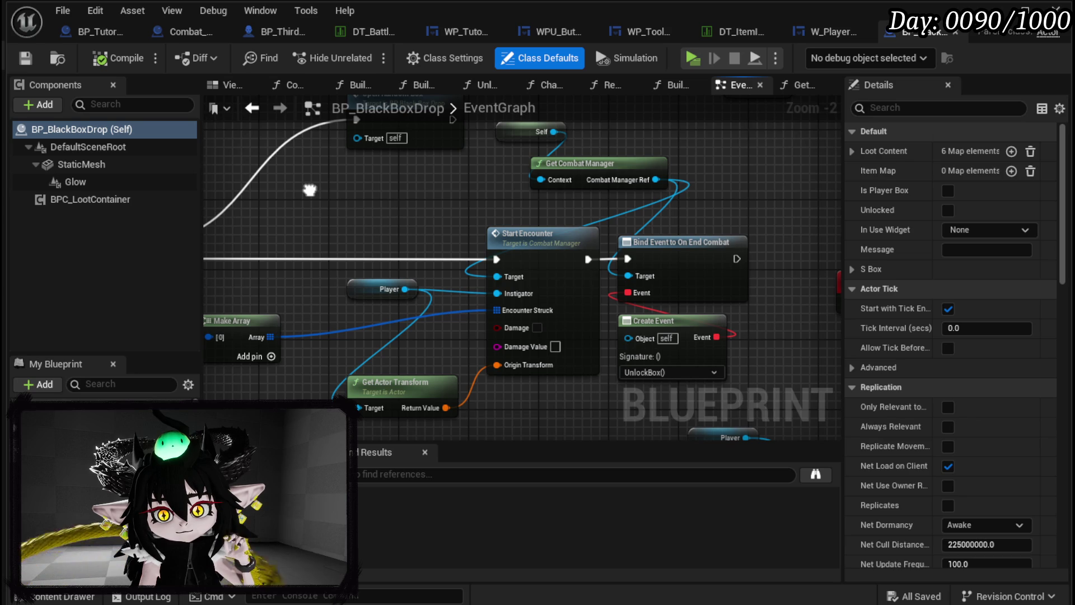
drag(309, 190, 561, 191)
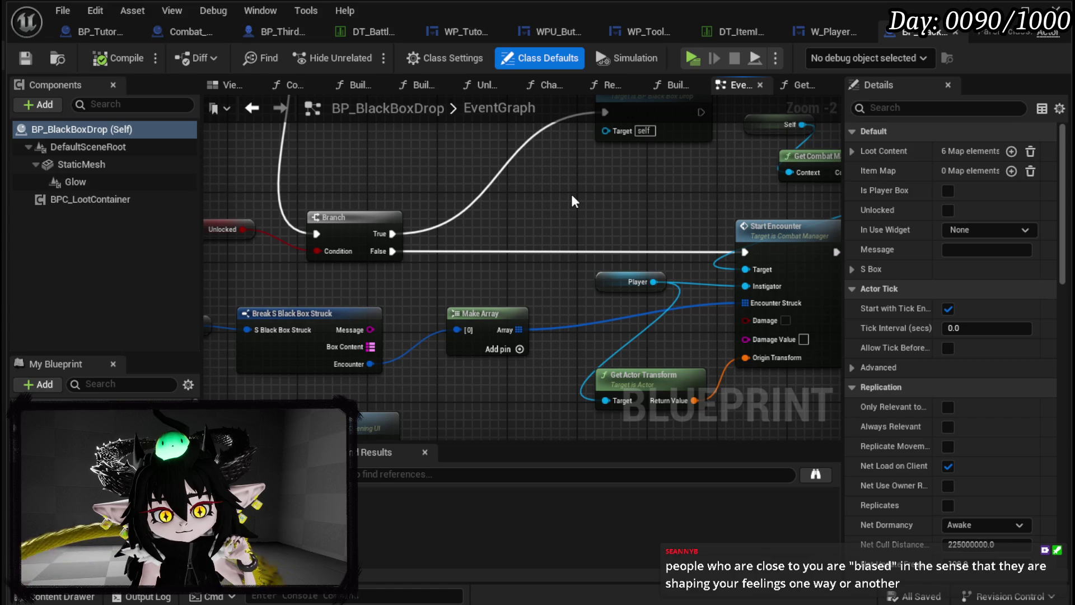
Step: Review the save nodes and reposition the Make Transform node
scroll(571, 200, down, 2)
drag(571, 200, 437, 190)
scroll(437, 191, up, 3)
scroll(431, 168, down, 2)
mouse_move(426, 136)
mouse_down()
mouse_move(488, 156)
mouse_move(381, 147)
mouse_up()
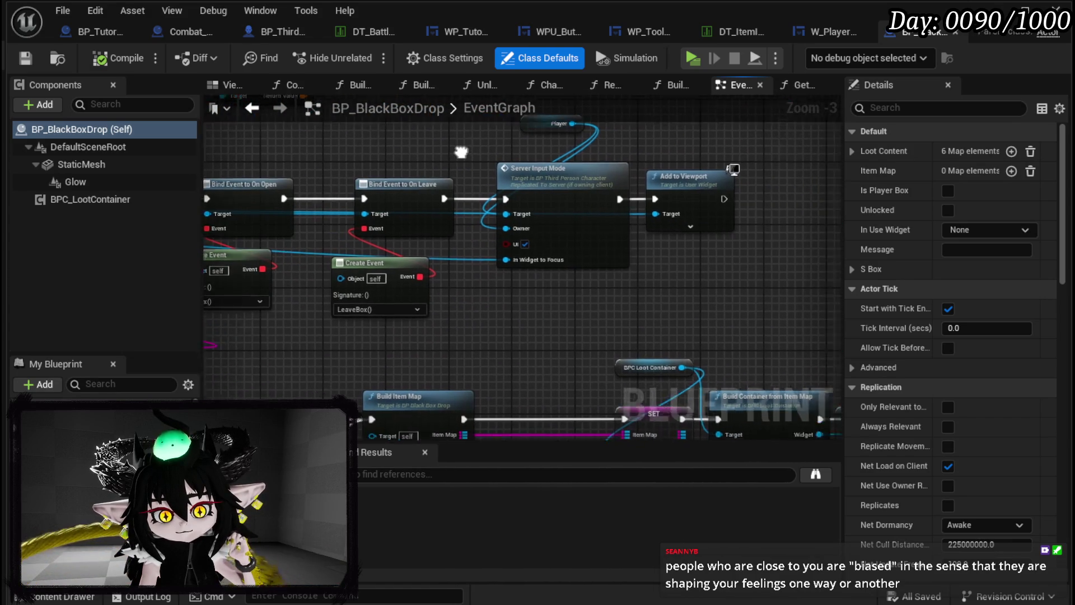
mouse_move(751, 262)
mouse_down()
mouse_move(643, 163)
mouse_move(443, 192)
mouse_move(224, 157)
mouse_up()
drag(465, 196, 426, 191)
mouse_move(589, 208)
mouse_down()
mouse_move(426, 187)
mouse_move(644, 227)
mouse_up()
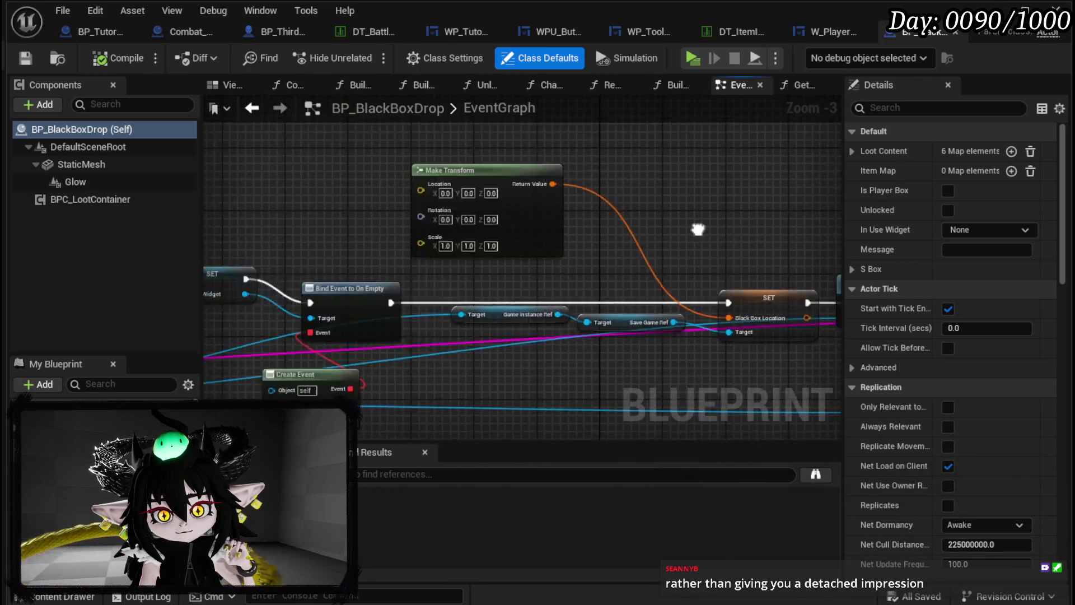
drag(443, 167, 624, 180)
mouse_move(382, 207)
mouse_down()
mouse_move(580, 192)
mouse_move(550, 197)
mouse_up()
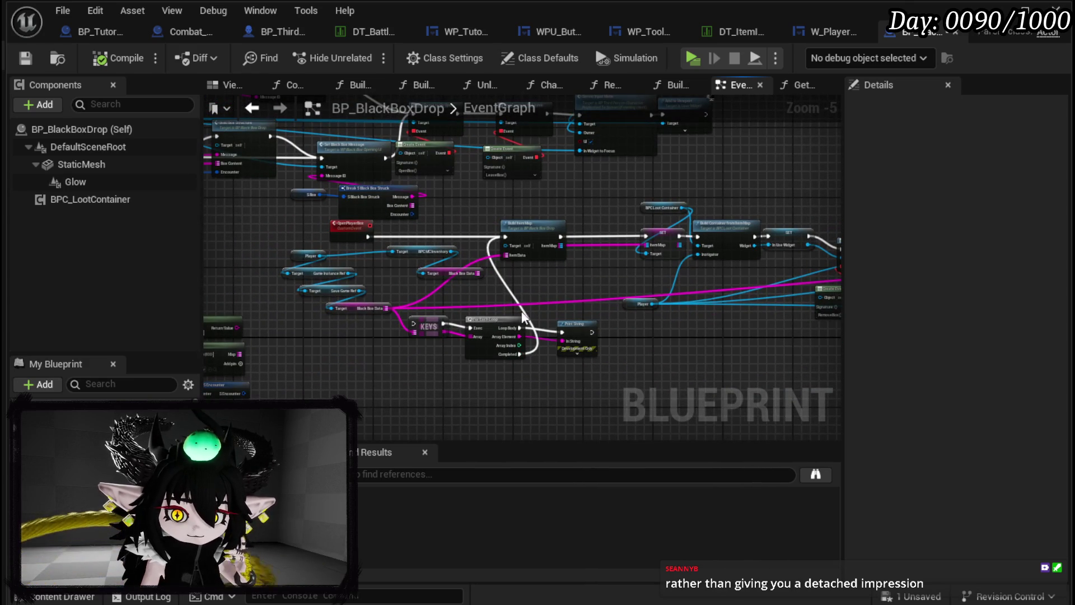
Step: Delete the KEYS and For Each Loop nodes and move Build Box Structure and Event StartInteract beside Create WP Black Box
drag(426, 377, 527, 314)
key(Delete)
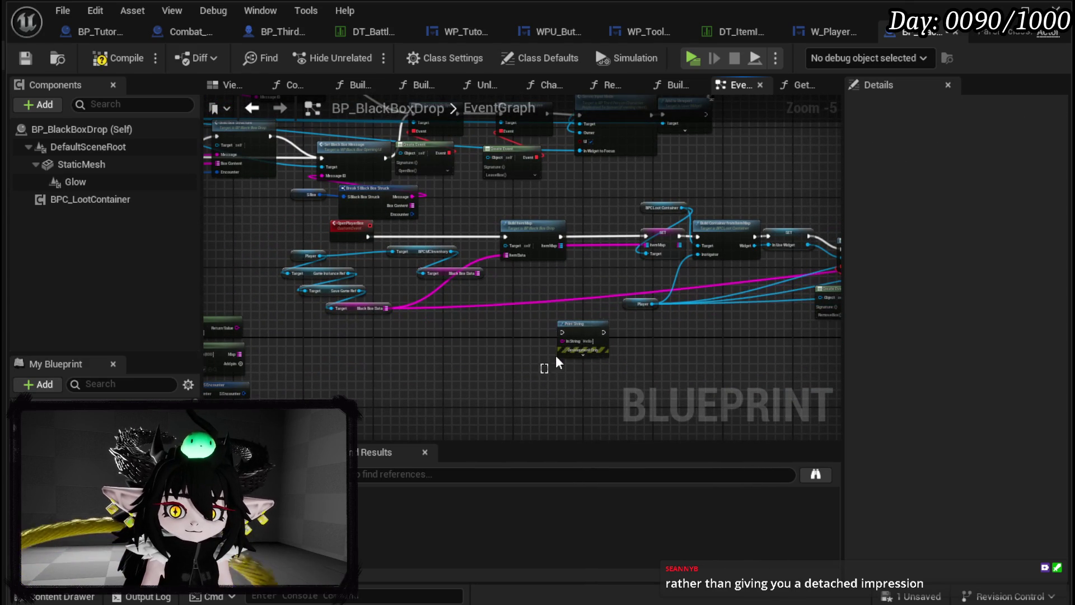
scroll(635, 339, up, 3)
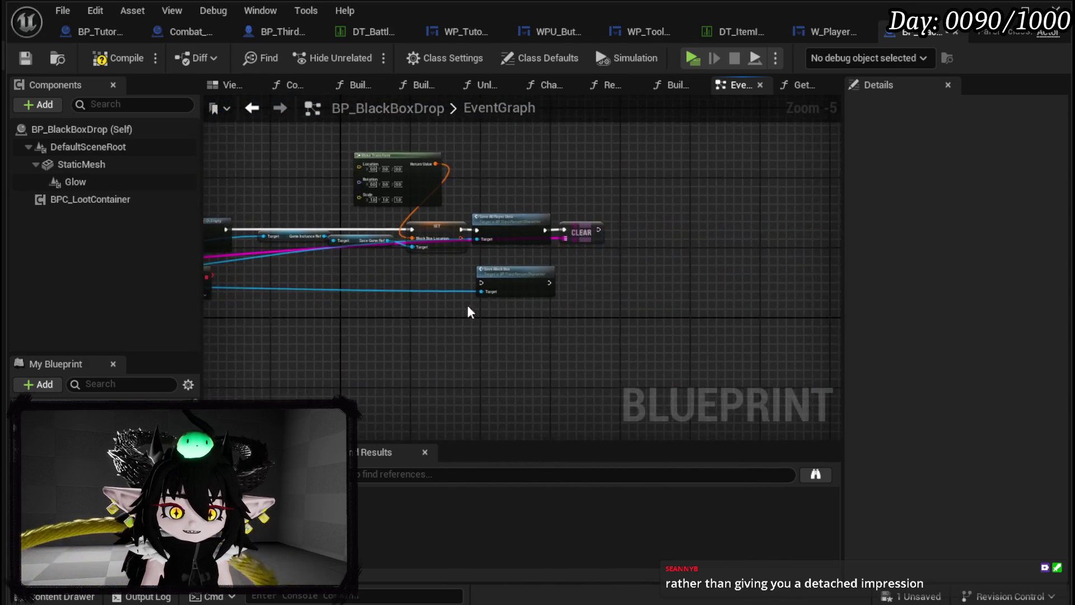
click(616, 261)
drag(646, 263, 697, 362)
scroll(697, 361, down, 2)
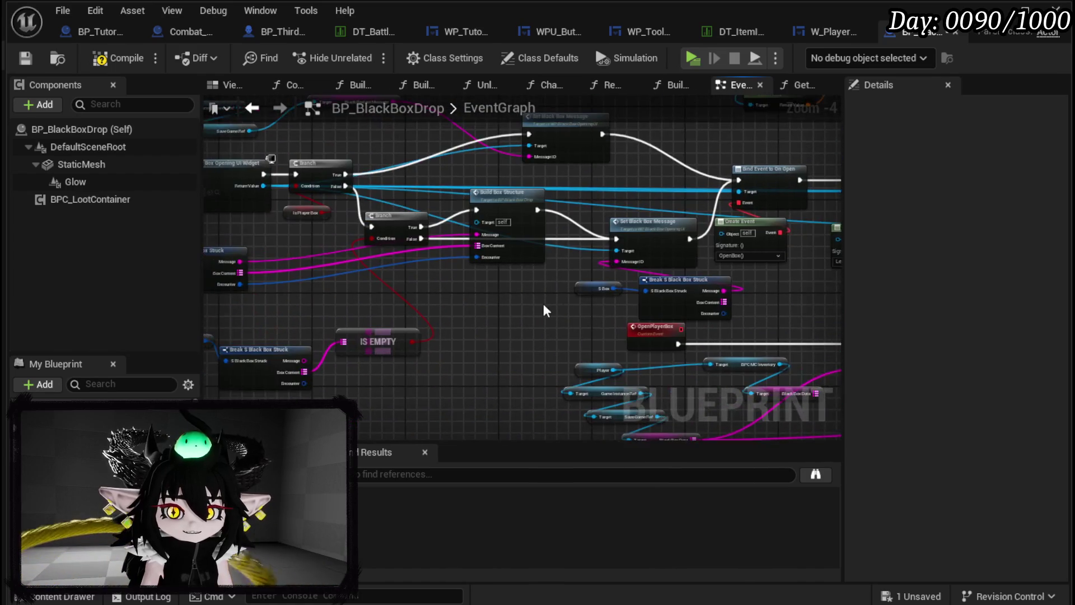
drag(431, 243, 437, 260)
drag(598, 357, 426, 277)
mouse_move(325, 267)
mouse_down()
mouse_move(439, 236)
mouse_move(780, 227)
mouse_move(499, 269)
mouse_move(432, 173)
mouse_move(341, 203)
mouse_move(374, 163)
mouse_move(334, 261)
mouse_up()
Step: Move the OpenBox event and wire it directly into Open Player Box
scroll(499, 269, up, 3)
scroll(342, 203, down, 2)
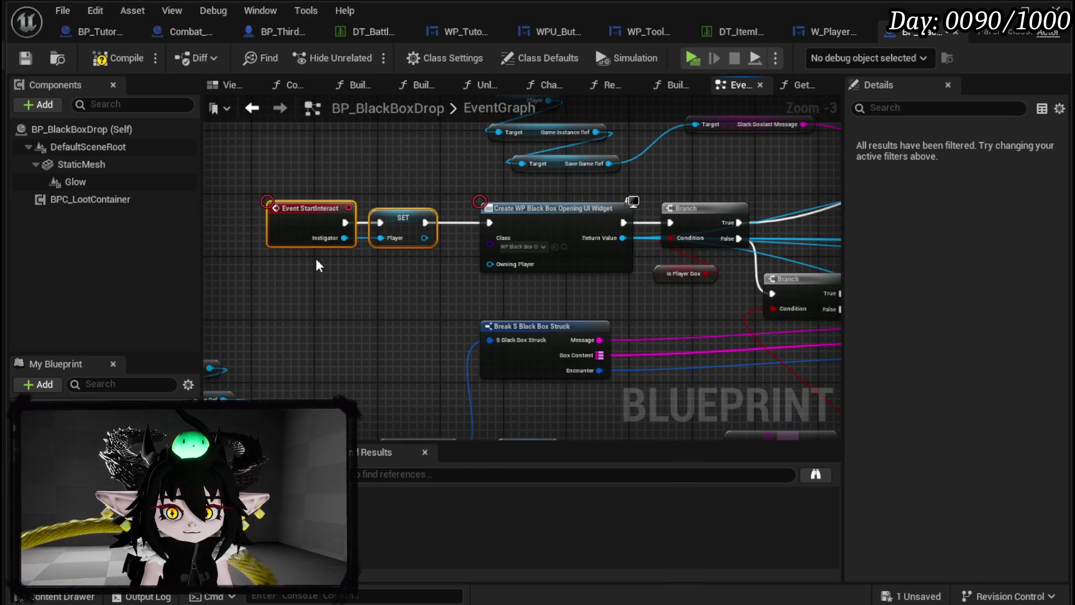
scroll(422, 206, down, 2)
mouse_move(533, 192)
mouse_down()
mouse_move(473, 173)
mouse_move(403, 293)
mouse_up()
scroll(356, 229, up, 3)
mouse_move(357, 229)
mouse_down()
mouse_move(392, 233)
mouse_move(300, 211)
mouse_move(451, 256)
mouse_move(422, 301)
mouse_move(516, 308)
mouse_up()
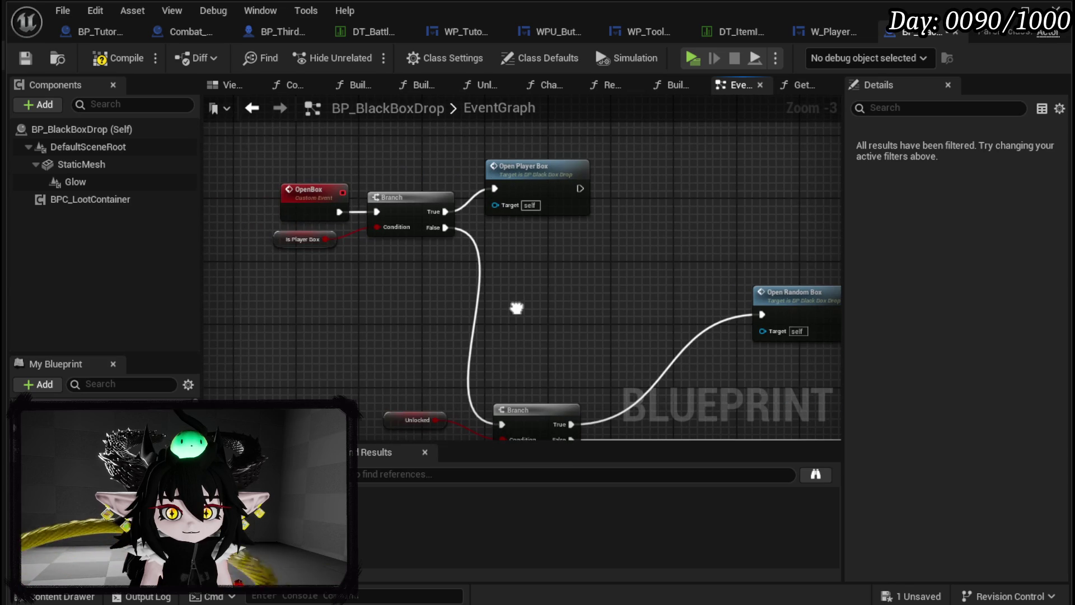
click(537, 295)
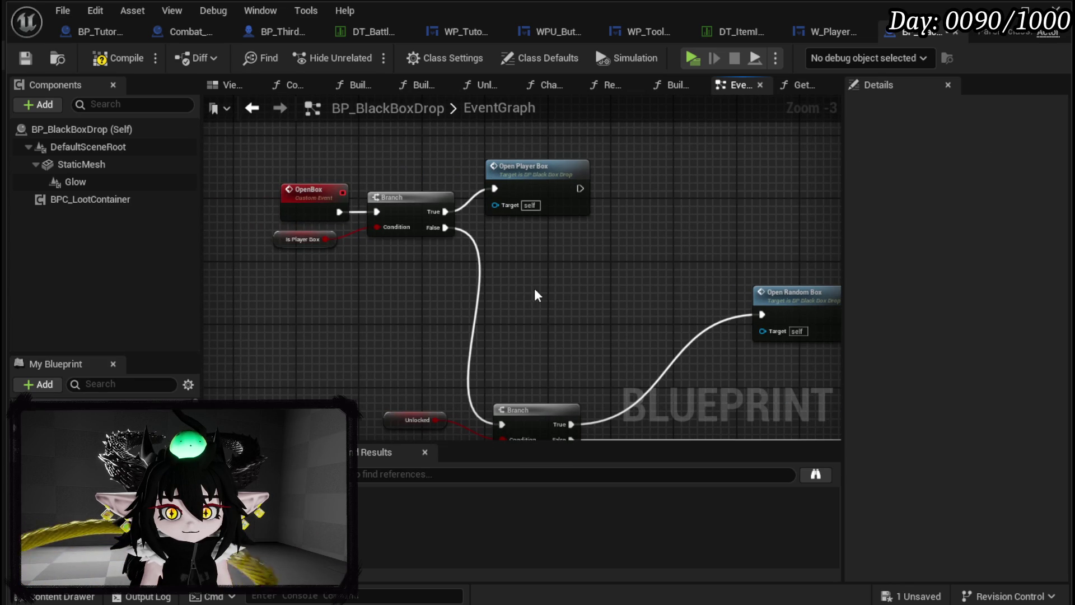
scroll(536, 295, down, 2)
mouse_move(403, 230)
mouse_down()
mouse_move(364, 232)
mouse_move(367, 300)
mouse_up()
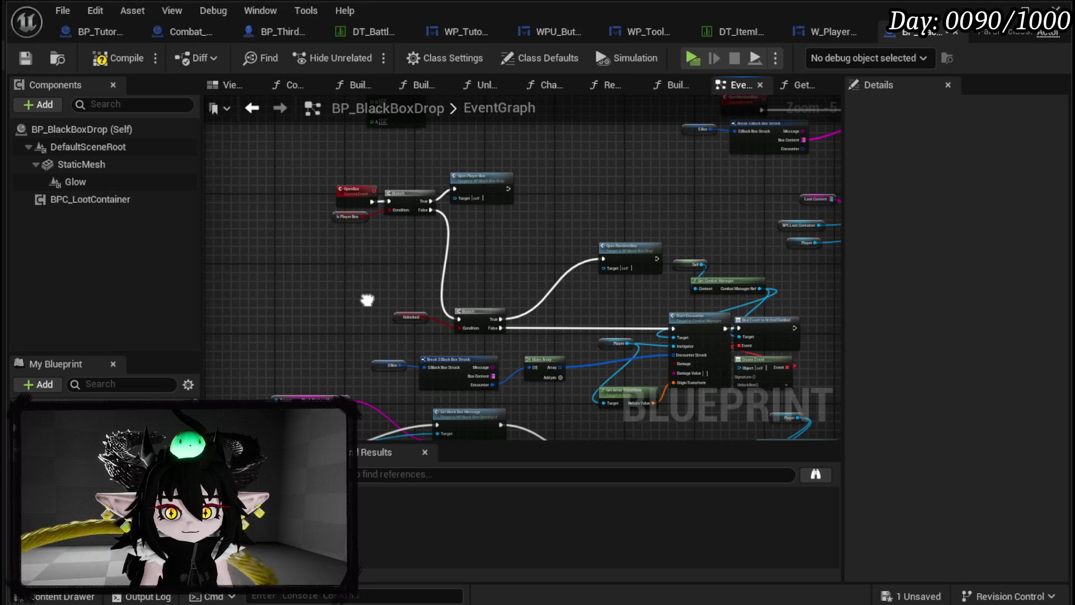
scroll(367, 301, up, 2)
drag(413, 257, 396, 367)
click(321, 238)
drag(321, 238, 495, 258)
drag(292, 245, 487, 244)
Step: Tidy Open Player Box and the Branch node, then save BP_BlackBoxDrop
drag(513, 245, 528, 244)
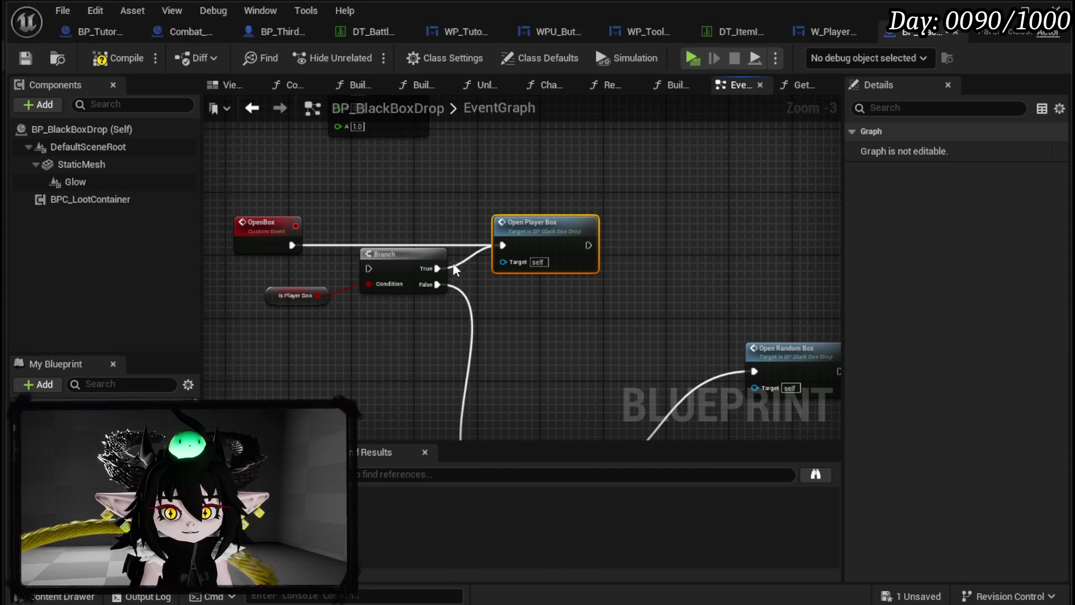
drag(403, 264, 385, 278)
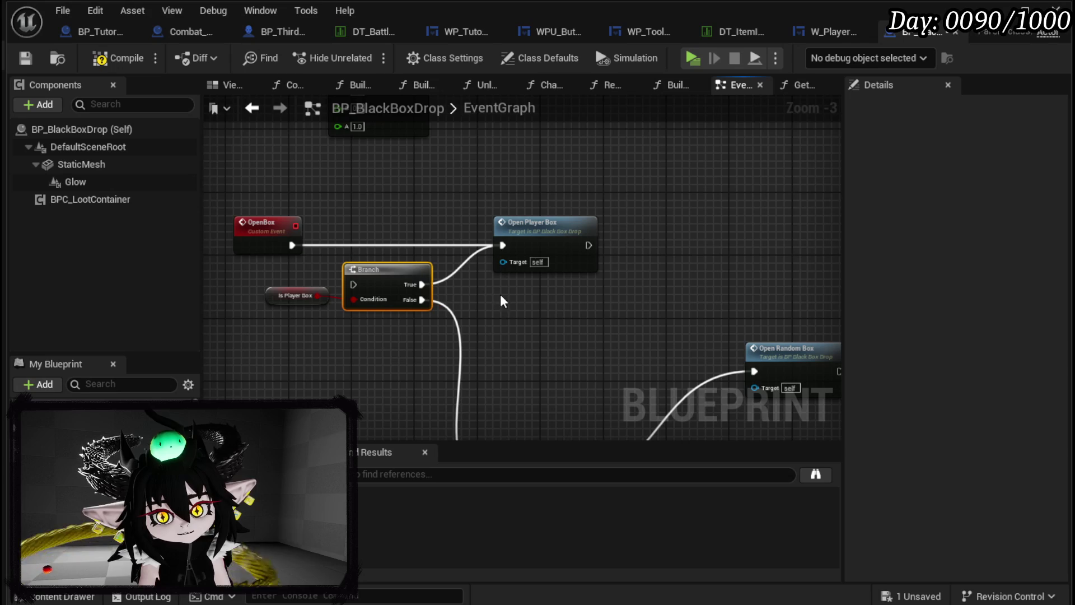
click(21, 60)
scroll(532, 168, down, 4)
Step: Review the Bind Event, Create Event and BeginPlay nodes, then minimize the Blueprint editor
mouse_move(532, 168)
mouse_down()
mouse_move(473, 243)
mouse_move(499, 185)
mouse_move(603, 149)
mouse_move(646, 173)
mouse_up()
scroll(470, 240, up, 4)
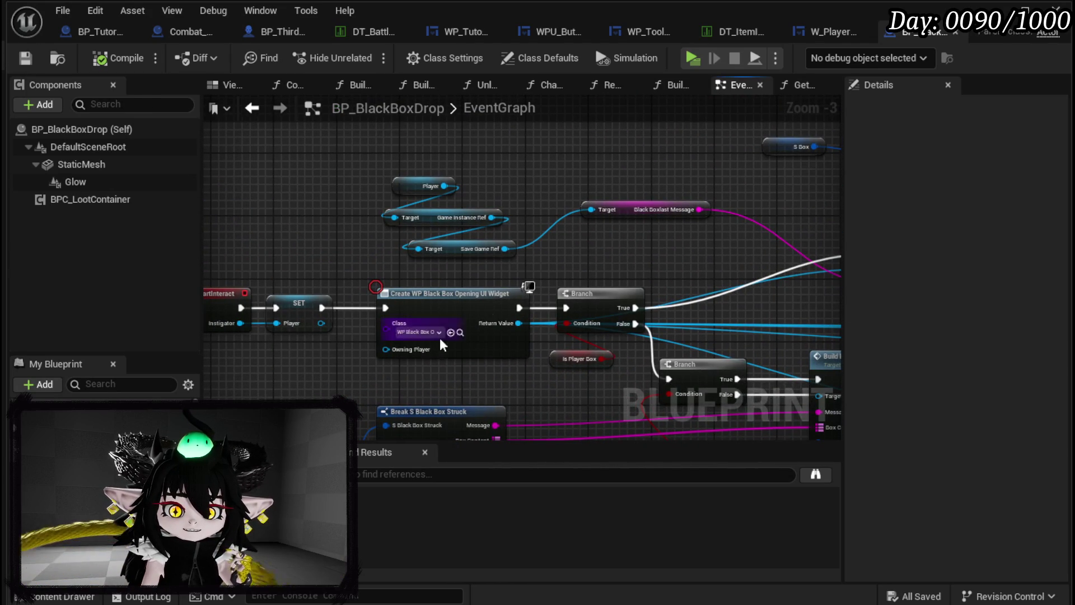
mouse_move(338, 259)
mouse_down()
mouse_move(393, 250)
mouse_move(132, 196)
mouse_up()
mouse_move(509, 213)
mouse_down()
mouse_move(329, 195)
mouse_move(480, 255)
mouse_move(424, 386)
mouse_up()
scroll(480, 255, down, 4)
scroll(485, 256, up, 3)
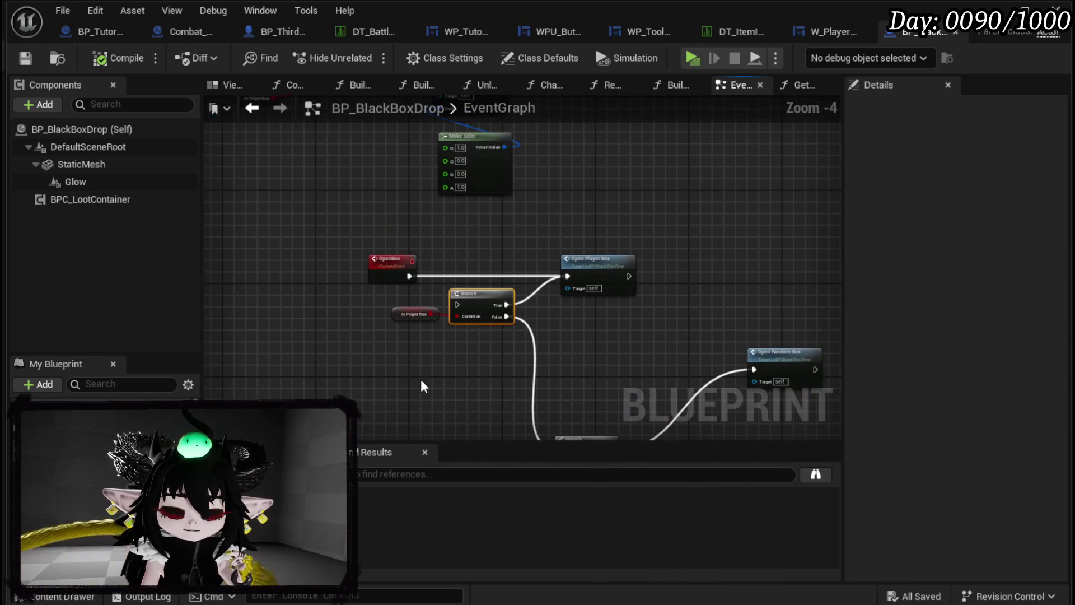
drag(424, 291, 492, 372)
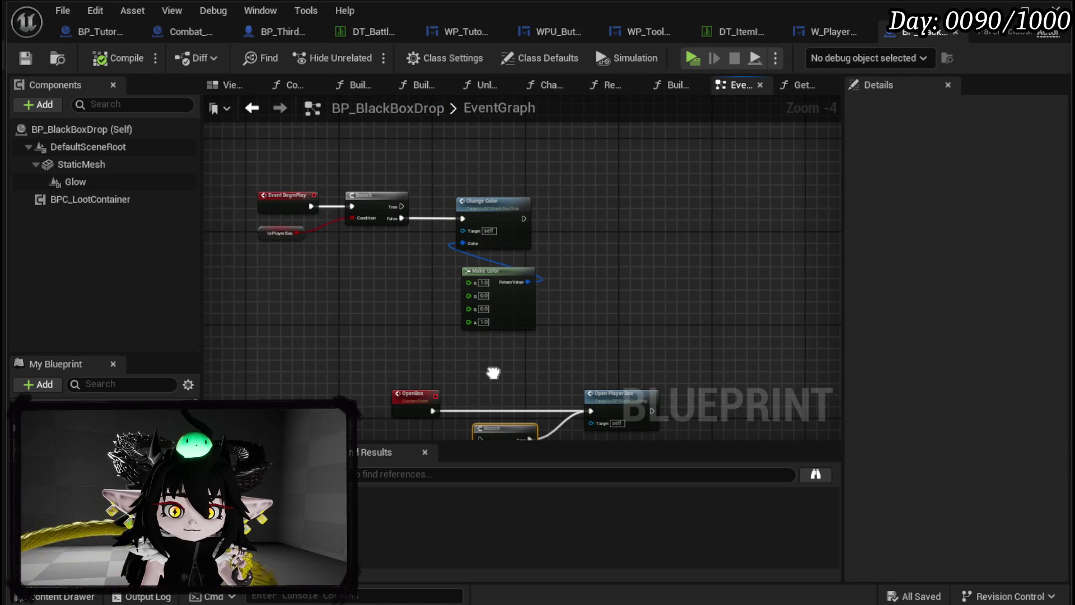
drag(493, 372, 520, 274)
scroll(519, 275, up, 1)
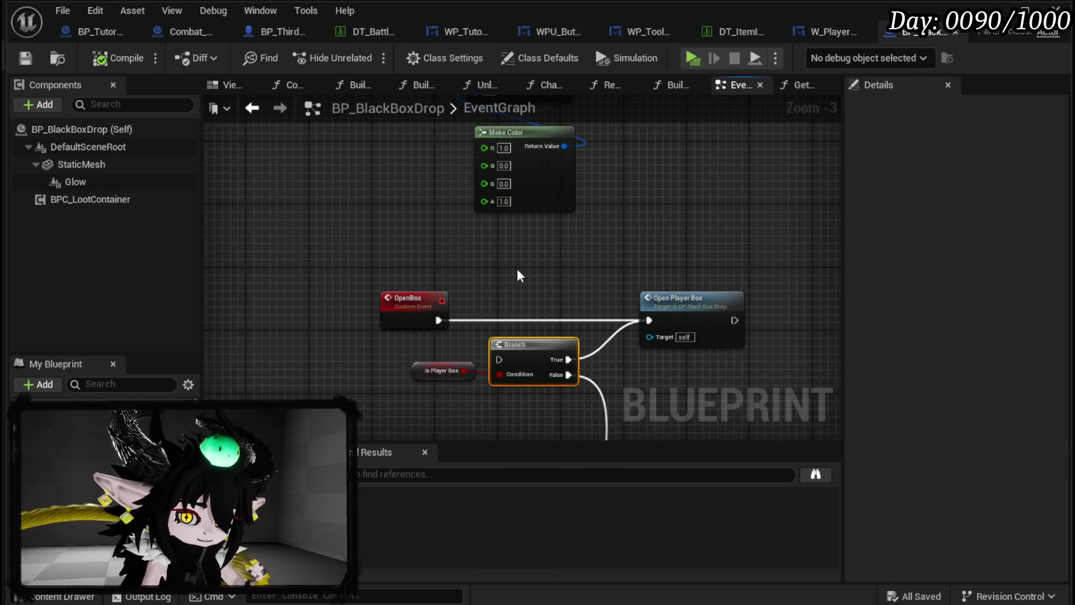
click(1011, 11)
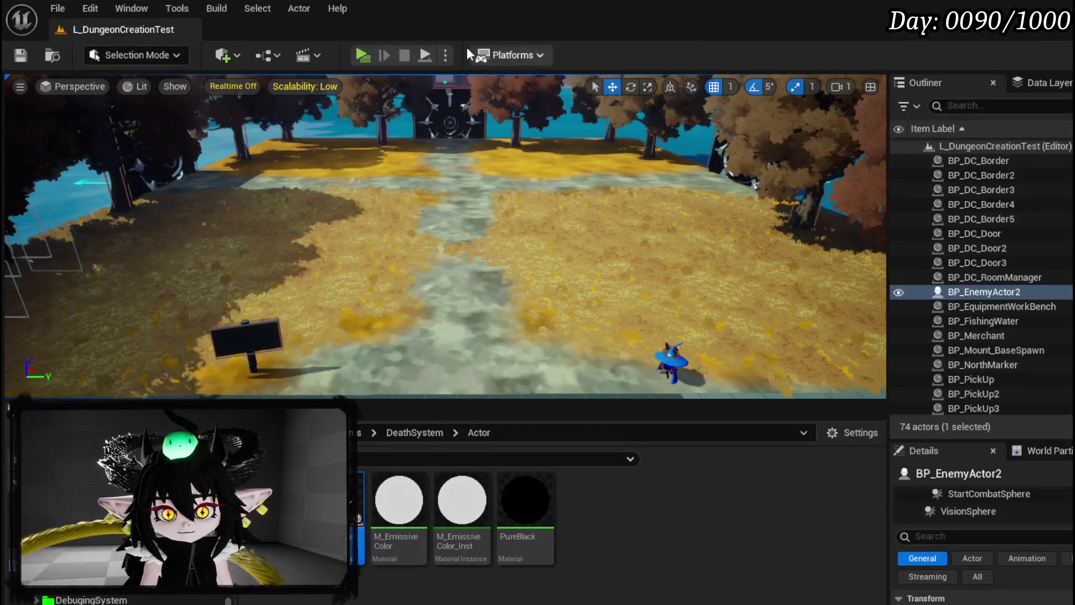
Step: Play the level and open the menu book to the Inventory page, checking item stat cards
key(alt+p)
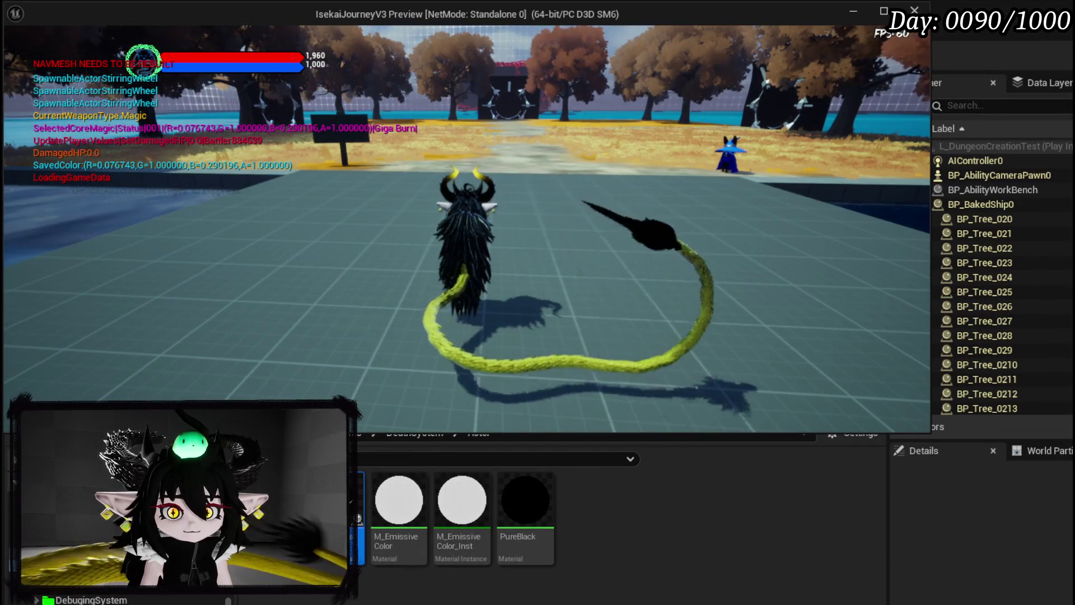
key(Tab)
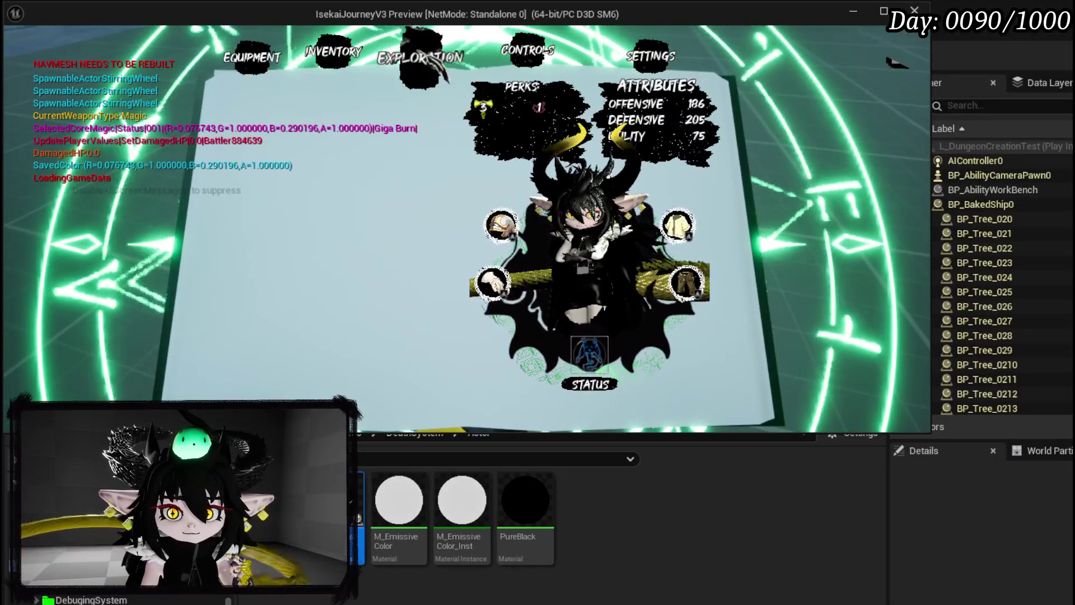
key(Tab)
mouse_move(486, 188)
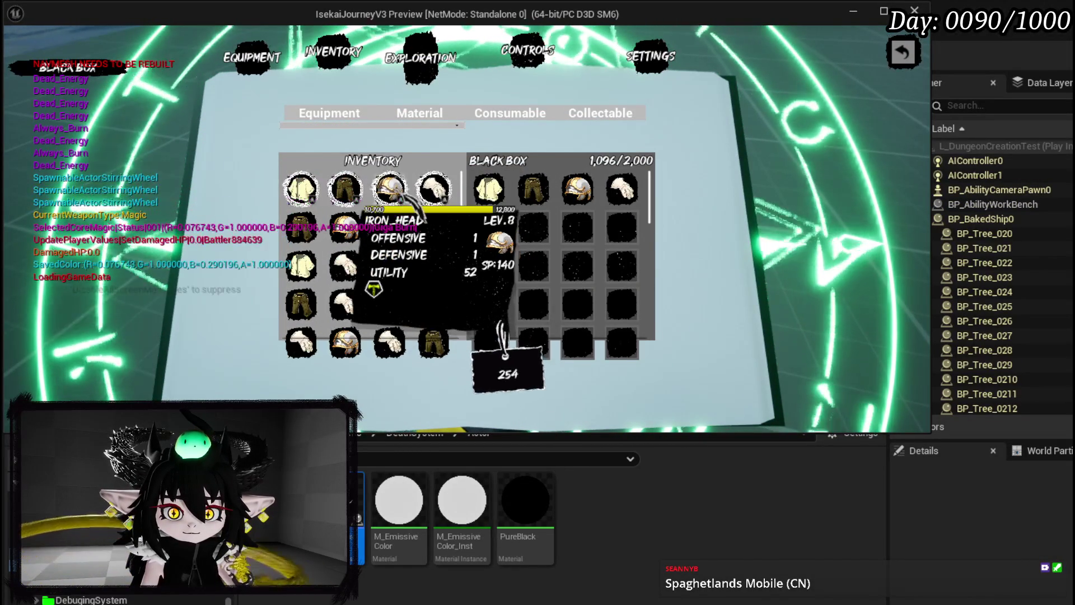
mouse_move(402, 194)
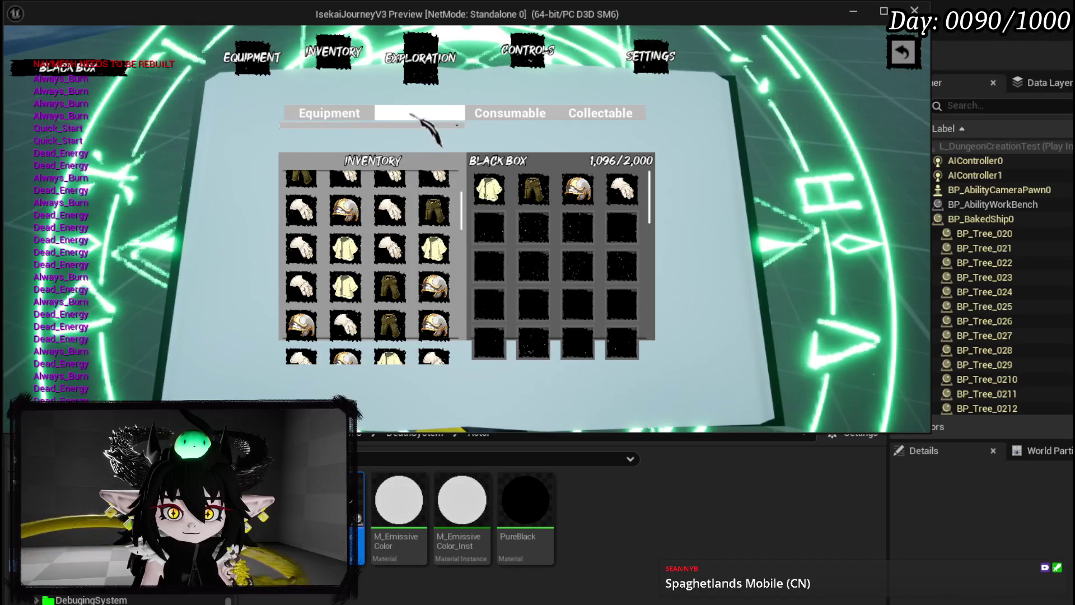
Step: Switch through the item categories, including Collectable and Equipment, then close the inventory and stop play
click(354, 113)
mouse_move(386, 231)
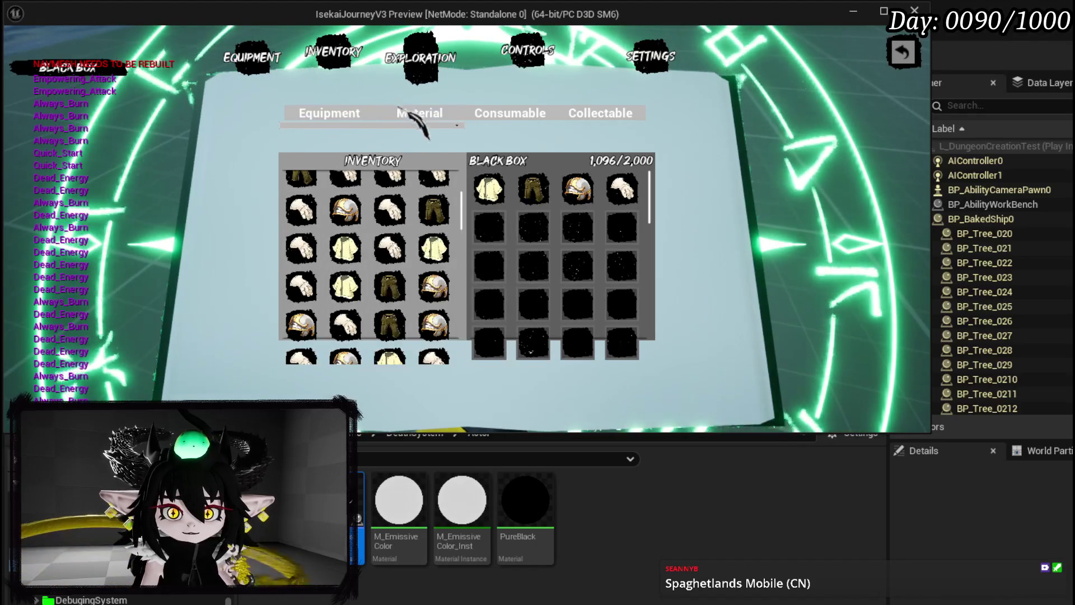
click(600, 113)
click(329, 112)
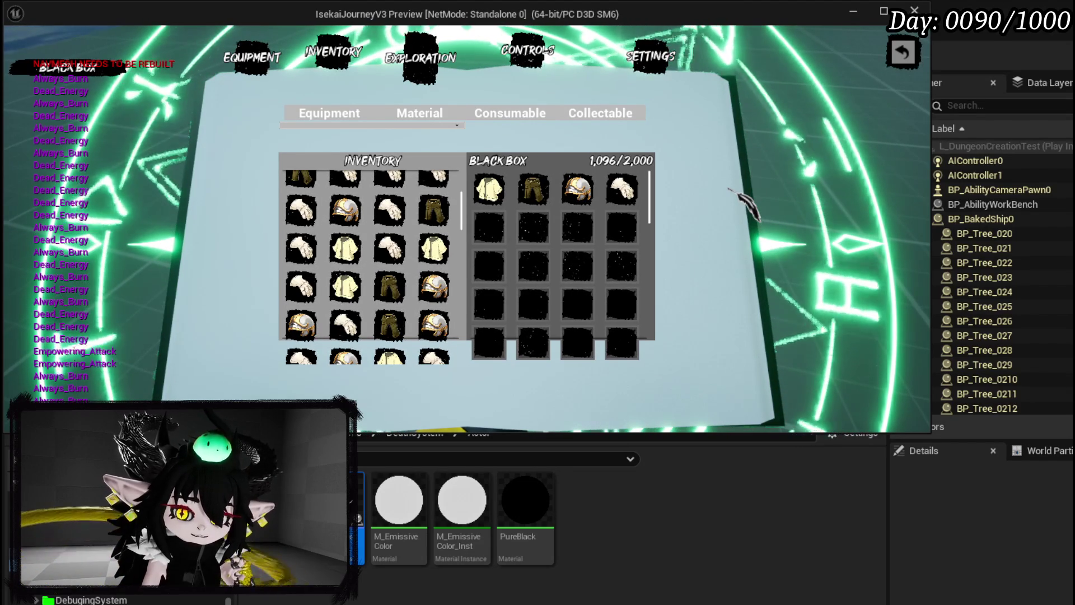
scroll(405, 197, up, 3)
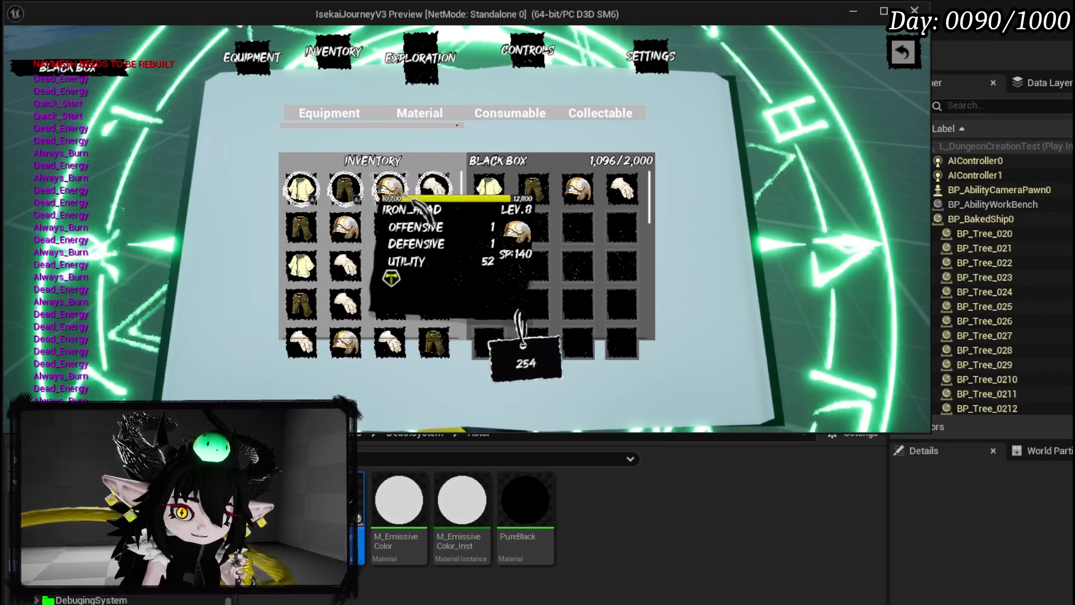
click(904, 53)
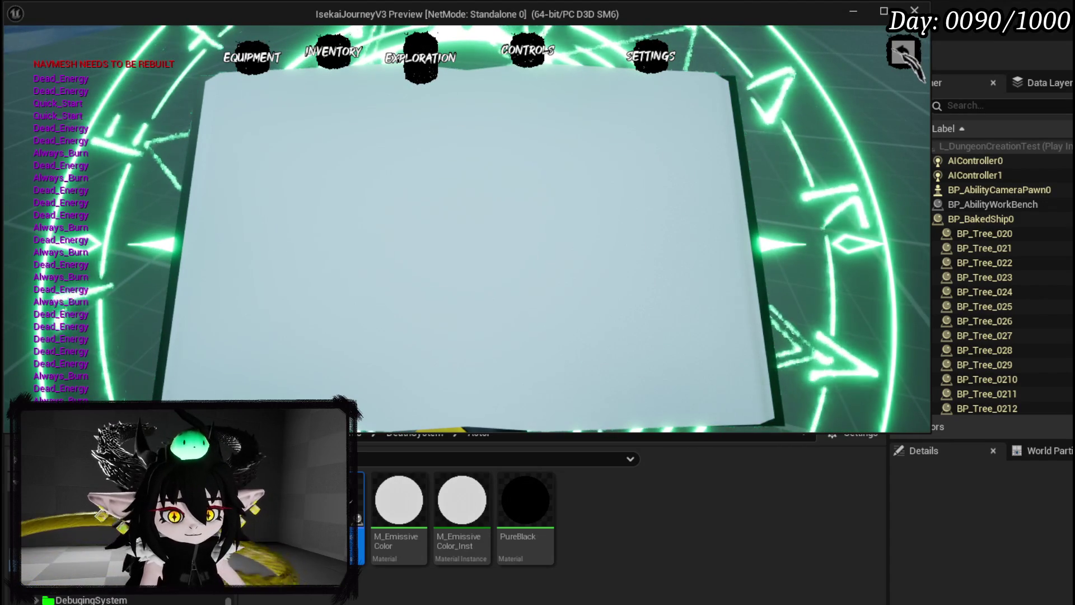
key(Escape)
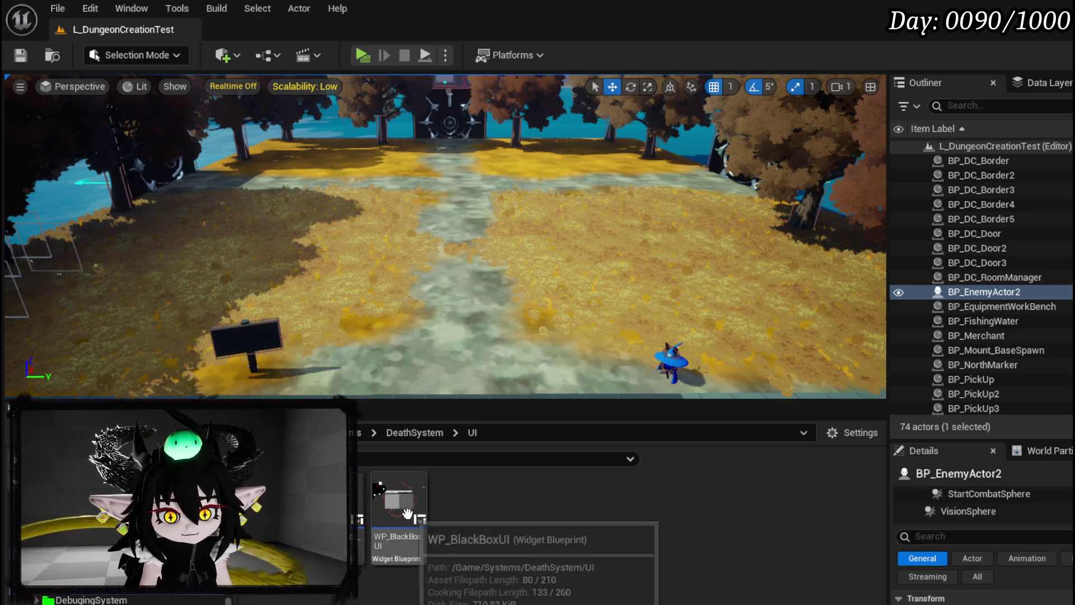
Step: Open WP_BlackBoxUI, delete ToolTippBox and the neighbouring tooltip widget from the canvas, and compile
double_click(421, 542)
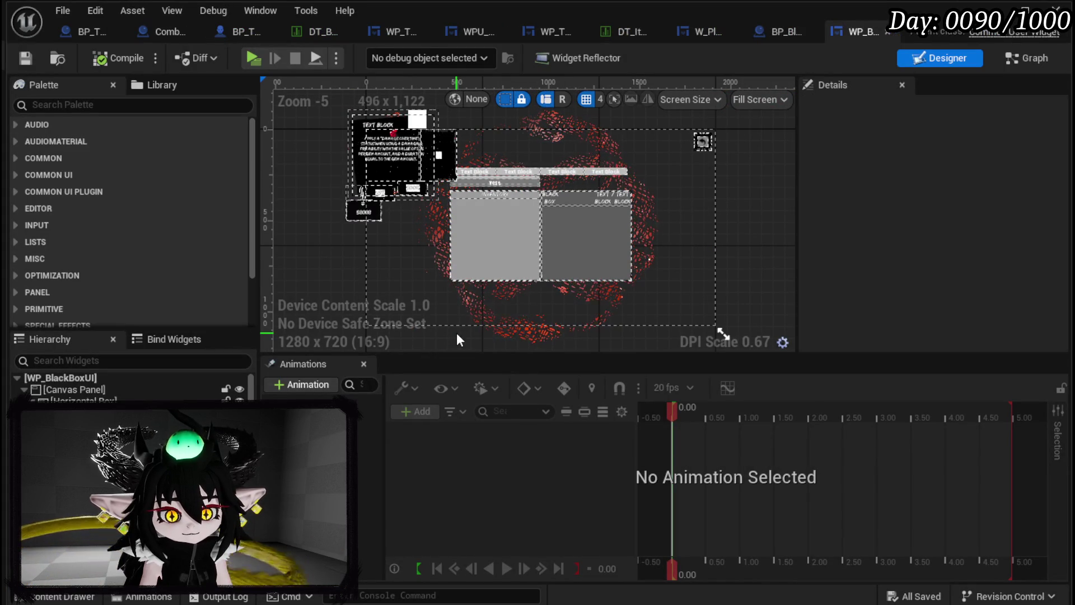
click(456, 333)
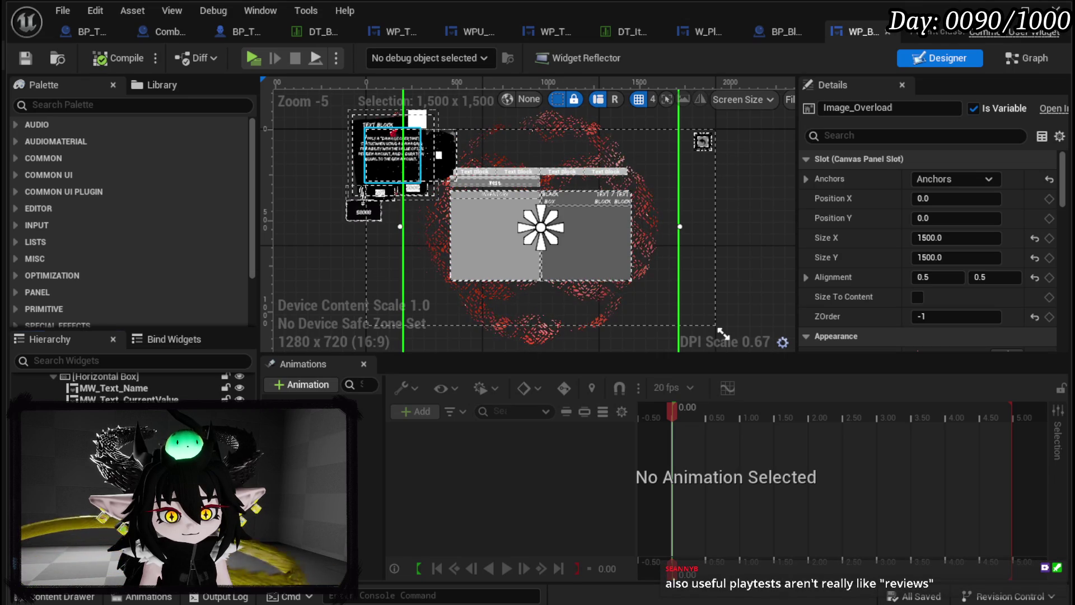
click(392, 155)
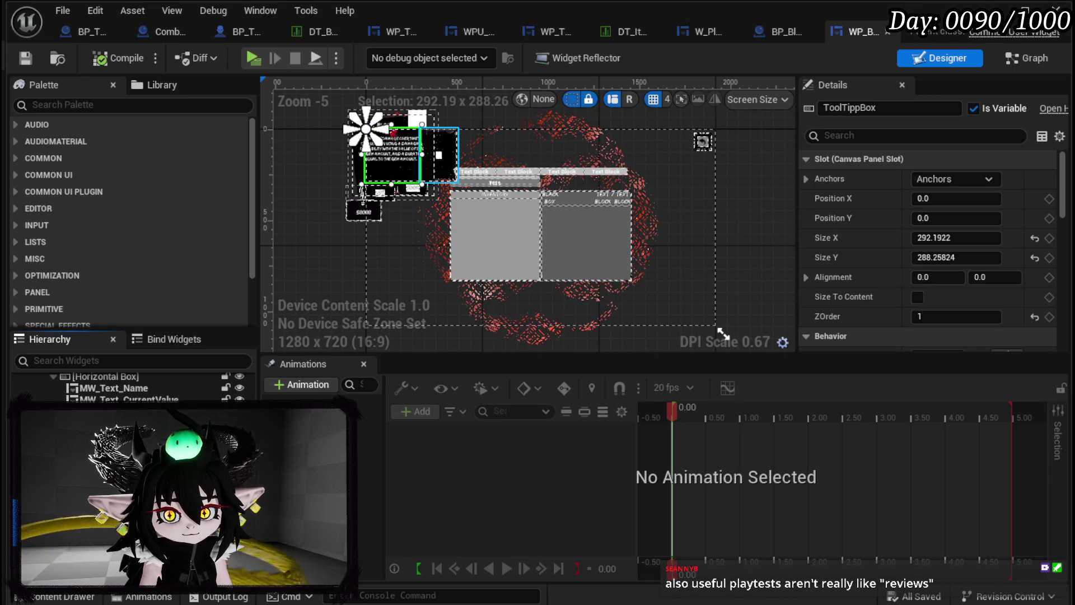
ctrl+click(439, 155)
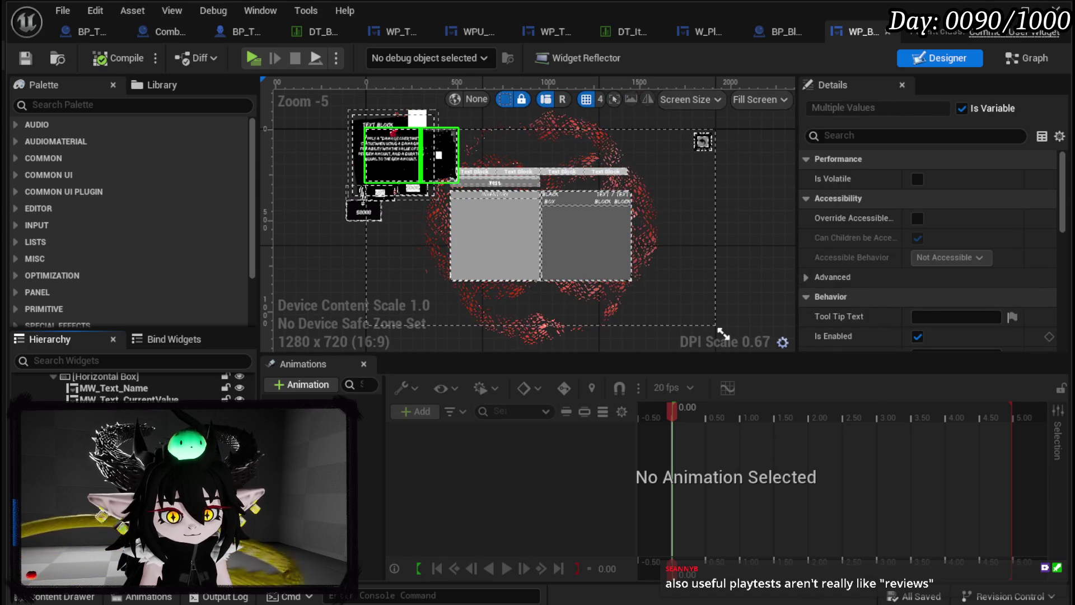
key(Delete)
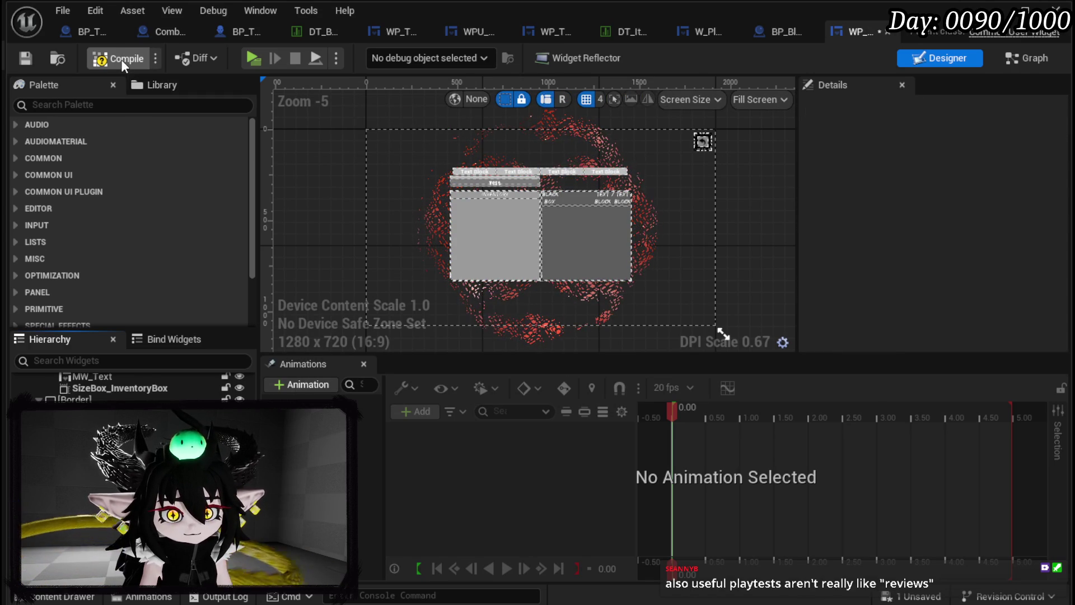
click(25, 59)
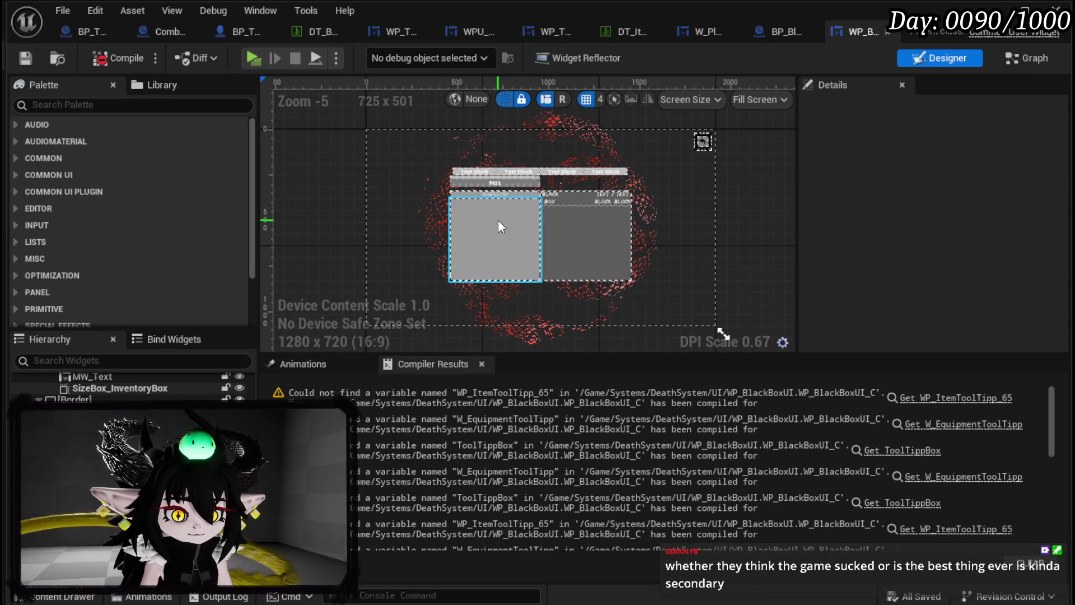
Step: Jump to the broken reference and move the Tool Tipp Box and WP Item Tool Tipp 65 getters
click(962, 398)
scroll(483, 214, down, 2)
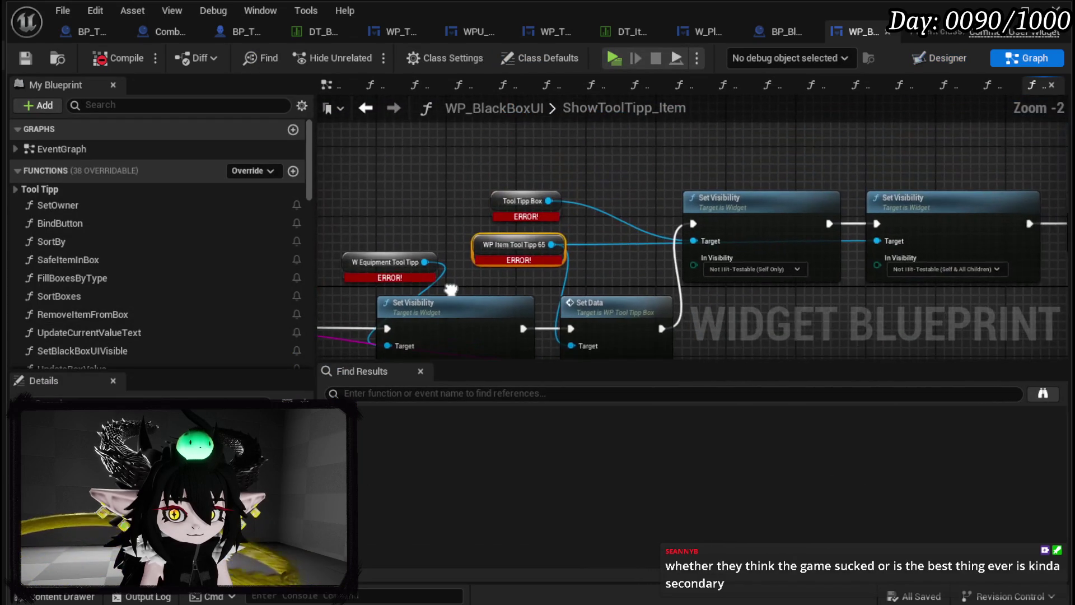
drag(361, 273, 612, 245)
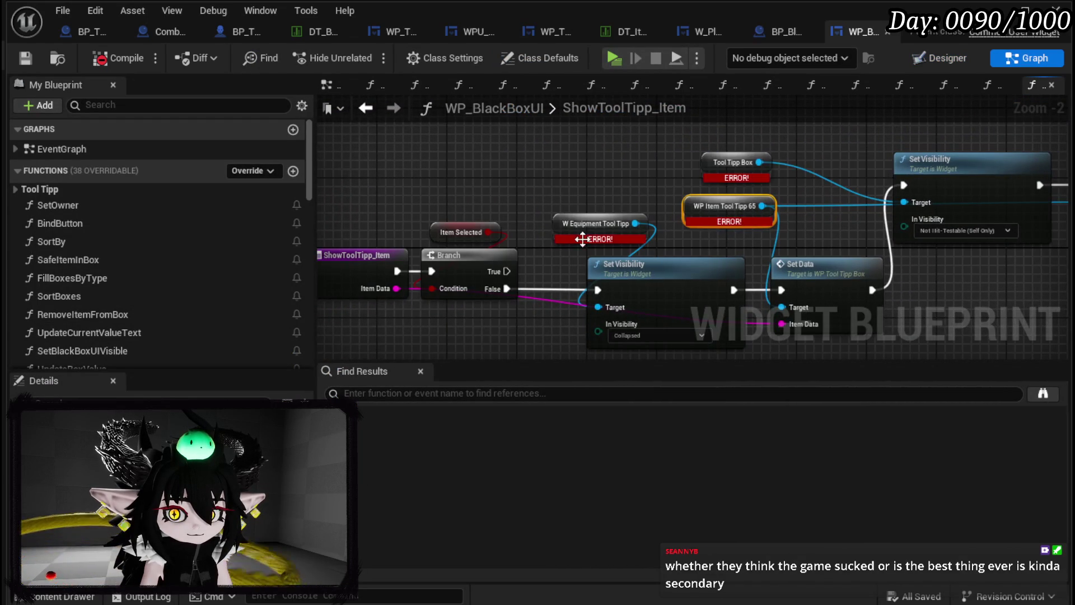
drag(762, 255, 504, 247)
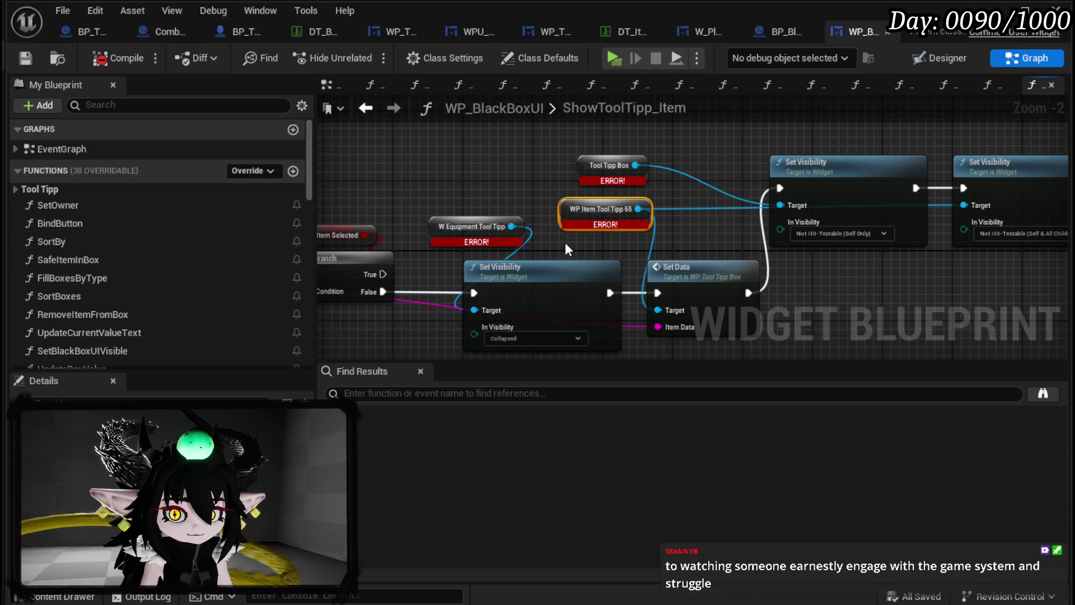
scroll(220, 258, down, 12)
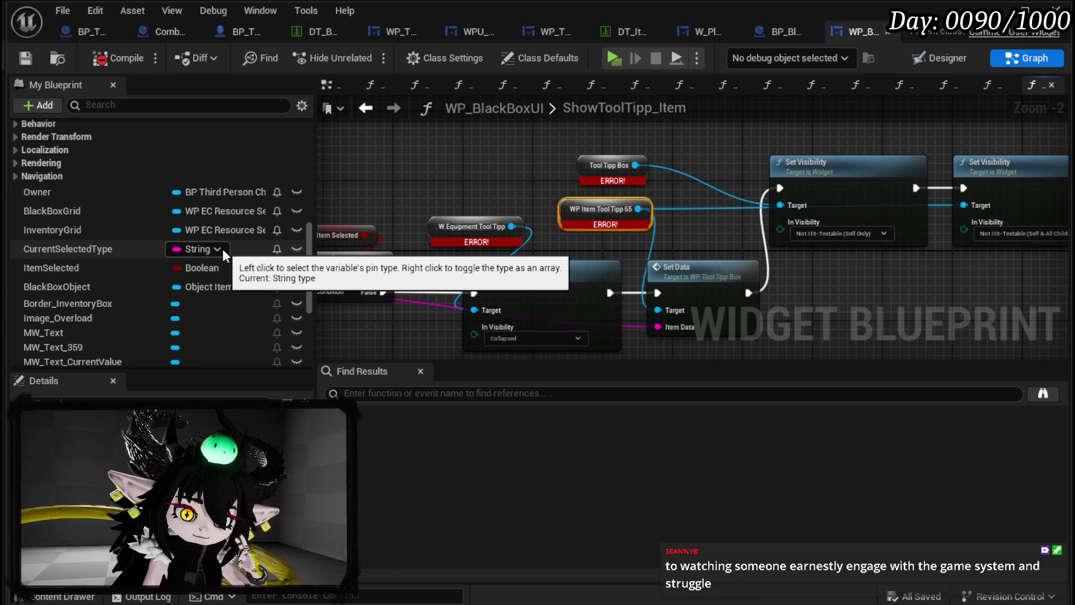
mouse_move(318, 237)
mouse_down()
mouse_move(394, 245)
mouse_move(394, 221)
mouse_move(473, 168)
mouse_up()
mouse_move(454, 216)
mouse_down()
mouse_move(484, 185)
mouse_move(504, 215)
mouse_move(527, 212)
mouse_up()
mouse_move(482, 179)
mouse_down()
mouse_move(624, 173)
mouse_move(463, 233)
mouse_move(408, 168)
mouse_up()
click(481, 178)
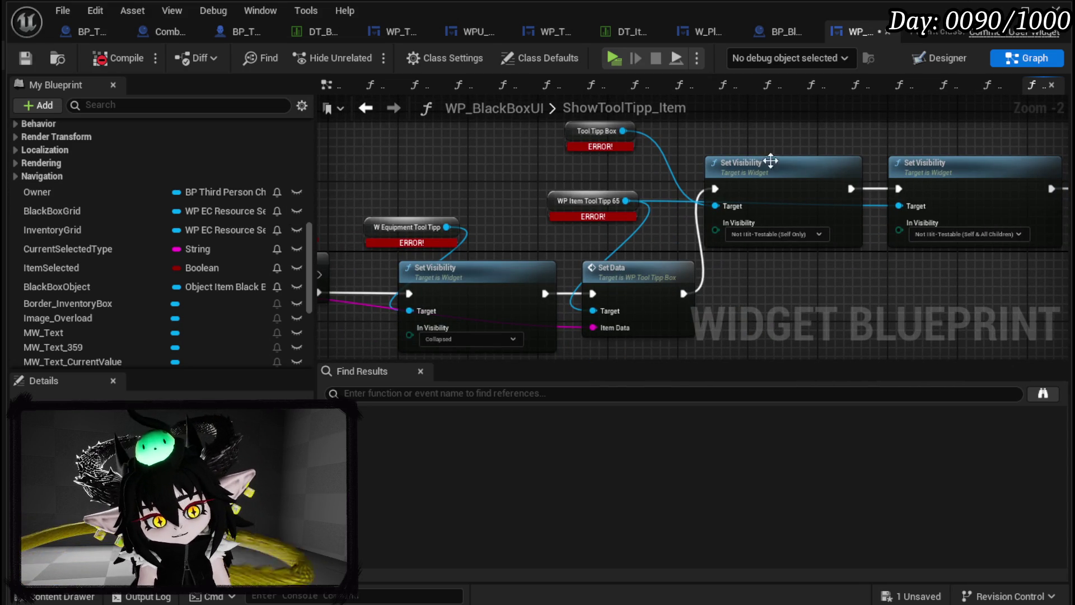
click(932, 62)
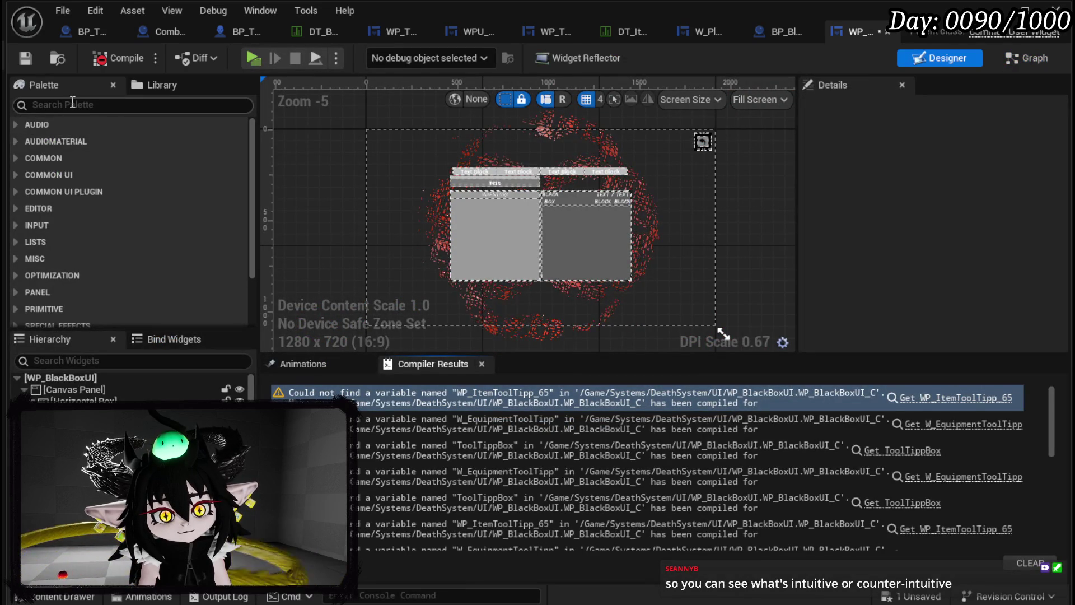
Step: Search the Palette for 'ToolTipp', add a WP Tool Tipp Box to the Hierarchy, and save
click(73, 105)
text(Too)
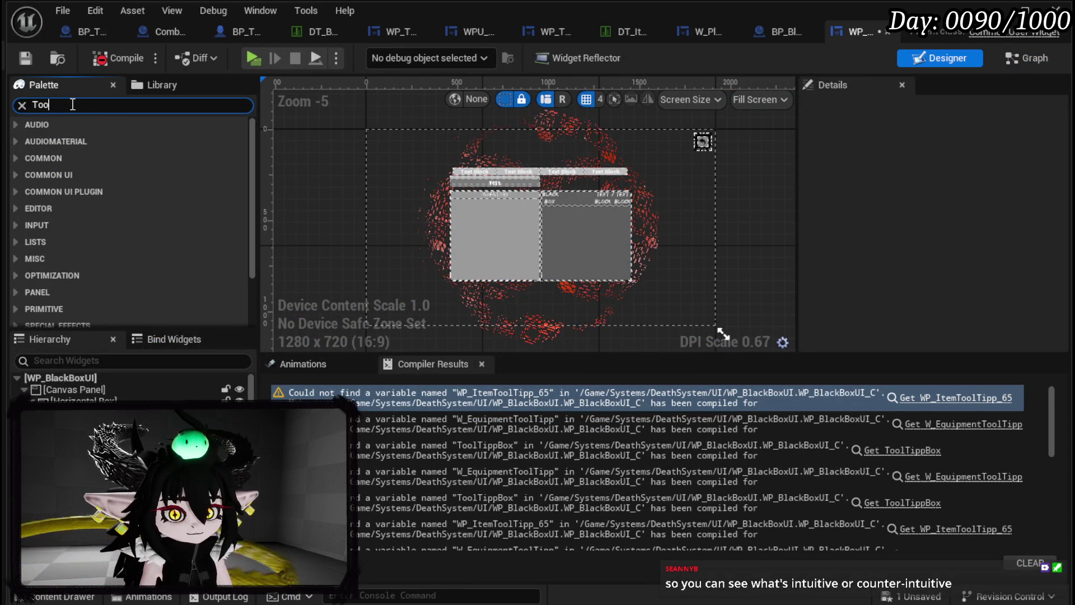
text(lTipp)
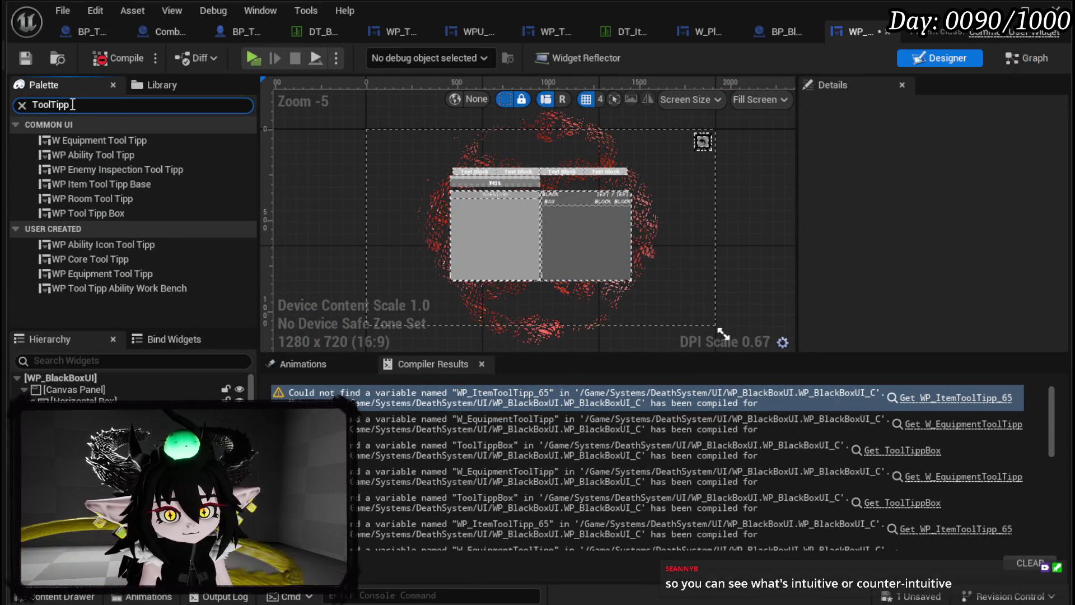
mouse_move(108, 214)
mouse_down()
mouse_move(90, 213)
mouse_move(93, 377)
mouse_move(62, 389)
mouse_up()
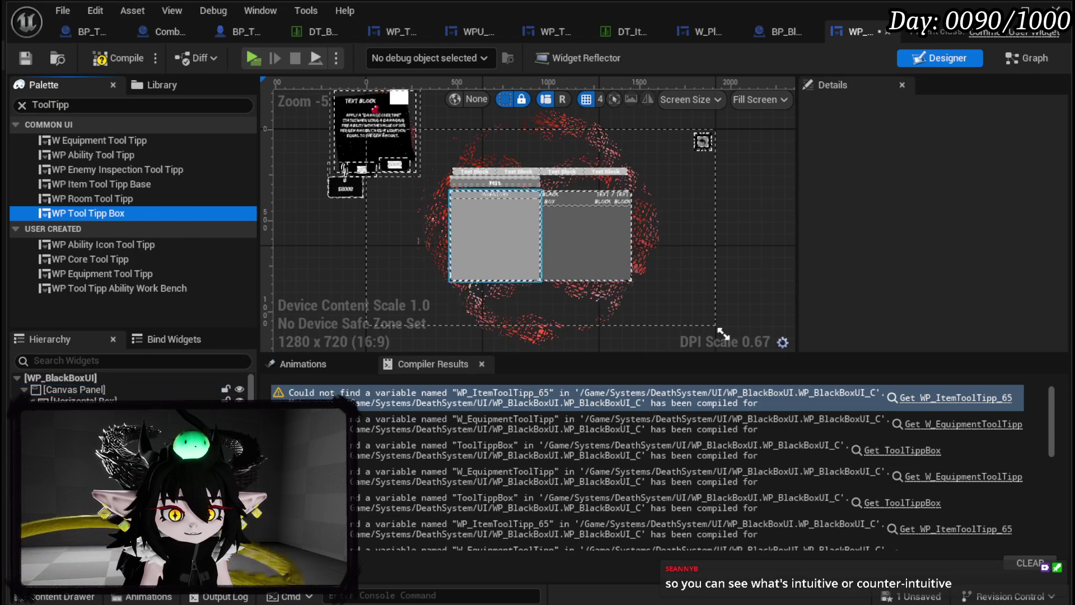
click(25, 57)
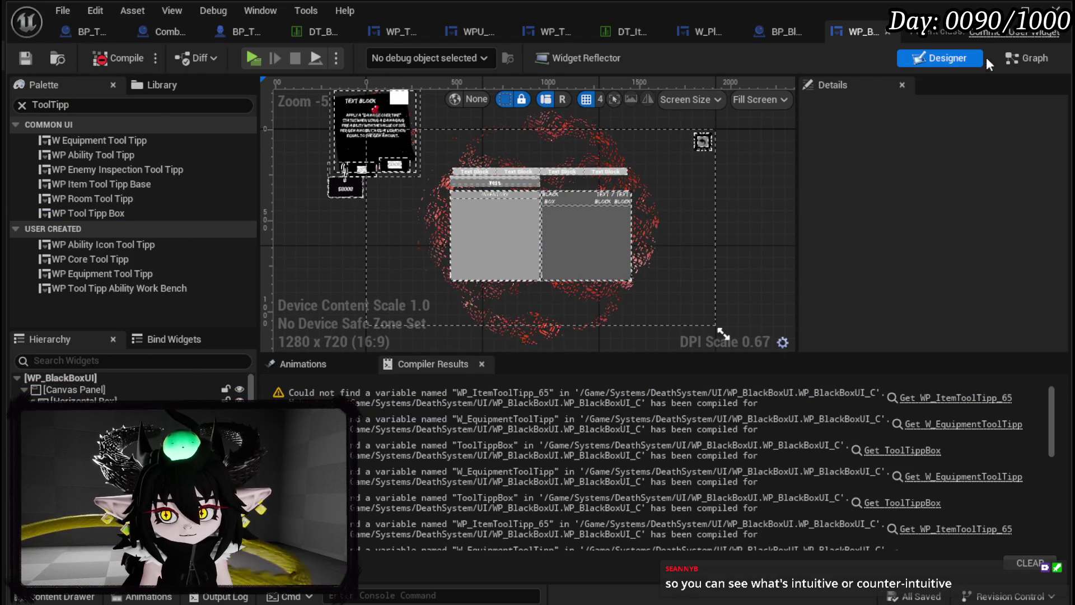
Step: Return to the ShowToolTipp_Item graph and zoom around the erroring tooltip getters
click(1027, 58)
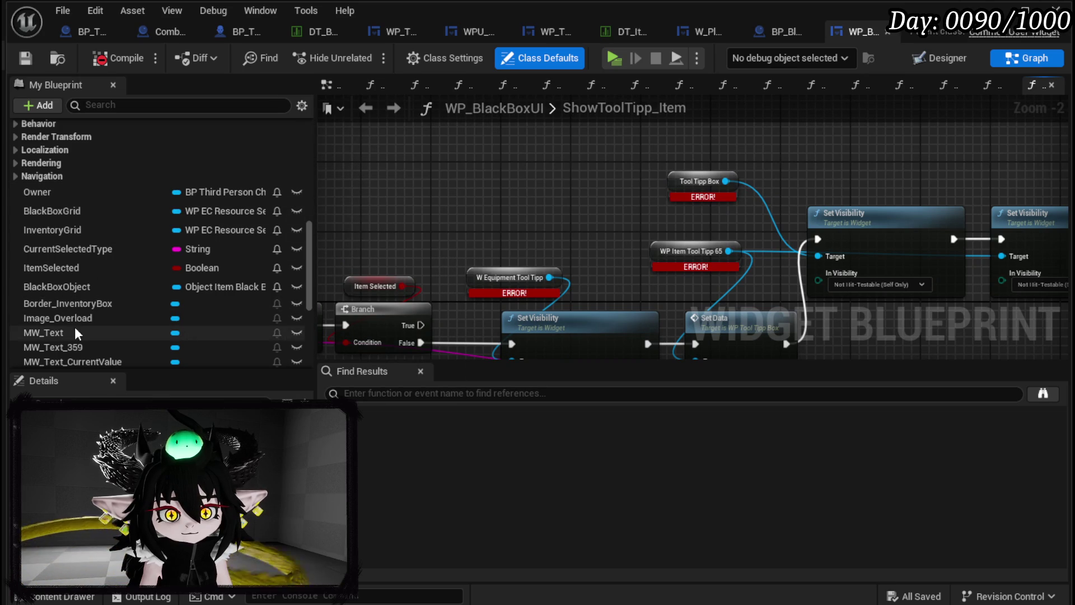
scroll(77, 313, down, 2)
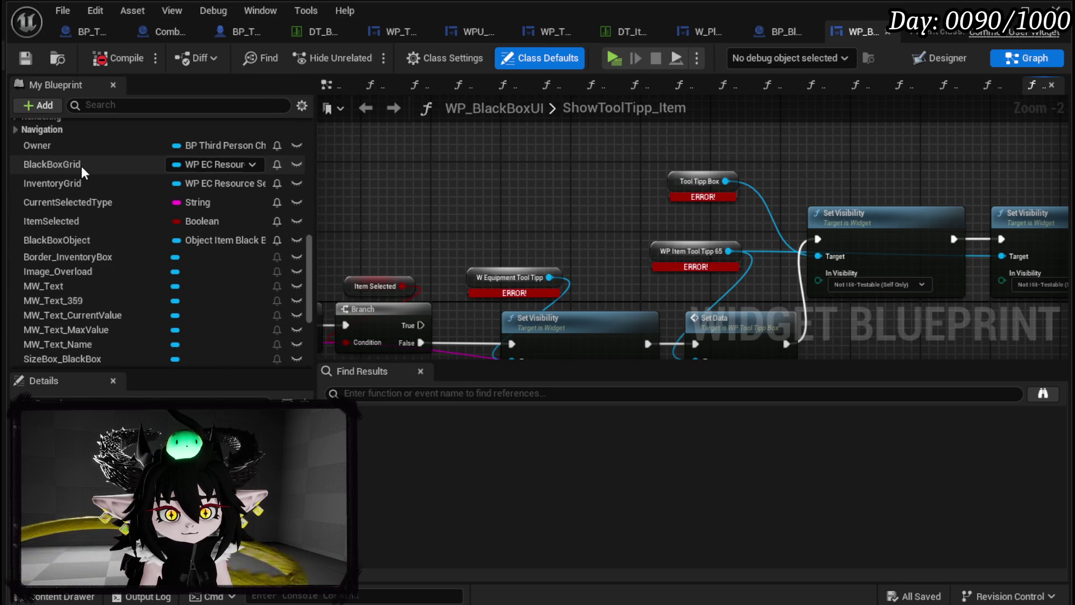
scroll(83, 245, down, 7)
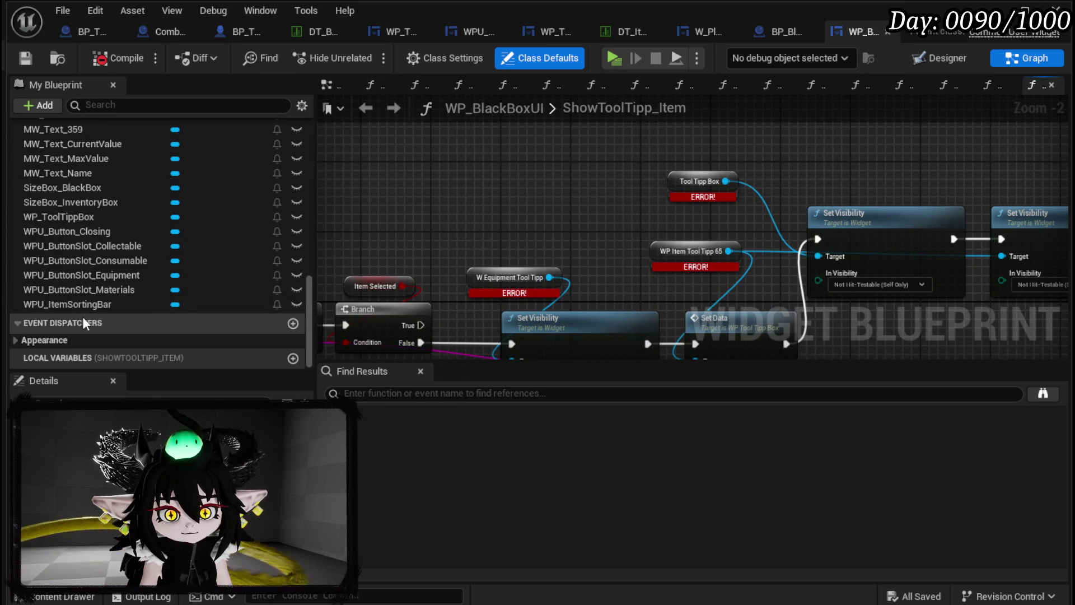
scroll(75, 298, up, 5)
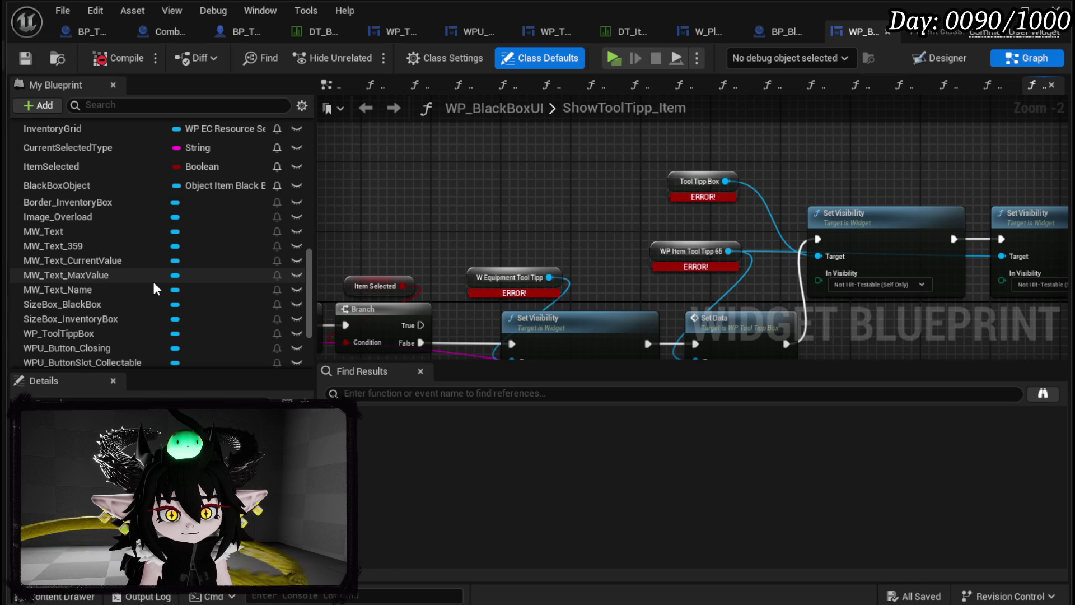
scroll(152, 280, up, 3)
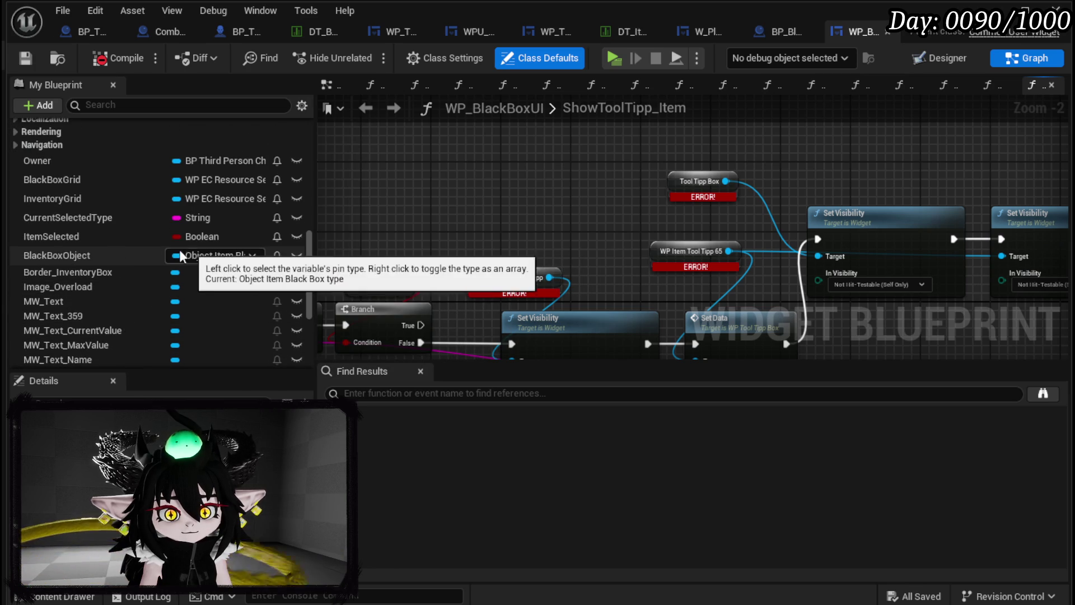
scroll(115, 256, down, 6)
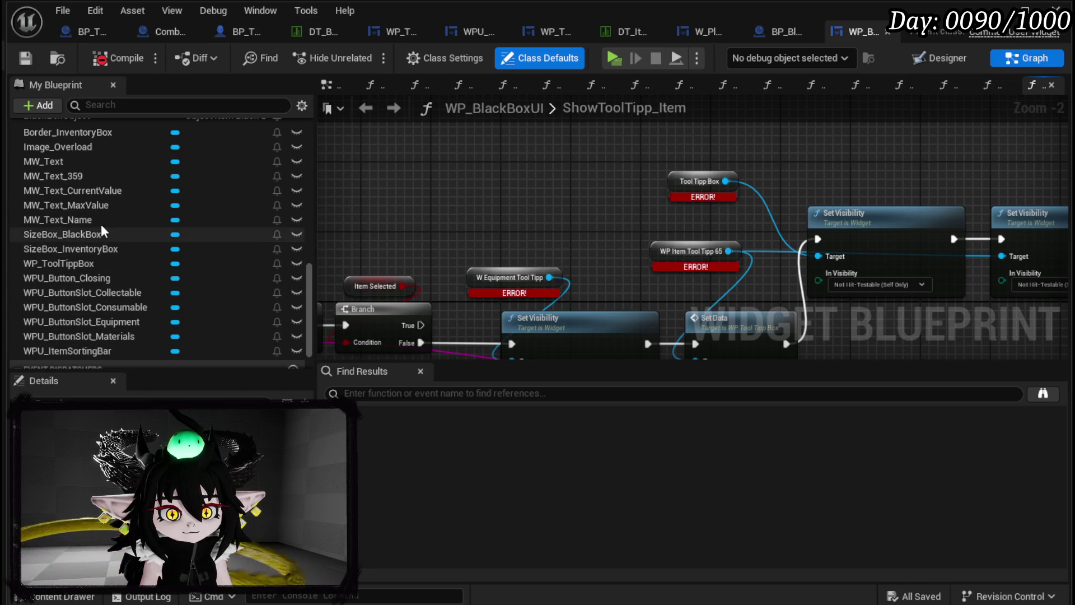
scroll(102, 224, up, 2)
scroll(106, 215, down, 3)
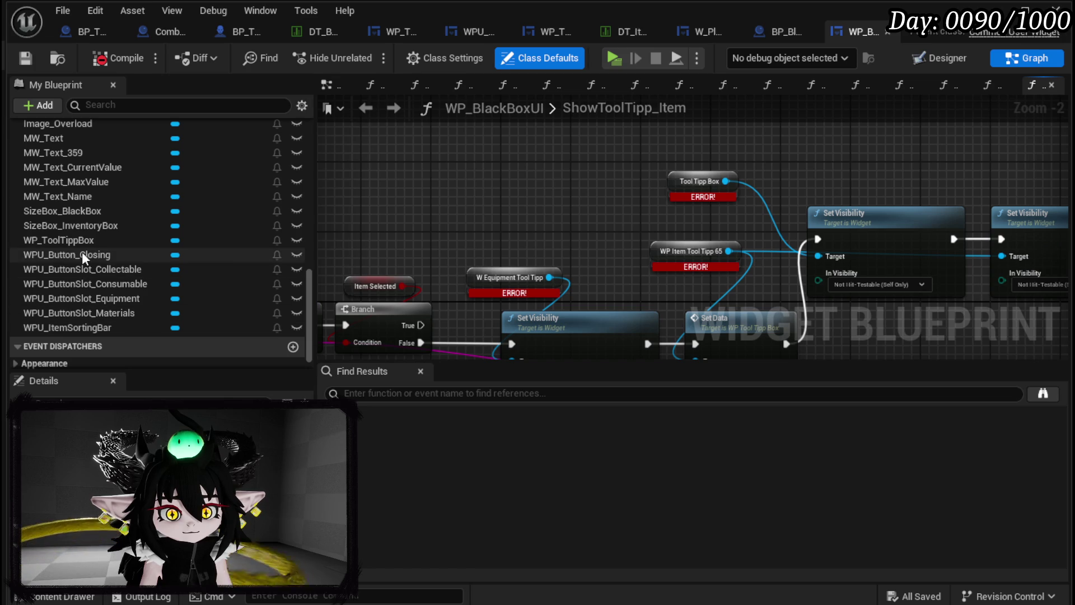
Step: Add a WP_ToolTippBox getter to the graph and delete the old erroring tooltip nodes
mouse_move(82, 249)
mouse_down()
mouse_move(479, 199)
mouse_move(392, 187)
mouse_up()
click(435, 205)
mouse_move(509, 239)
mouse_down()
mouse_move(636, 129)
mouse_move(389, 135)
mouse_up()
scroll(377, 179, down, 2)
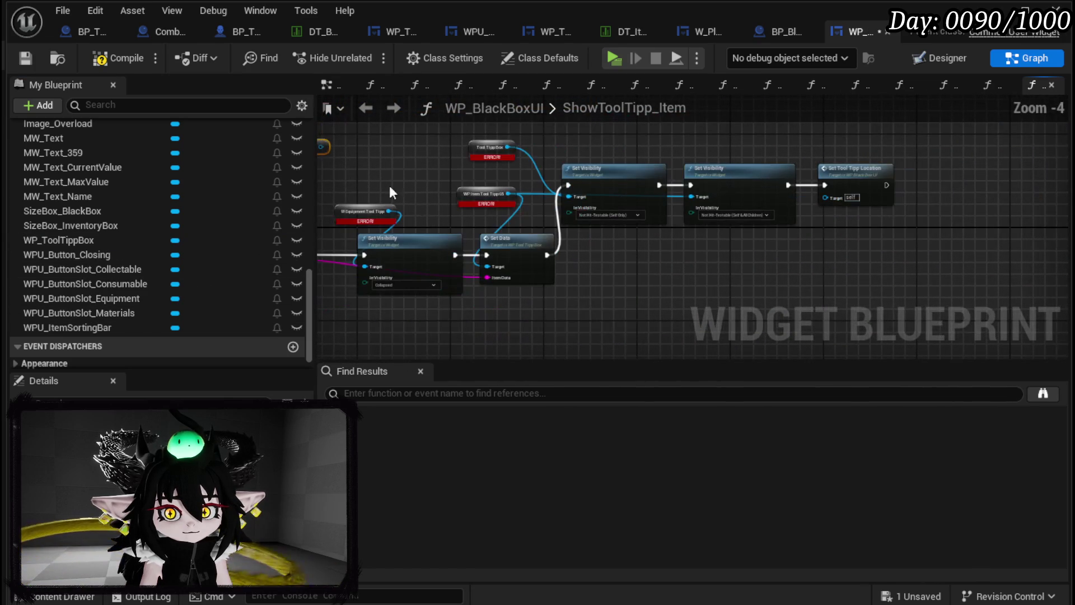
mouse_move(326, 317)
mouse_down()
mouse_move(701, 159)
mouse_move(747, 174)
mouse_up()
key(Delete)
key(Home)
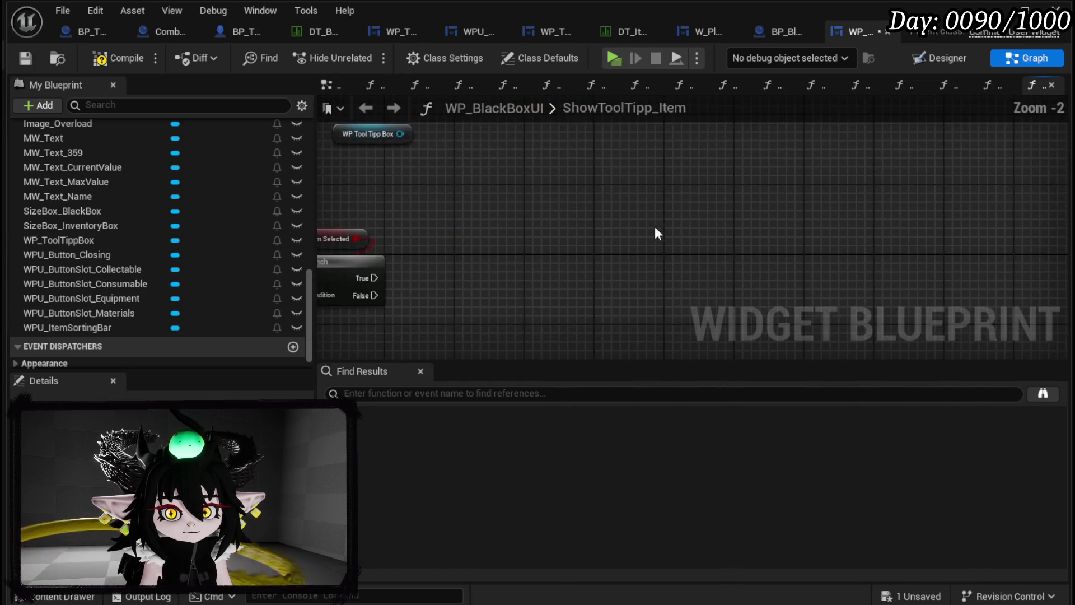
Step: Attach a Set Visibility node (Visible) to the WP Tool Tipp Box getter and save
mouse_move(552, 155)
mouse_down()
mouse_move(478, 169)
mouse_move(570, 199)
mouse_up()
text(Set Visi)
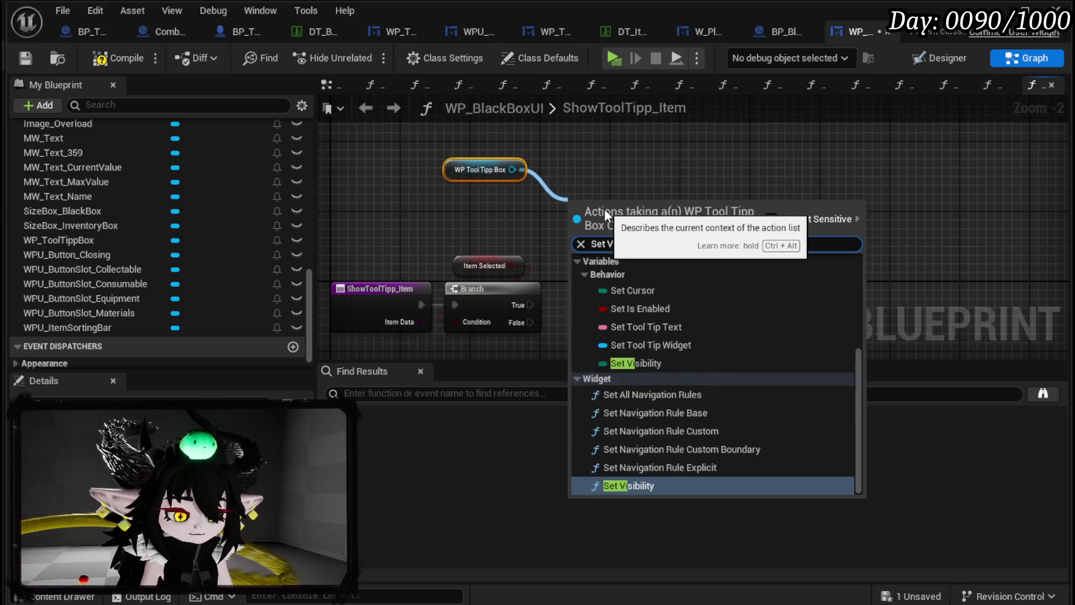
click(661, 322)
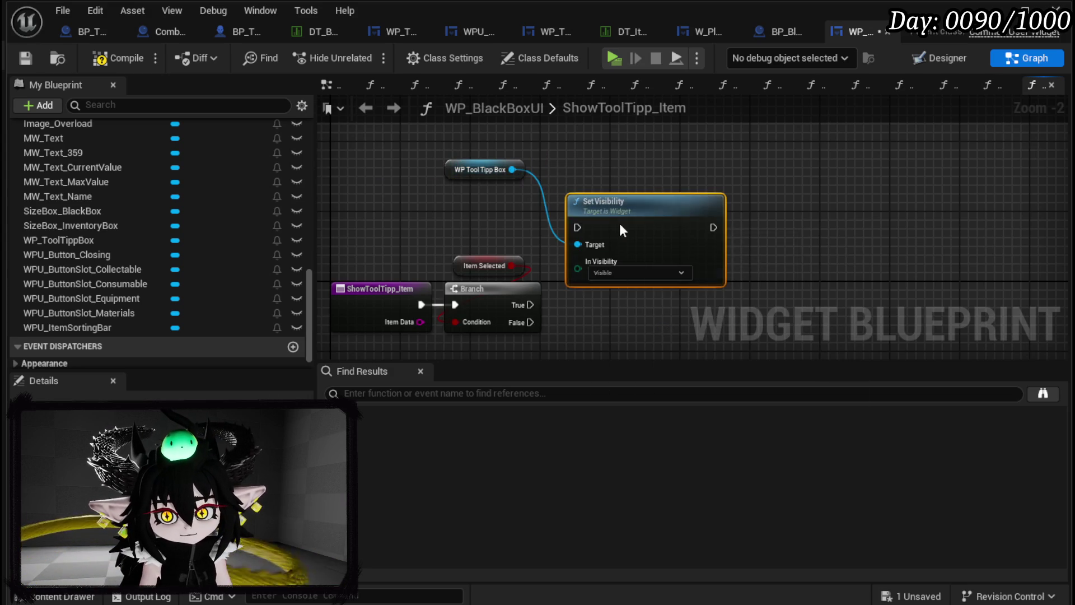
drag(618, 221, 626, 300)
click(462, 193)
click(27, 58)
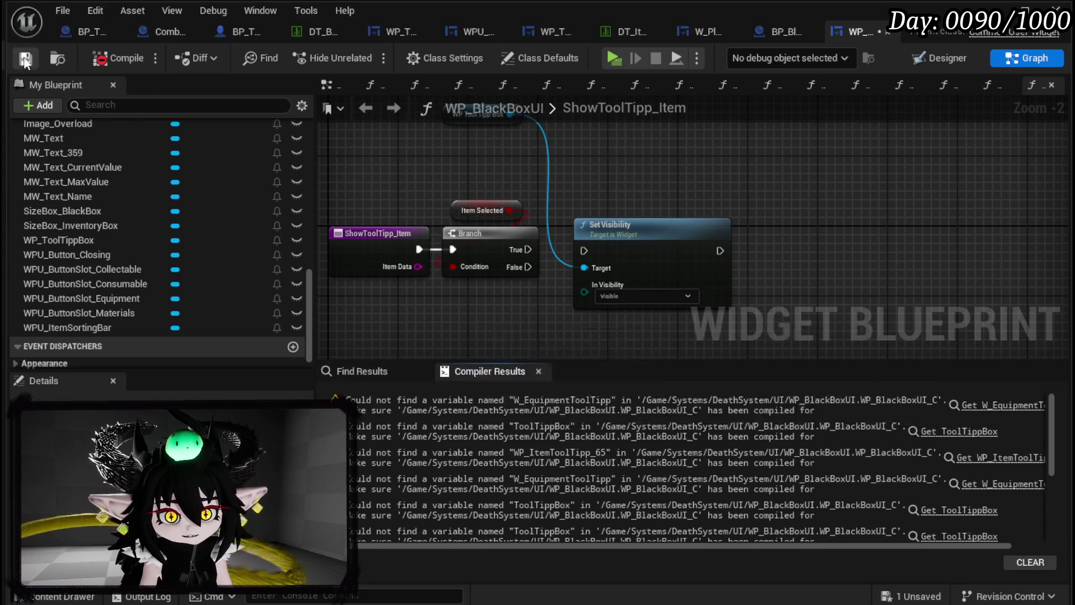
Step: Move the BP_BlackBoxDrop and WP_BlackBoxUI tabs to the front and close all tabs to their right
click(763, 37)
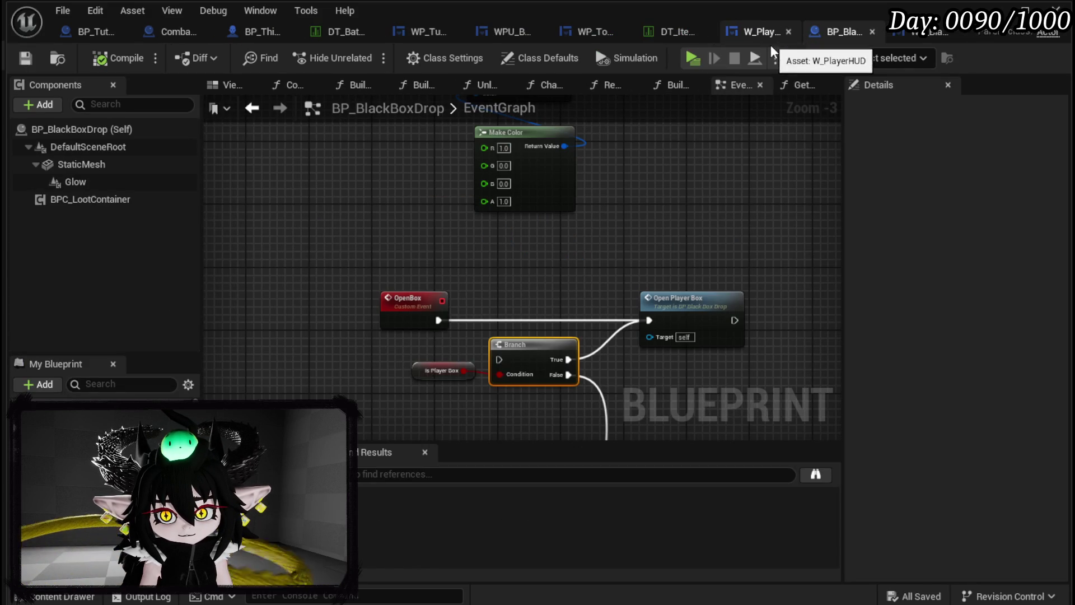
mouse_move(832, 33)
mouse_down()
mouse_move(117, 19)
mouse_move(84, 32)
mouse_up()
click(862, 31)
drag(857, 31, 159, 33)
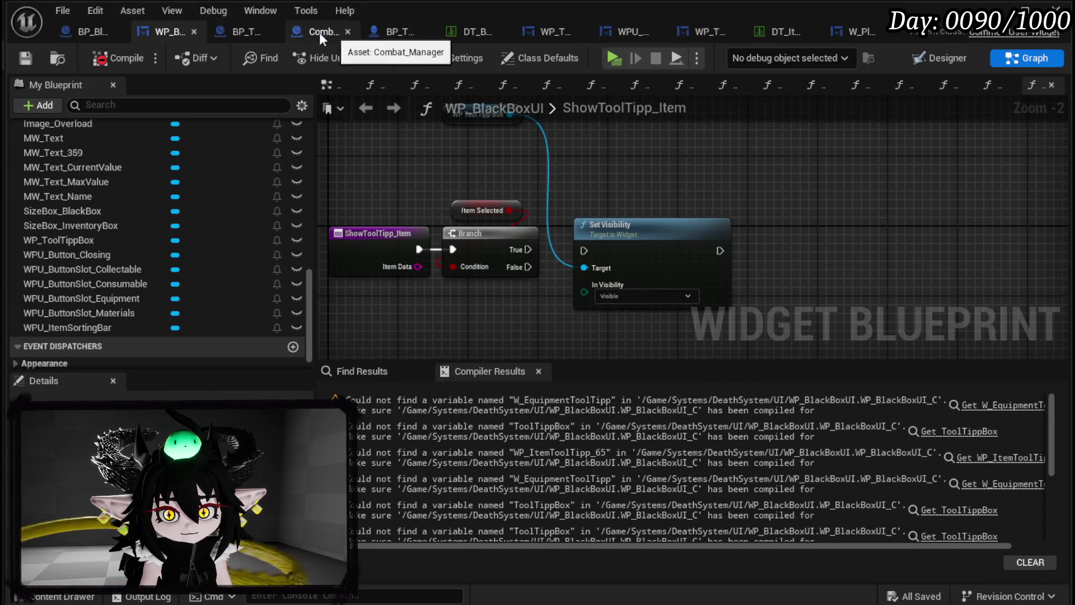
right_click(167, 29)
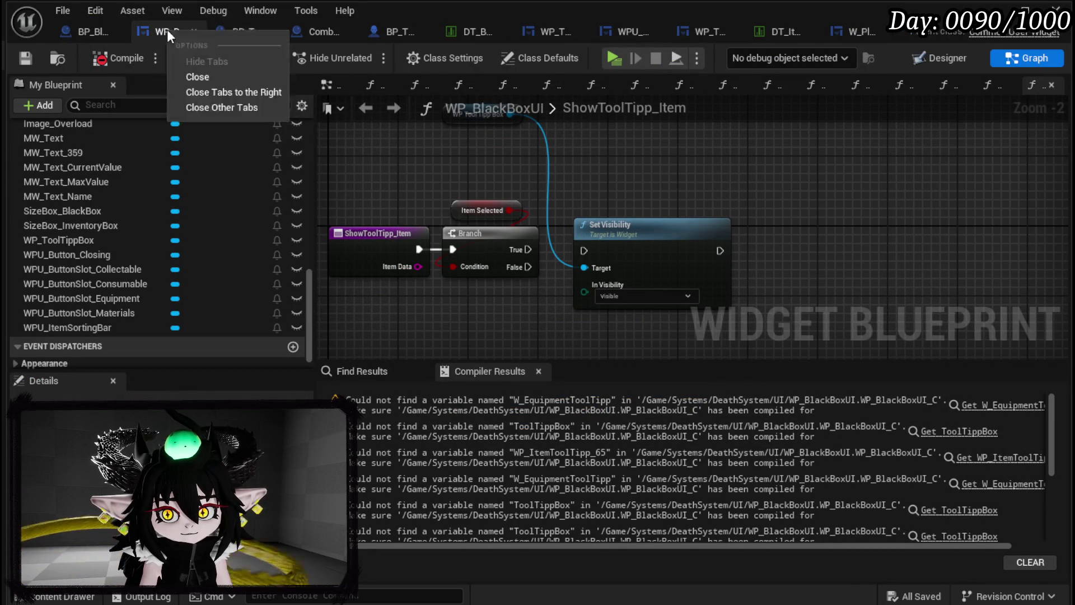
click(202, 91)
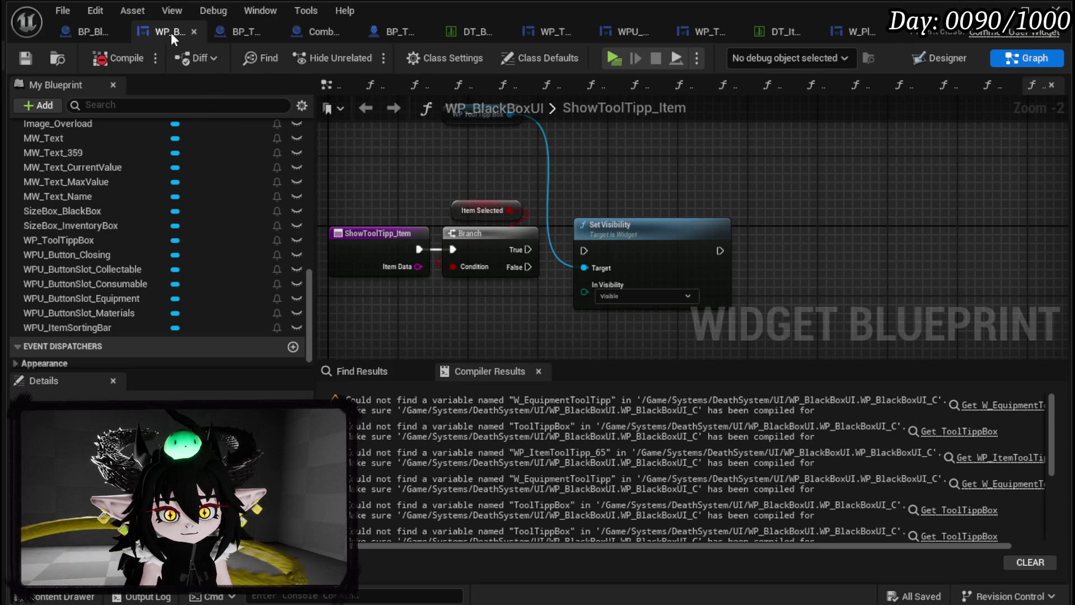
drag(561, 157, 667, 168)
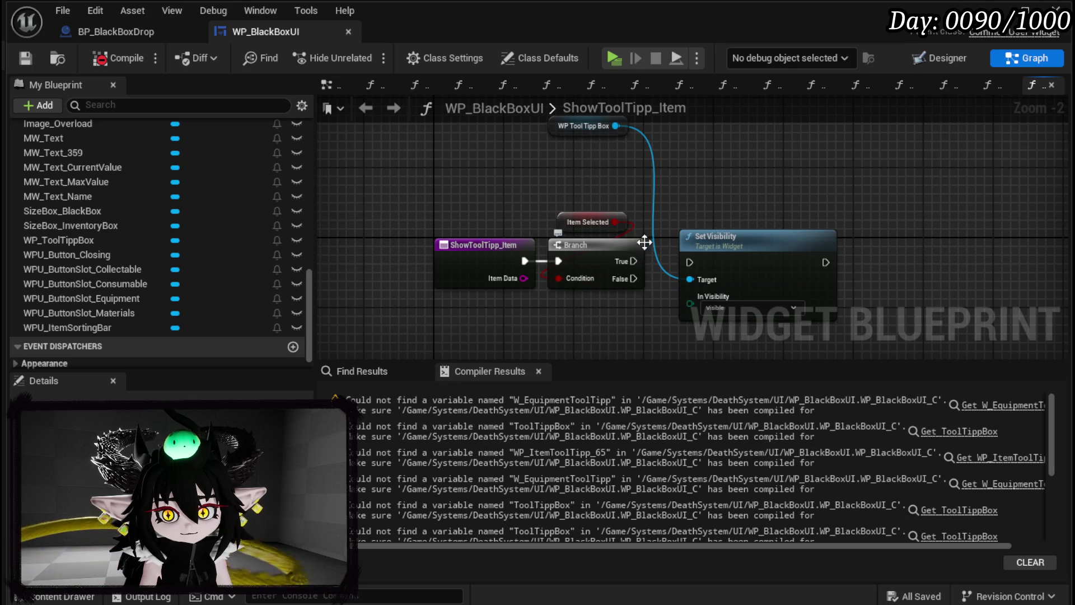
Step: Add a Set Data node from the WP Tool Tipp Box getter and chain it before Set Visibility
drag(645, 255, 603, 298)
drag(575, 168, 650, 200)
text(Set Data)
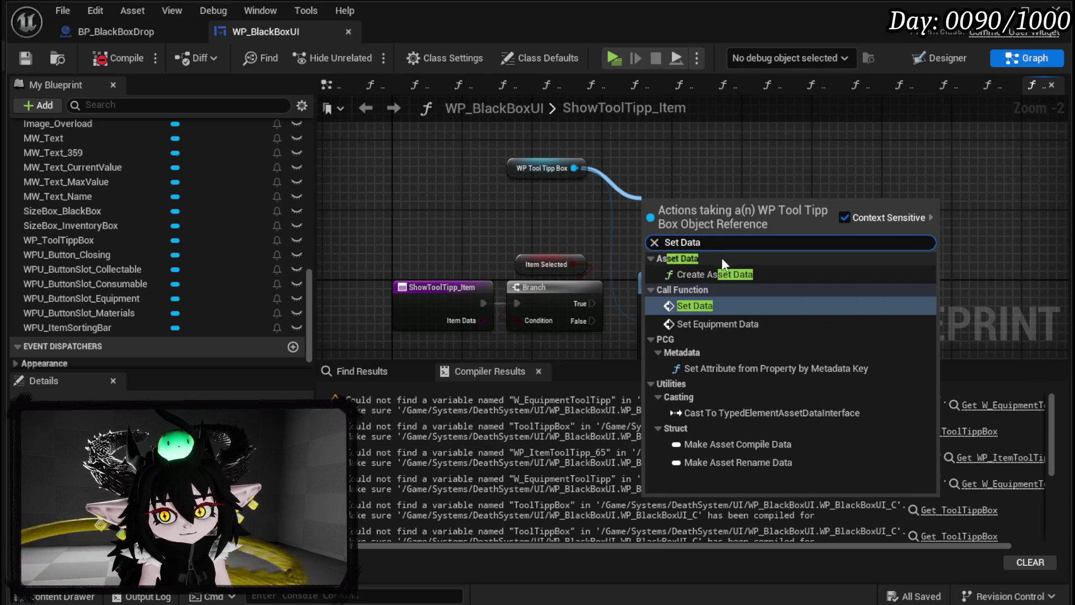
click(710, 307)
drag(566, 254, 697, 267)
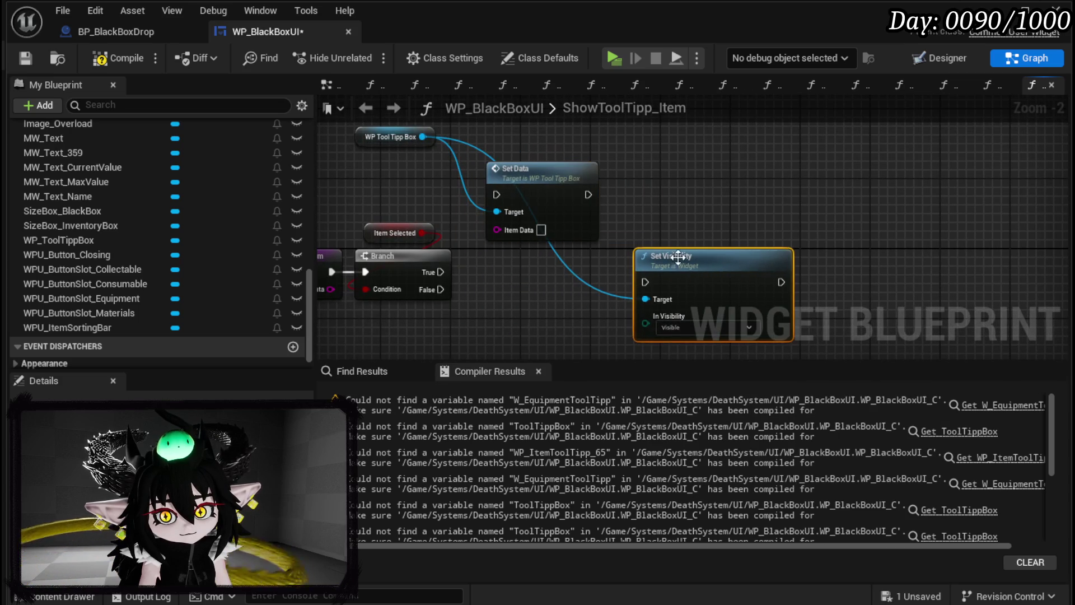
drag(534, 203, 523, 258)
drag(682, 264, 665, 256)
drag(579, 272, 628, 273)
Step: Feed the function's Item Data into Set Data and run Set Data from the Branch False output
scroll(560, 263, up, 2)
mouse_move(328, 269)
mouse_down()
mouse_move(511, 207)
mouse_move(446, 207)
mouse_up()
scroll(593, 246, down, 2)
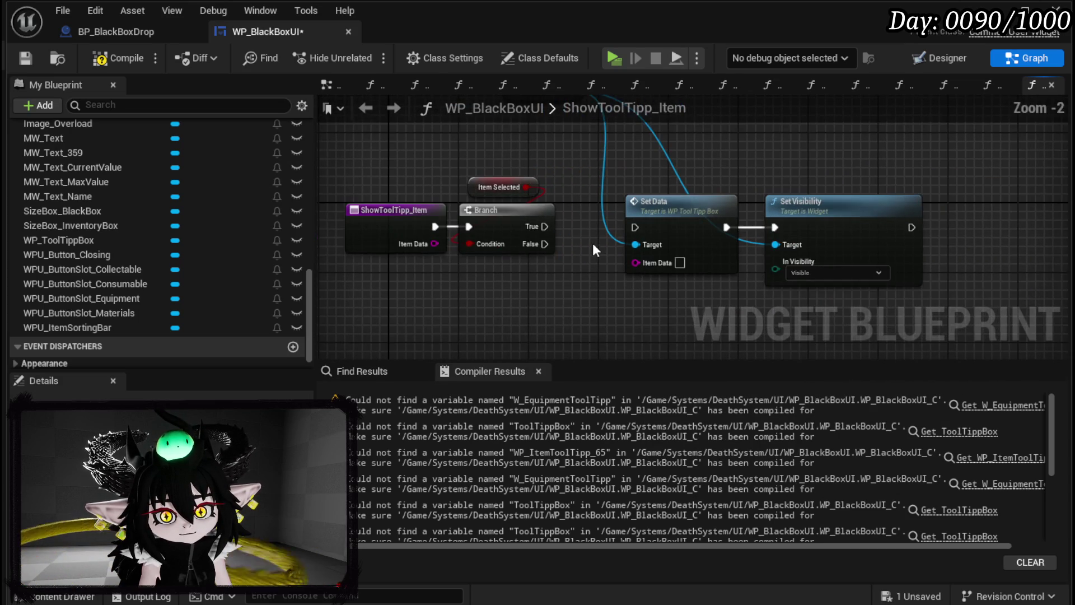
drag(434, 243, 636, 263)
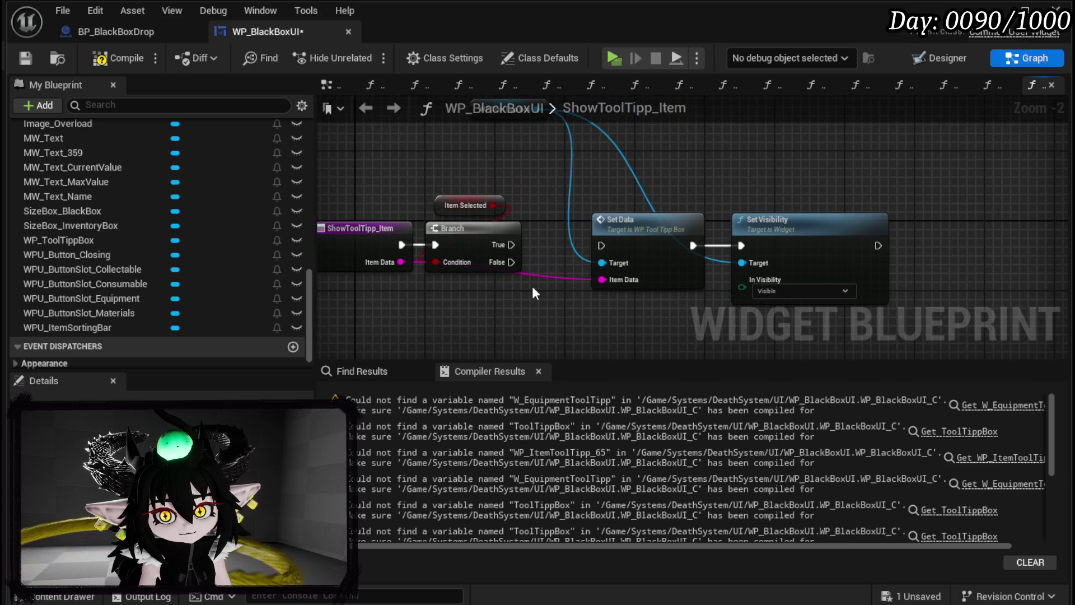
drag(532, 287, 452, 168)
mouse_move(504, 255)
mouse_down()
mouse_move(522, 229)
mouse_move(603, 247)
mouse_up()
drag(501, 211, 509, 219)
click(559, 128)
Step: Compile and save the blueprint, then jump to the first remaining compile error
click(118, 58)
click(26, 57)
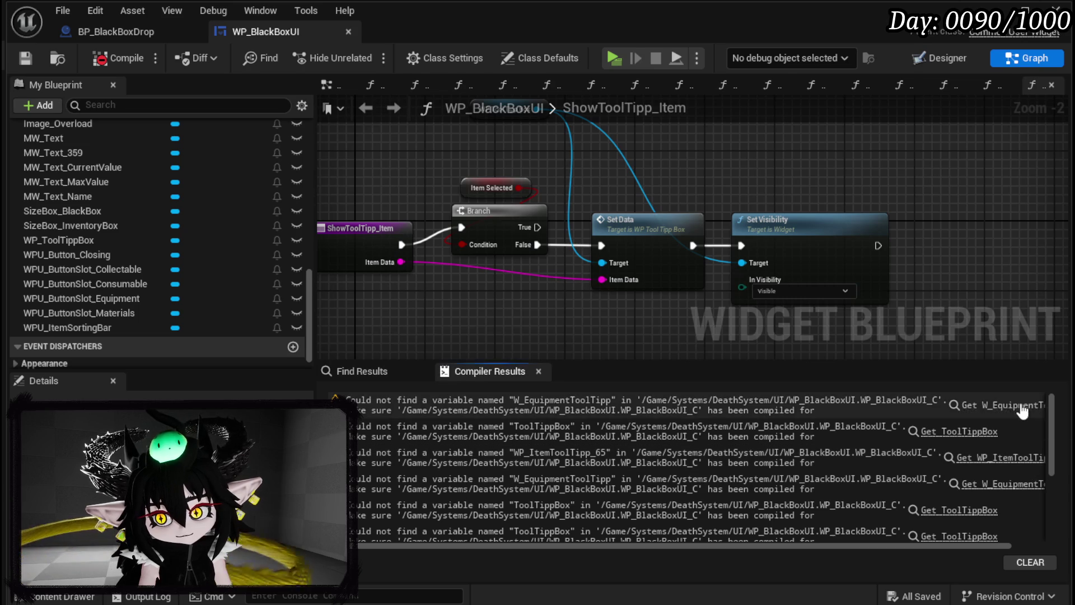
click(1000, 405)
scroll(436, 198, down, 2)
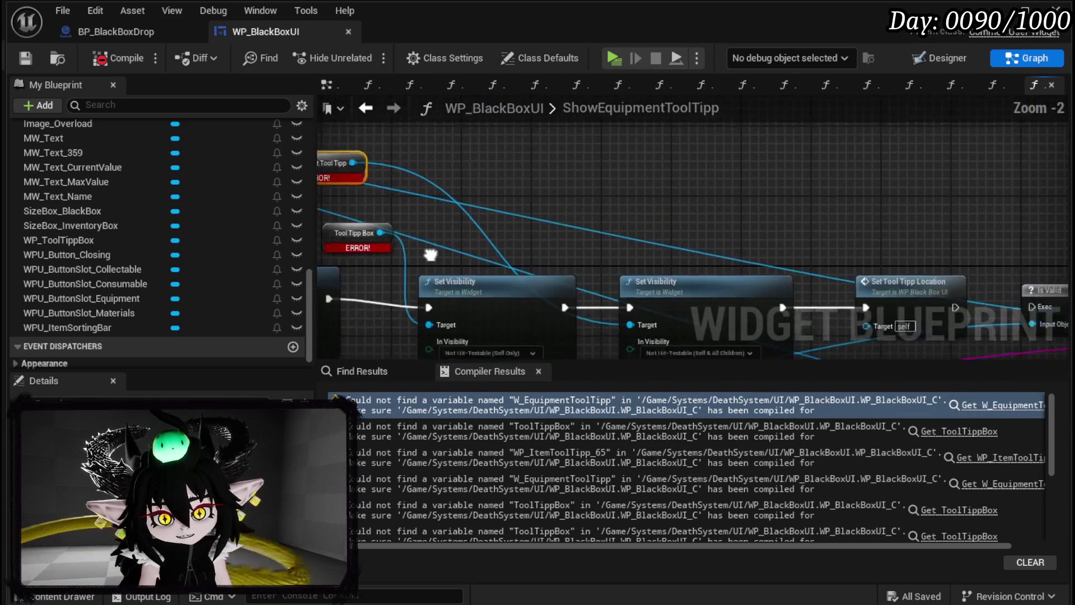
drag(436, 199, 687, 210)
scroll(687, 210, down, 3)
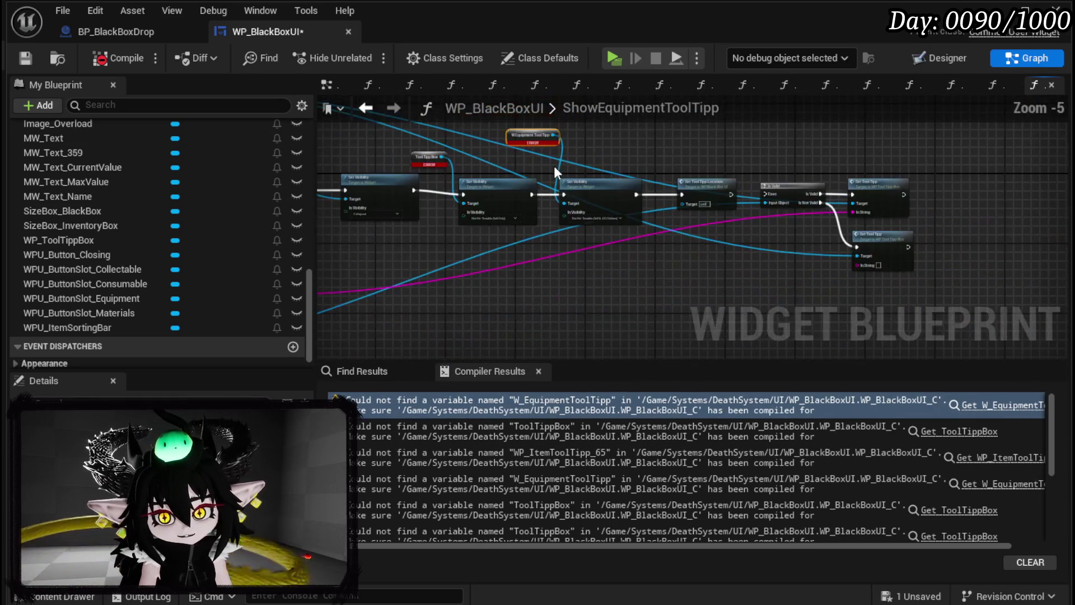
scroll(480, 249, up, 2)
drag(476, 280, 745, 132)
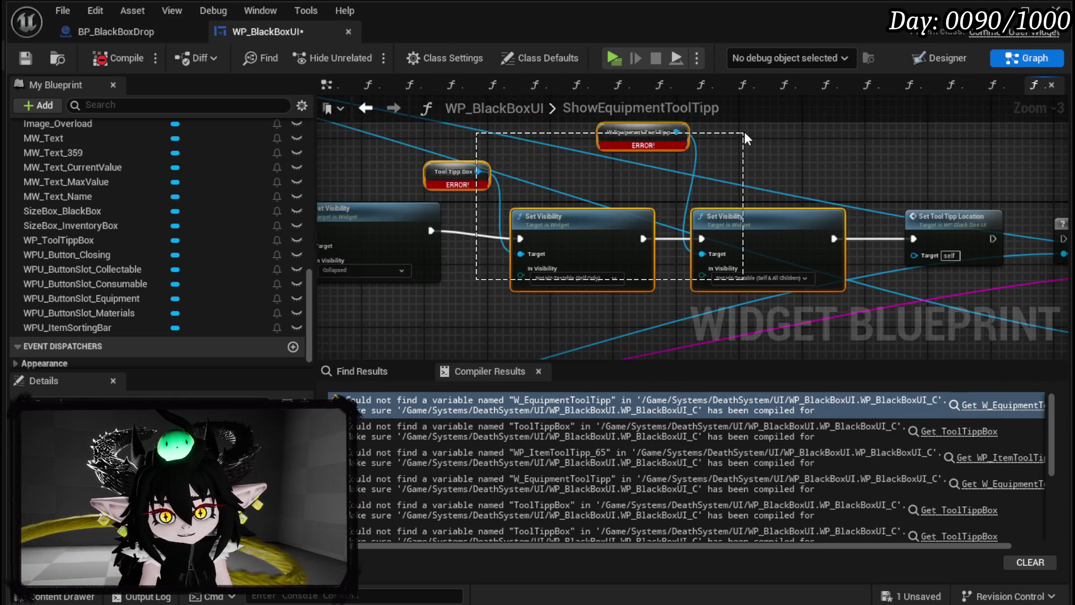
mouse_move(734, 193)
mouse_down()
mouse_move(606, 226)
mouse_move(1047, 333)
mouse_move(1069, 243)
mouse_up()
mouse_move(764, 190)
mouse_down()
mouse_move(962, 208)
mouse_move(542, 208)
mouse_move(694, 206)
mouse_up()
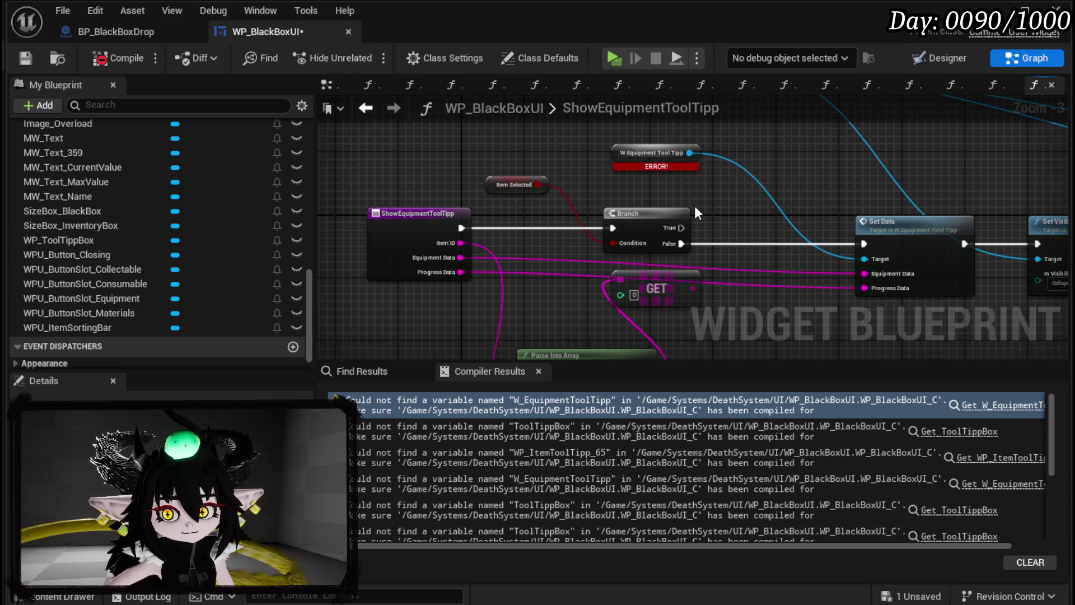
scroll(718, 283, down, 5)
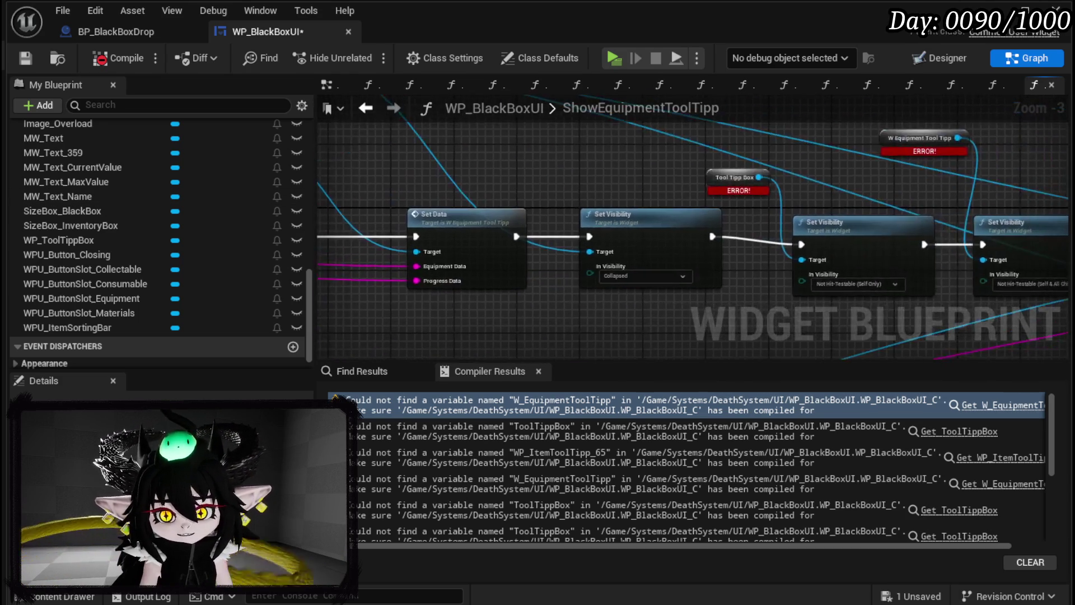
drag(513, 287, 711, 268)
scroll(180, 234, up, 15)
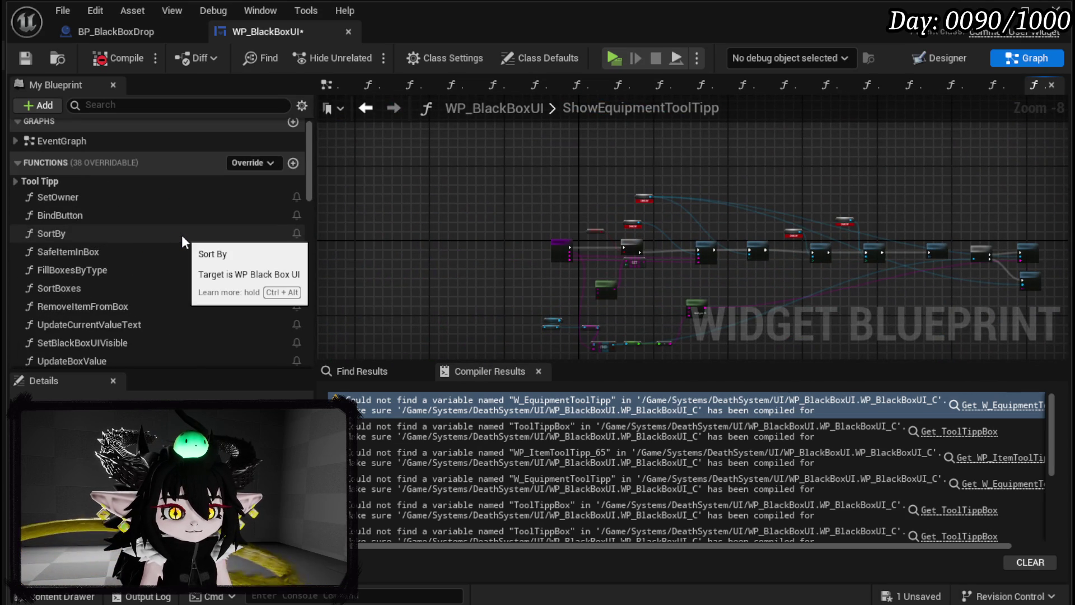
Step: Open the ShowEquipmentToolTipp graph and move Branch and Item Selected beside the entry node
click(21, 178)
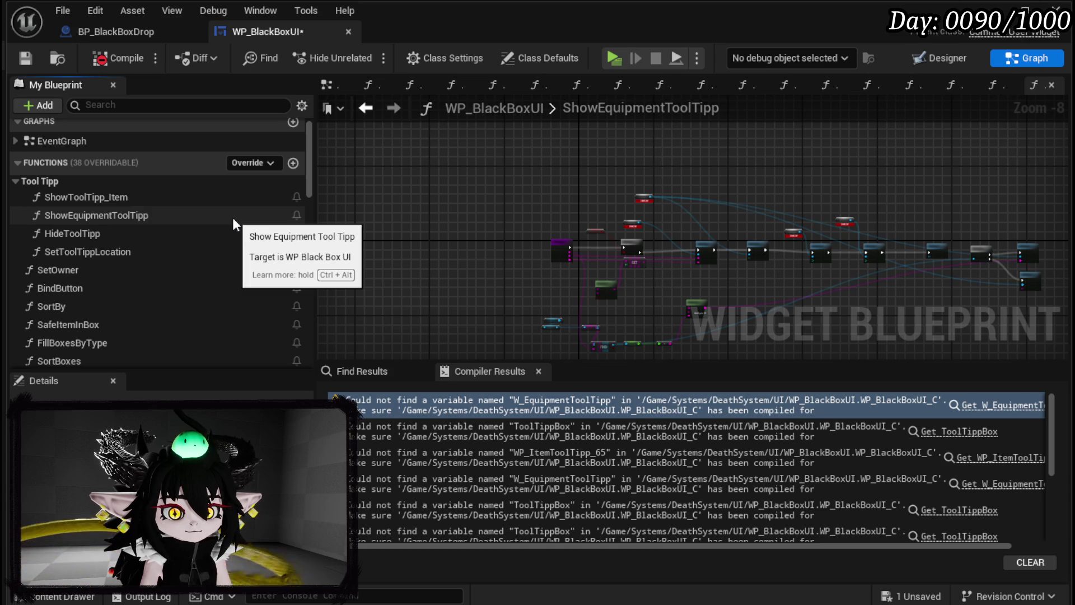
double_click(135, 215)
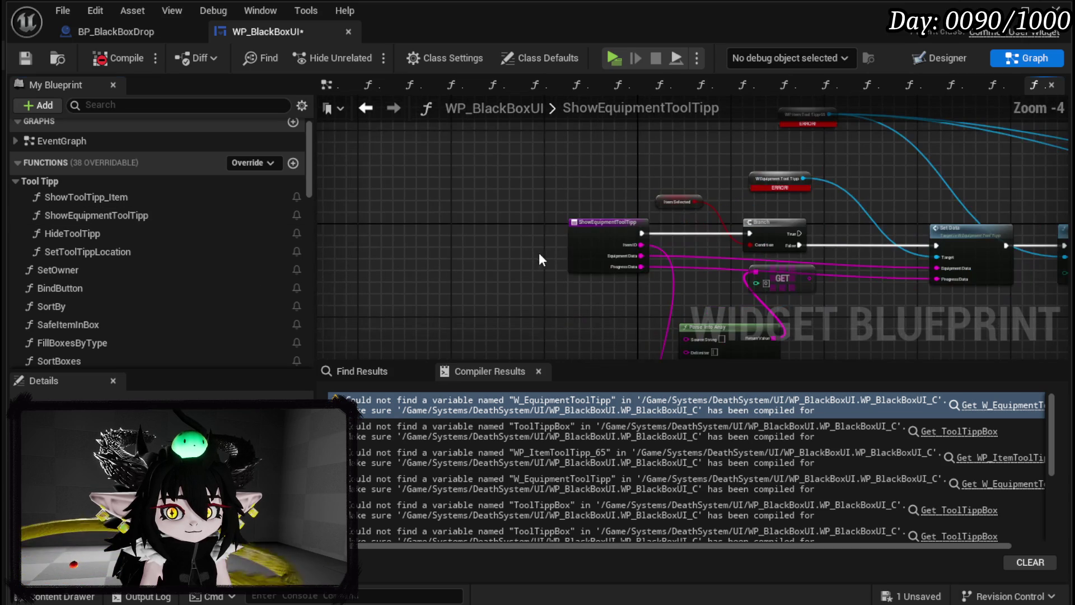
scroll(563, 258, up, 3)
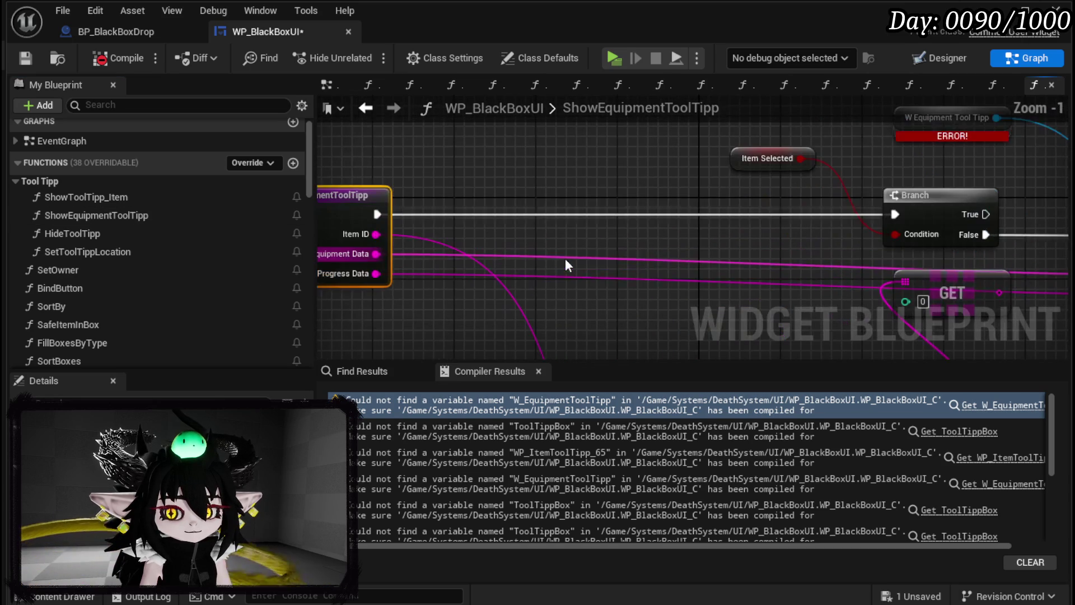
drag(723, 140, 1003, 249)
drag(907, 195, 560, 185)
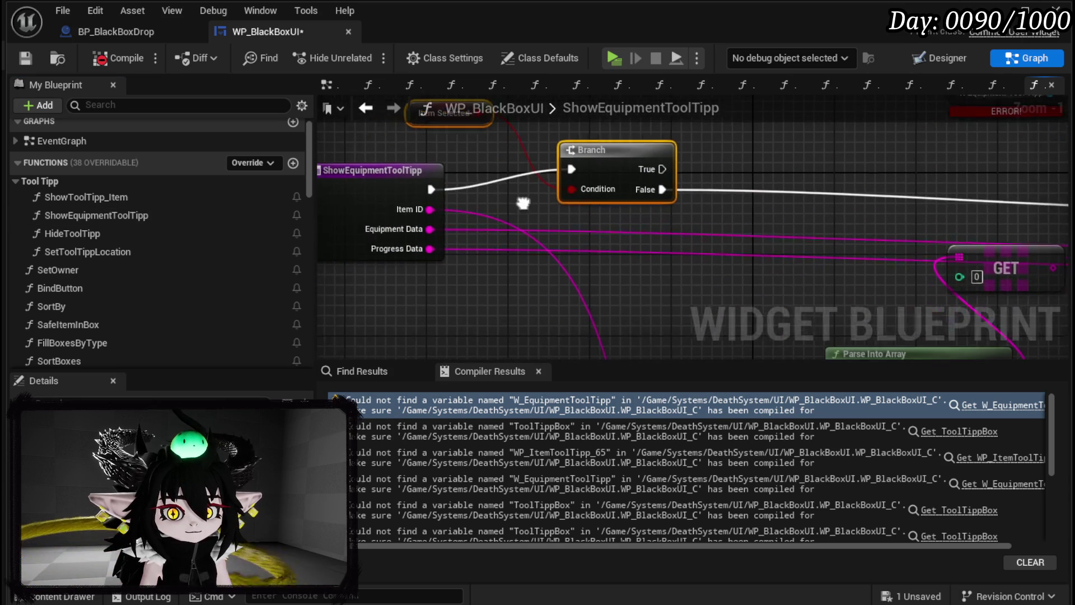
Step: Add an Append node wired from Item ID and place it next to the Branch
drag(432, 208, 616, 228)
text(Append)
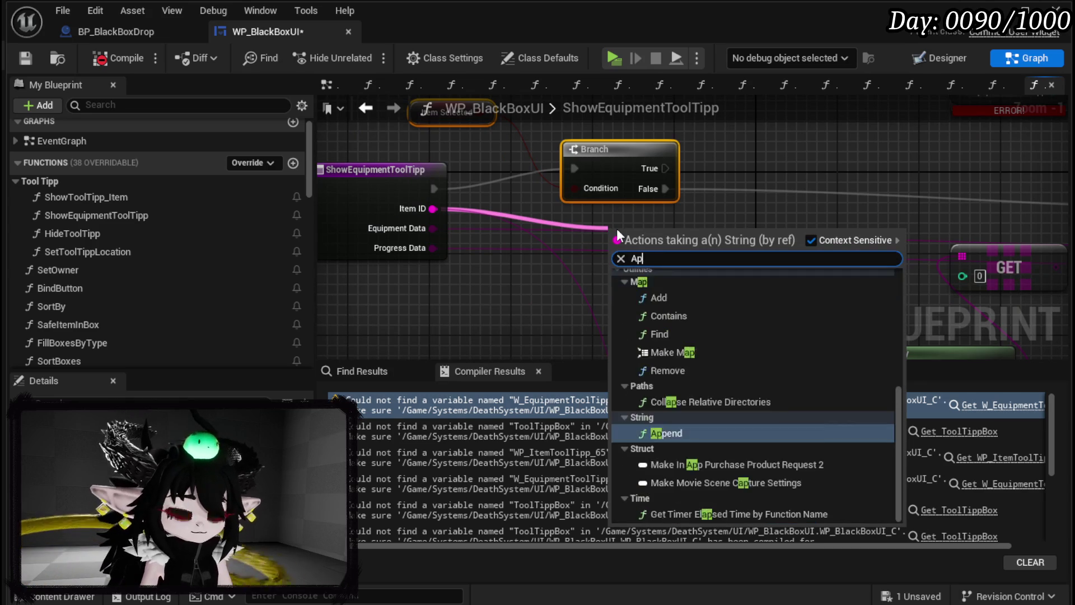
key(Return)
mouse_move(617, 229)
mouse_down()
mouse_move(600, 234)
mouse_move(650, 190)
mouse_up()
drag(534, 277, 751, 309)
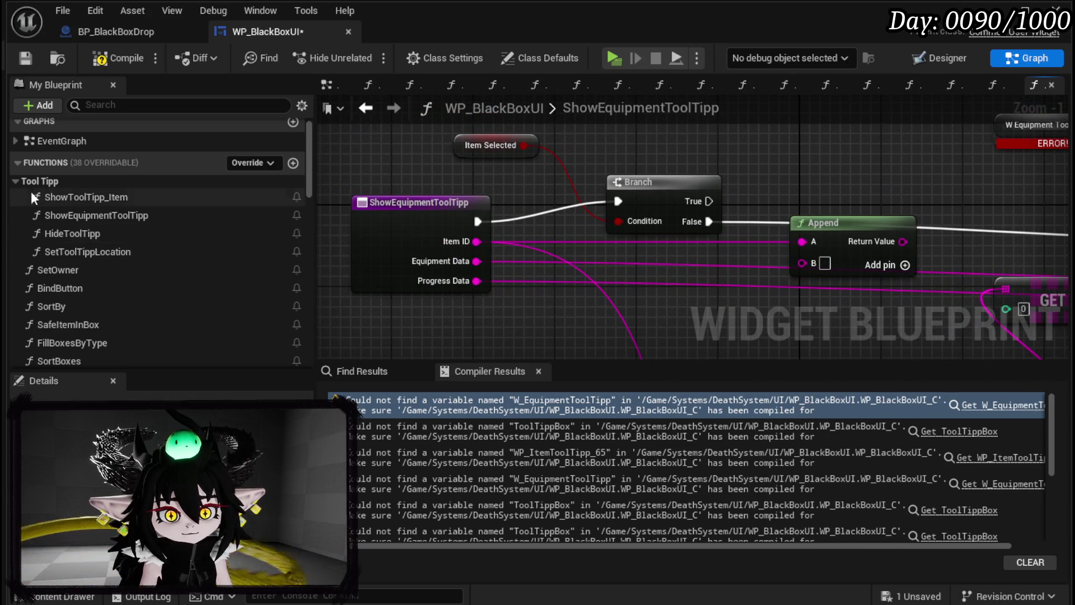
Step: Drop a ShowToolTipp_Item function call into the ShowEquipmentToolTipp graph
double_click(93, 196)
double_click(93, 215)
click(93, 195)
mouse_move(84, 196)
mouse_down()
mouse_move(257, 196)
mouse_move(437, 154)
mouse_up()
Step: Open the SetData function of WP_ToolTippBox from its Set Data node
double_click(688, 142)
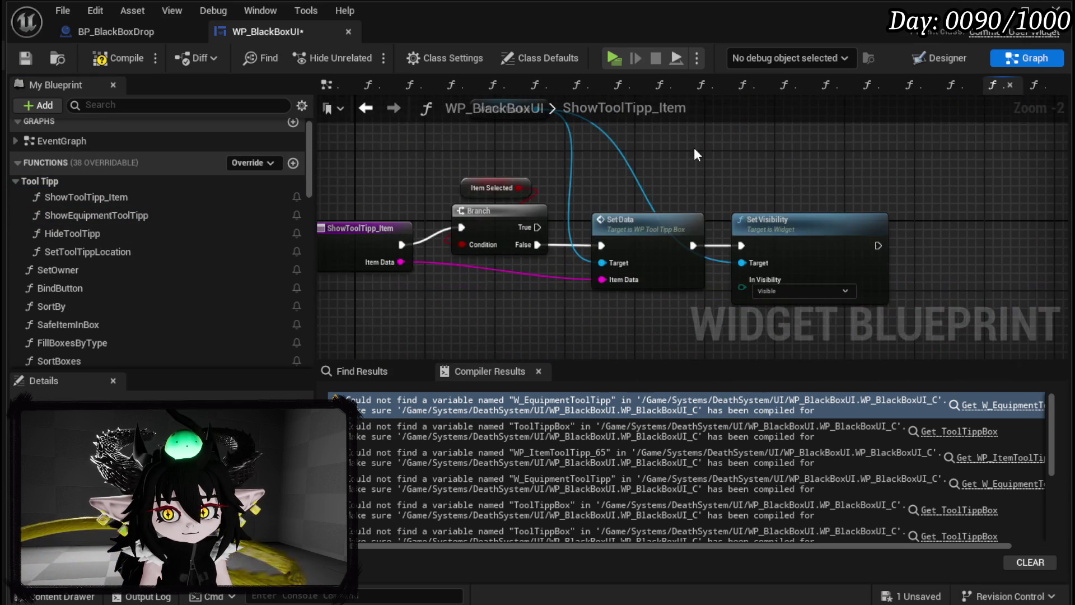
click(644, 241)
double_click(542, 238)
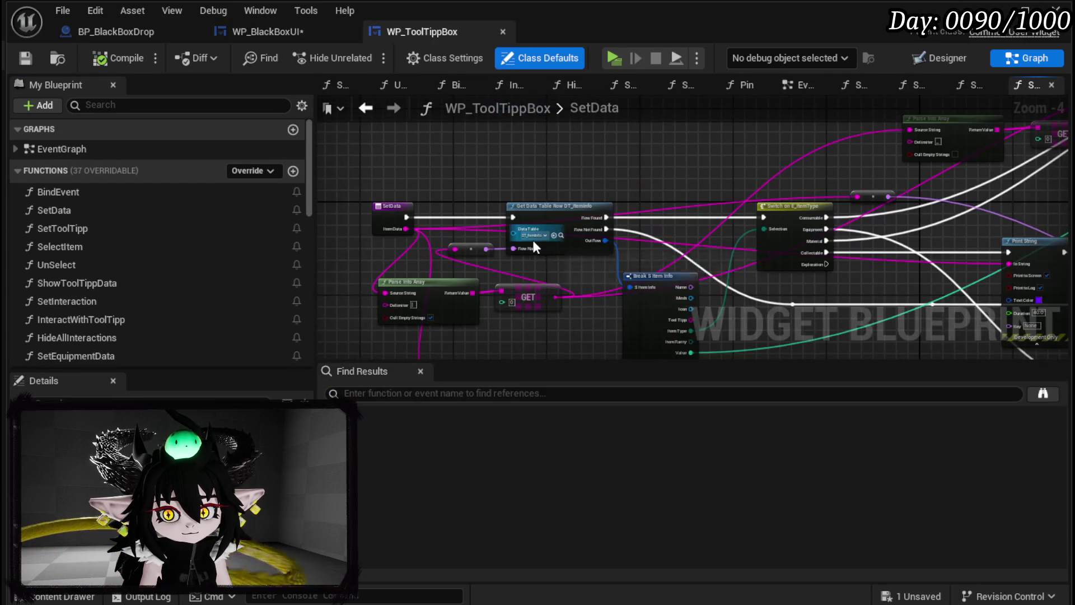
Step: Move the Parse Into Array node right in SetData and select both GET nodes
scroll(687, 198, up, 1)
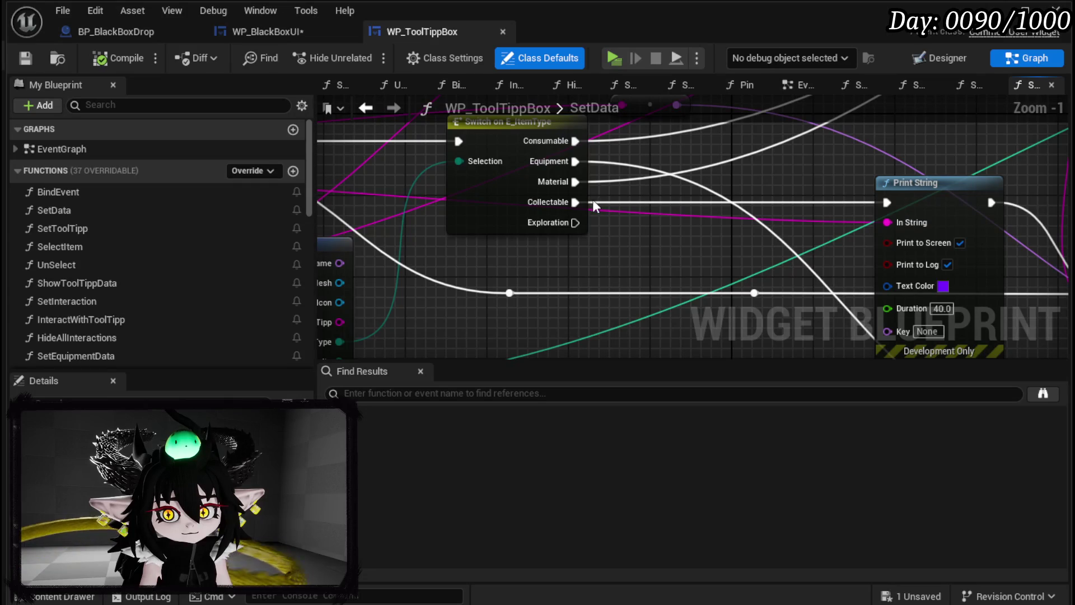
scroll(600, 275, down, 4)
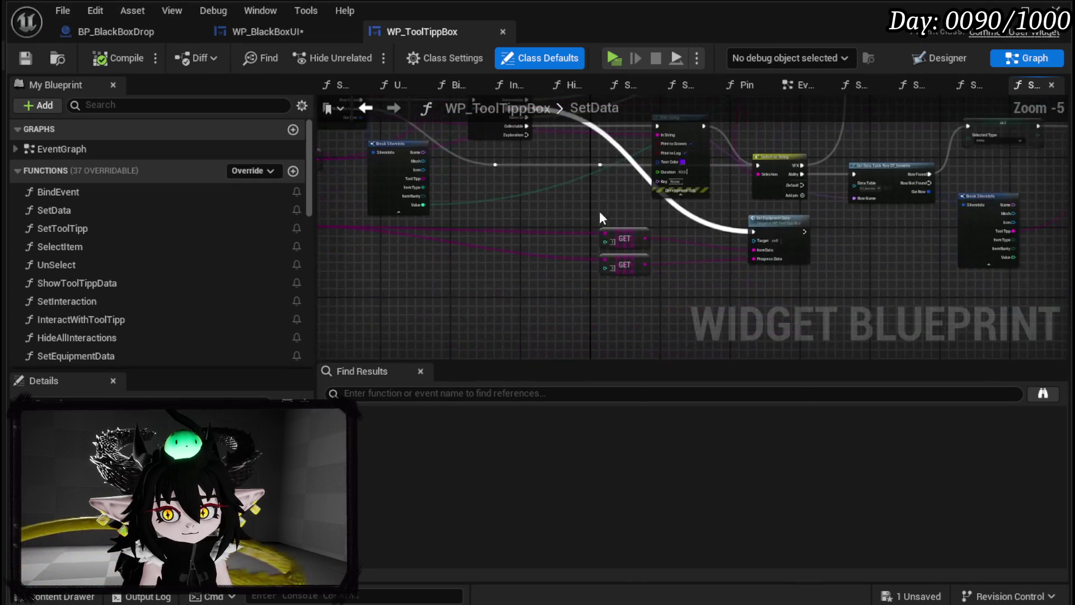
scroll(548, 250, up, 4)
scroll(549, 251, down, 4)
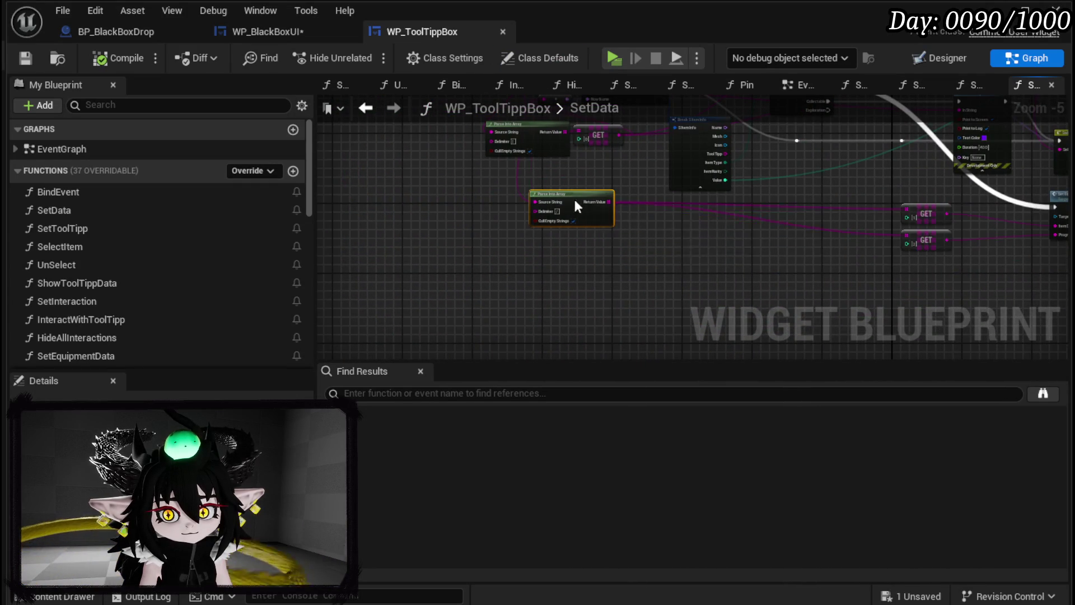
drag(579, 204, 809, 239)
scroll(810, 240, up, 4)
drag(872, 265, 560, 289)
mouse_move(727, 221)
mouse_down()
mouse_move(788, 183)
mouse_move(724, 207)
mouse_move(697, 203)
mouse_up()
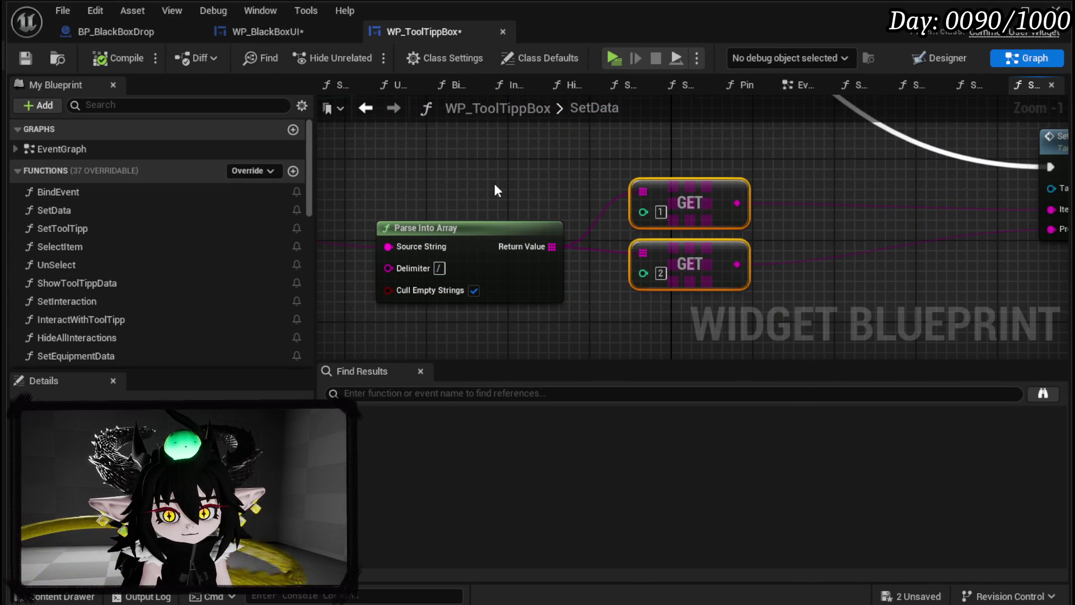
Step: Inspect Parse Into Array, Set Equipment Data and Break S Item Info, then return to WP_BlackBoxUI
scroll(428, 171, down, 3)
scroll(402, 207, up, 3)
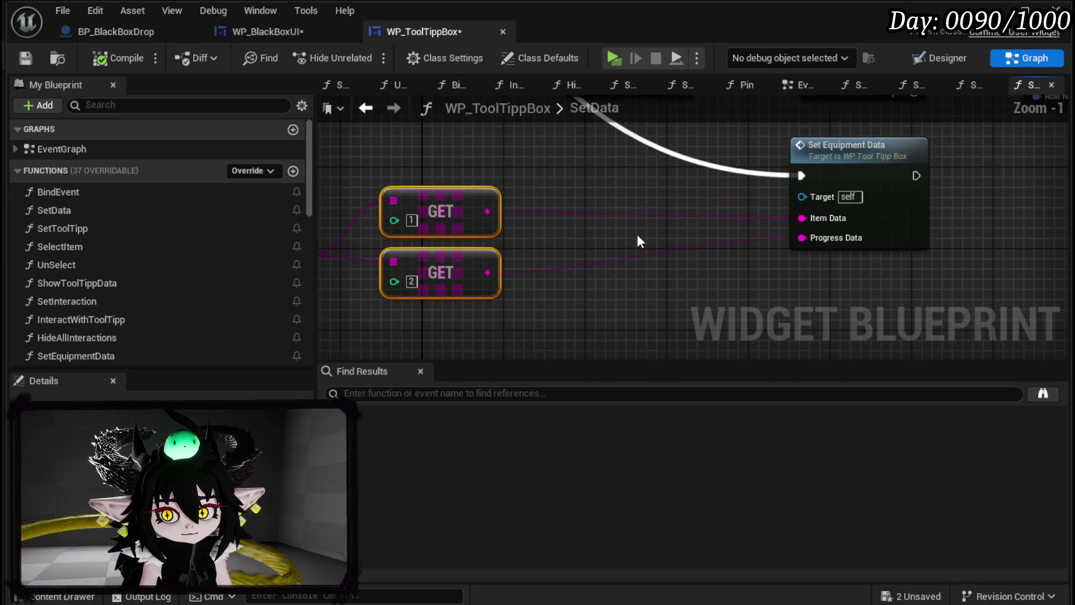
drag(471, 203, 684, 195)
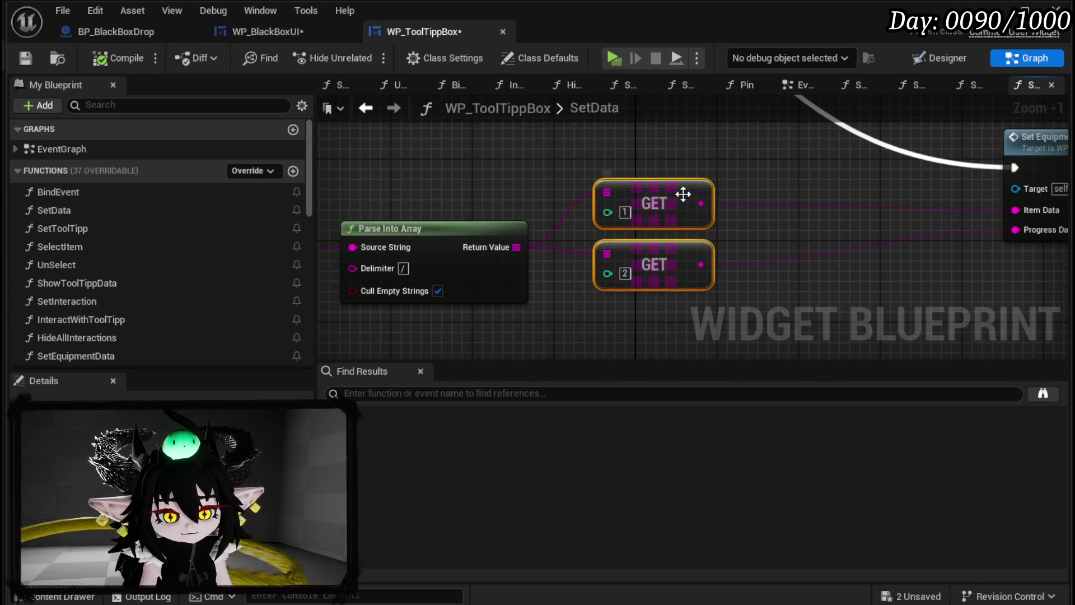
mouse_move(592, 293)
mouse_down()
mouse_move(411, 287)
mouse_move(540, 276)
mouse_up()
scroll(637, 216, down, 2)
mouse_move(636, 216)
mouse_down()
mouse_move(331, 162)
mouse_move(417, 221)
mouse_up()
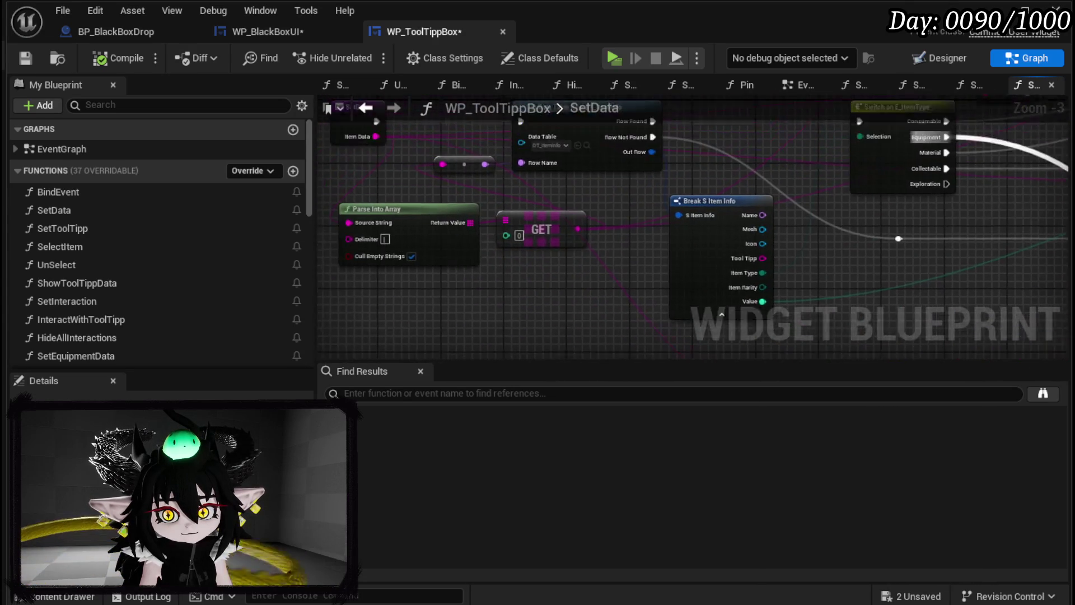
mouse_move(840, 348)
mouse_down()
mouse_move(463, 300)
mouse_move(532, 288)
mouse_move(786, 190)
mouse_up()
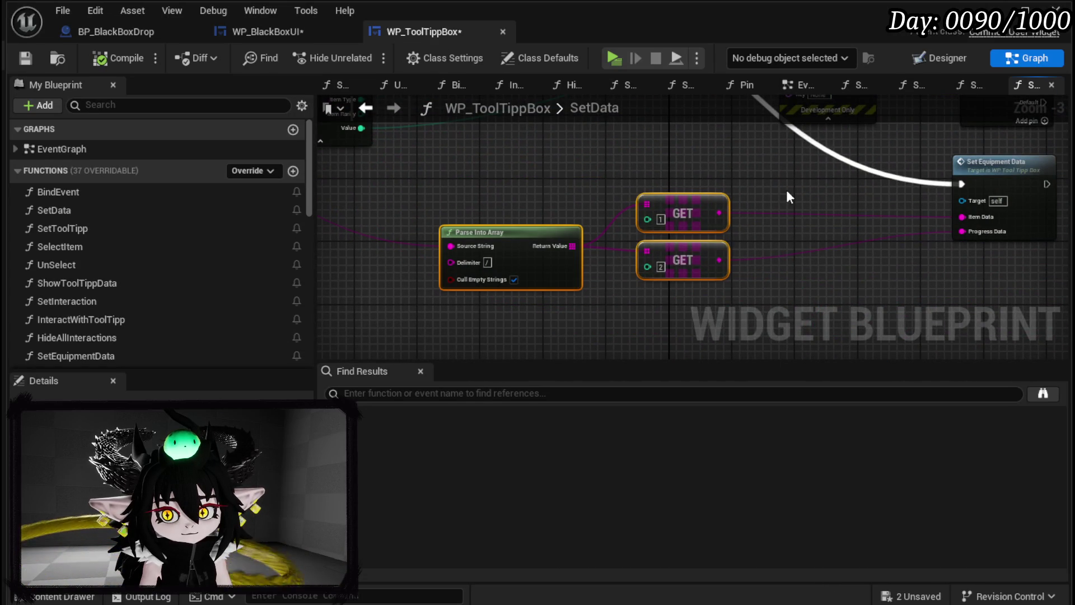
click(274, 38)
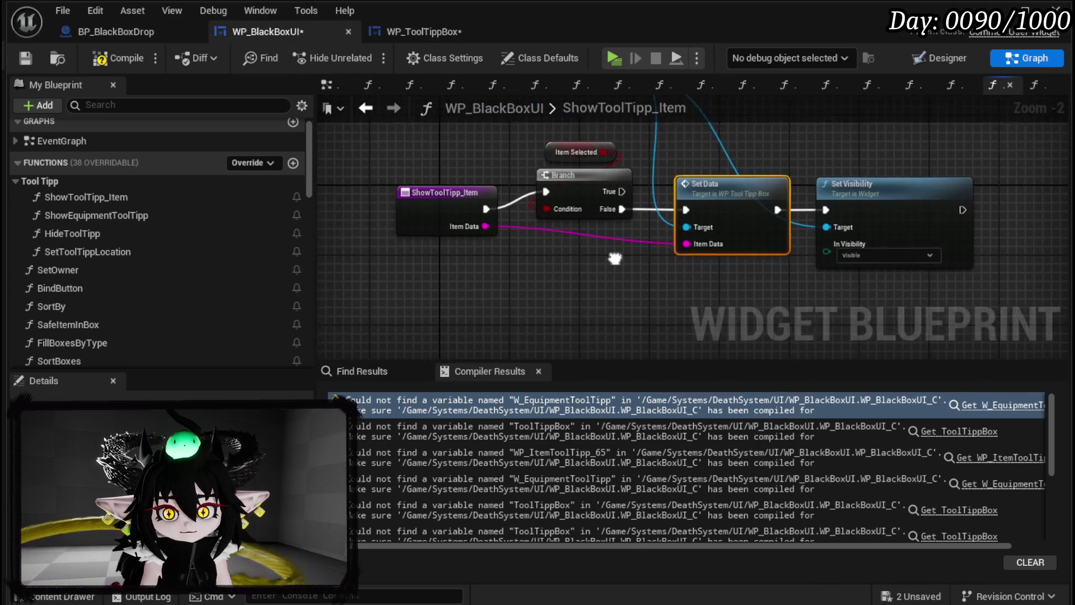
Step: In ShowEquipmentToolTipp, build an Append joining Equipment Data, "/" and Progress Data
double_click(106, 215)
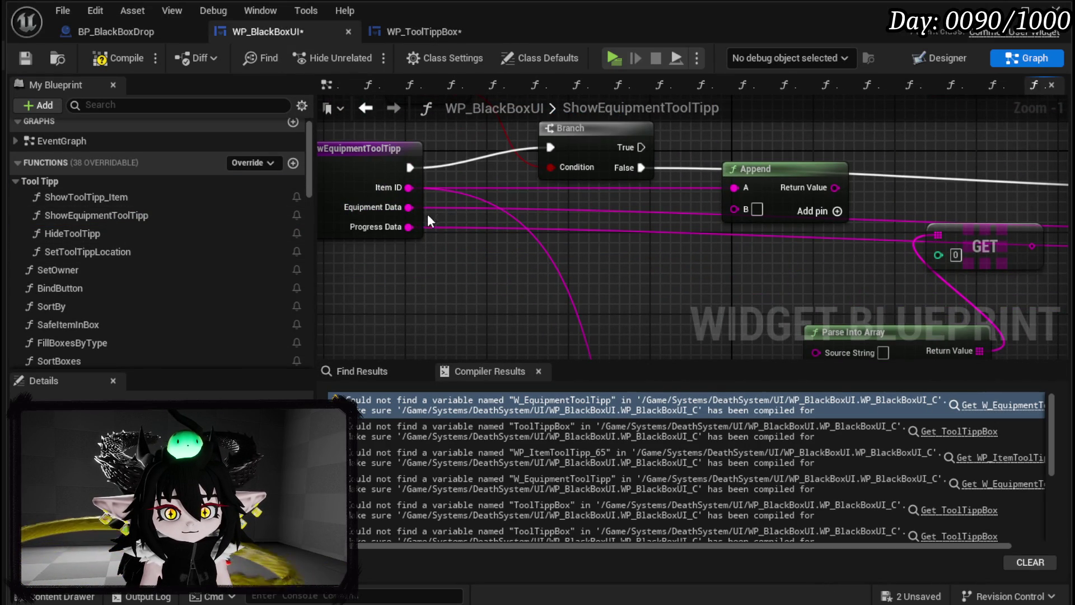
drag(409, 207, 508, 231)
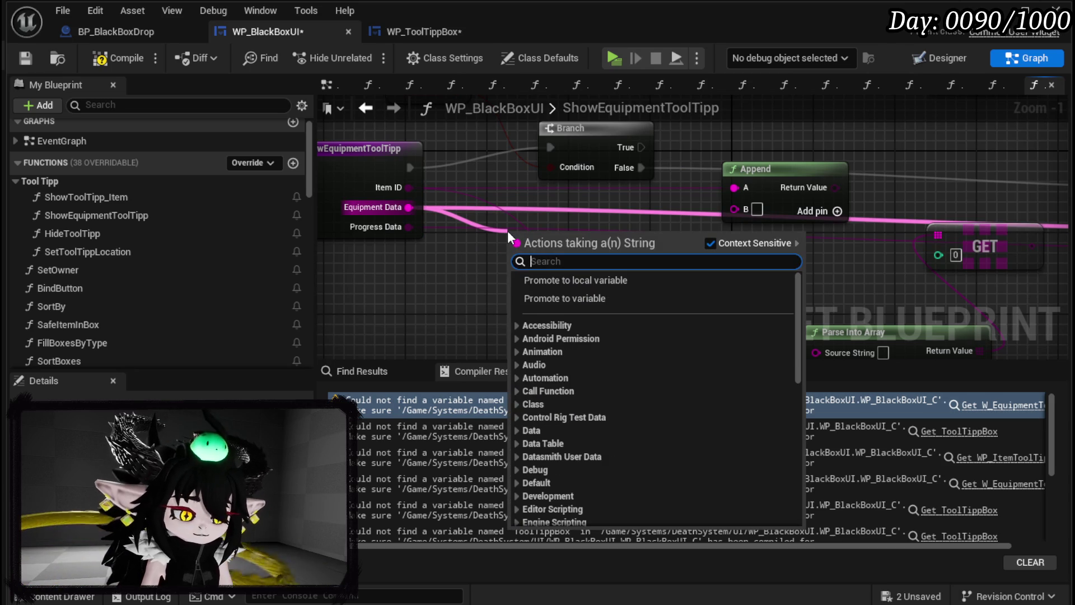
text(append)
key(Return)
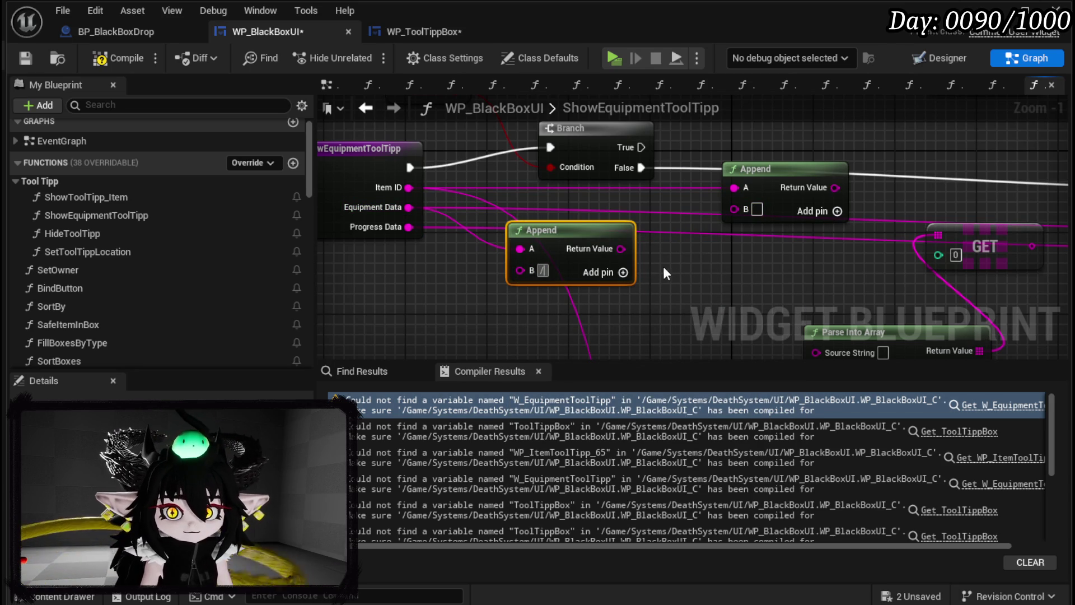
click(623, 272)
drag(409, 227, 520, 292)
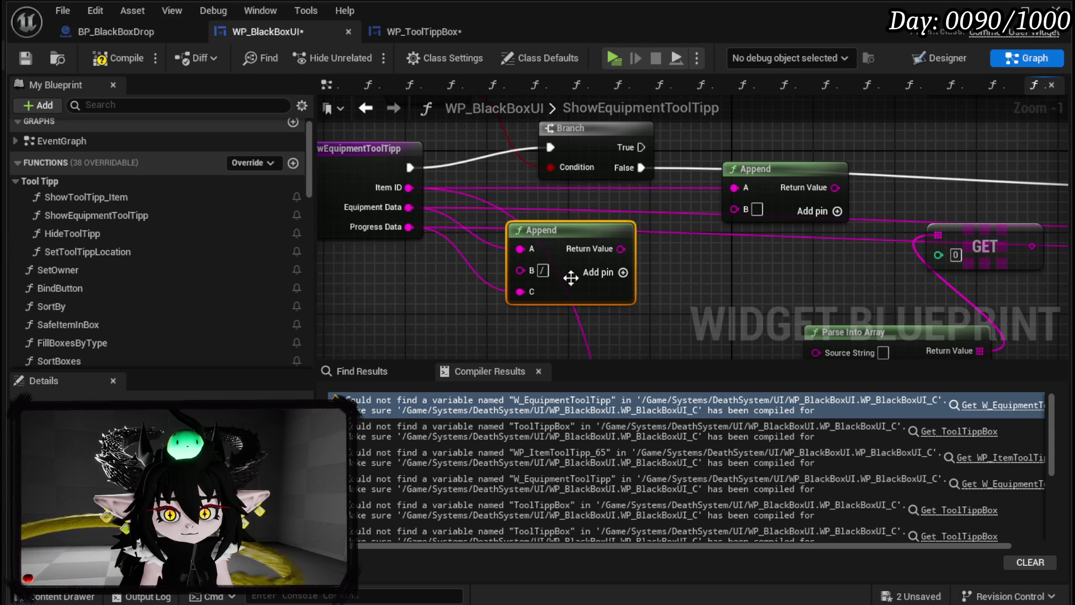
drag(622, 249, 734, 209)
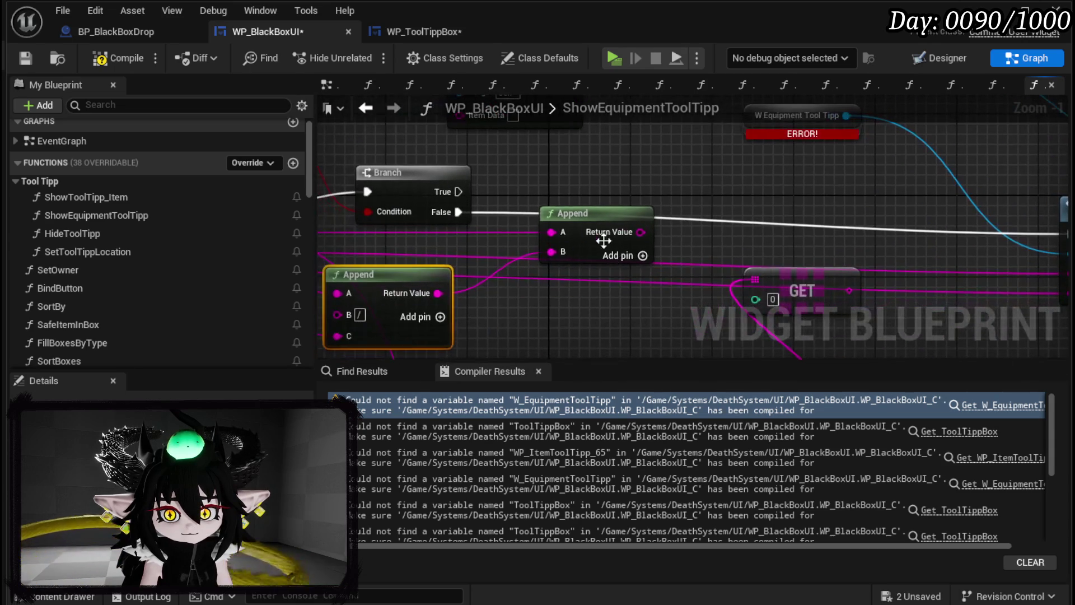
Step: Delete the old Append, call Show Tool Tipp Item from Branch False with the joined string, and recompile
click(599, 214)
key(Delete)
scroll(549, 251, down, 2)
mouse_move(560, 166)
mouse_down()
mouse_move(540, 270)
mouse_move(515, 261)
mouse_move(566, 248)
mouse_move(576, 256)
mouse_up()
drag(499, 256, 565, 255)
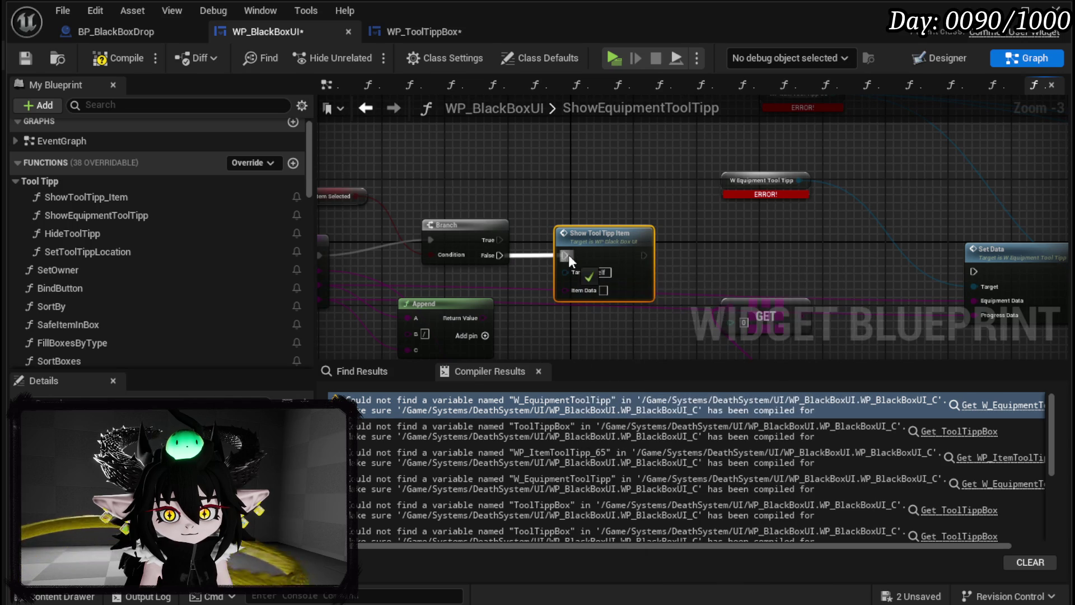
mouse_move(483, 317)
mouse_down()
mouse_move(580, 282)
mouse_move(510, 311)
mouse_move(592, 291)
mouse_up()
scroll(593, 292, down, 3)
scroll(454, 258, up, 2)
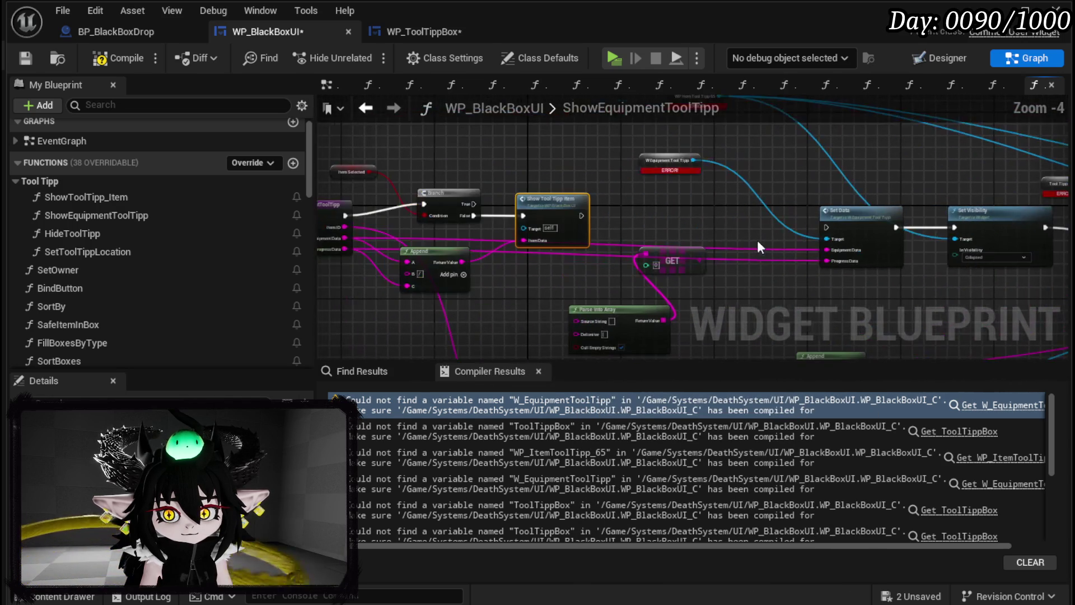
click(24, 55)
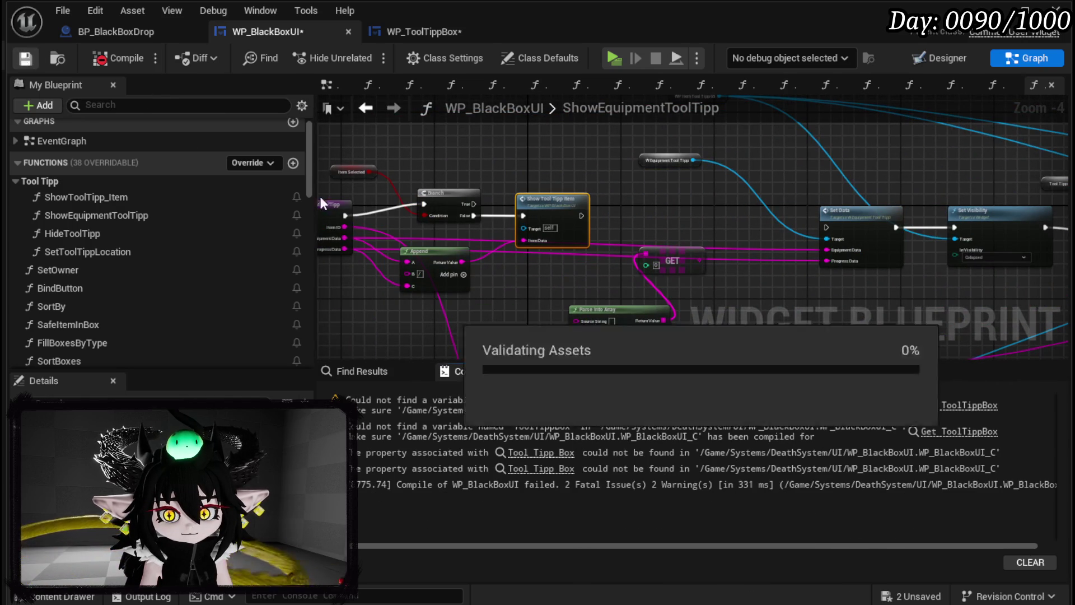
Step: Go to the failing ToolTippBox reference in HideToolTipp and place a WP_ToolTippBox getter
click(979, 408)
scroll(632, 230, down, 1)
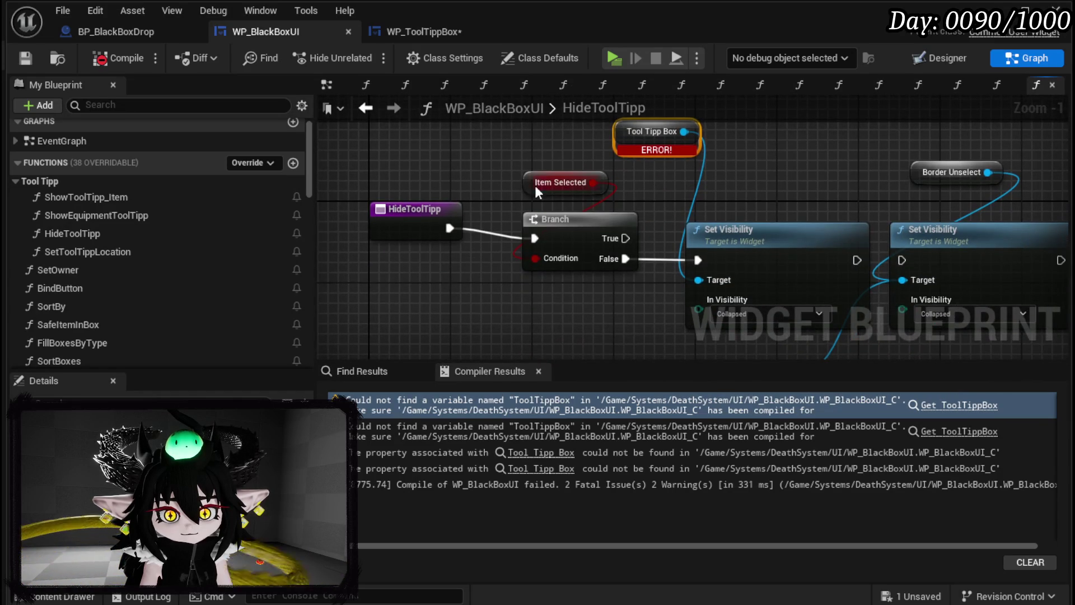
drag(510, 153, 502, 201)
scroll(113, 240, down, 3)
scroll(116, 233, down, 10)
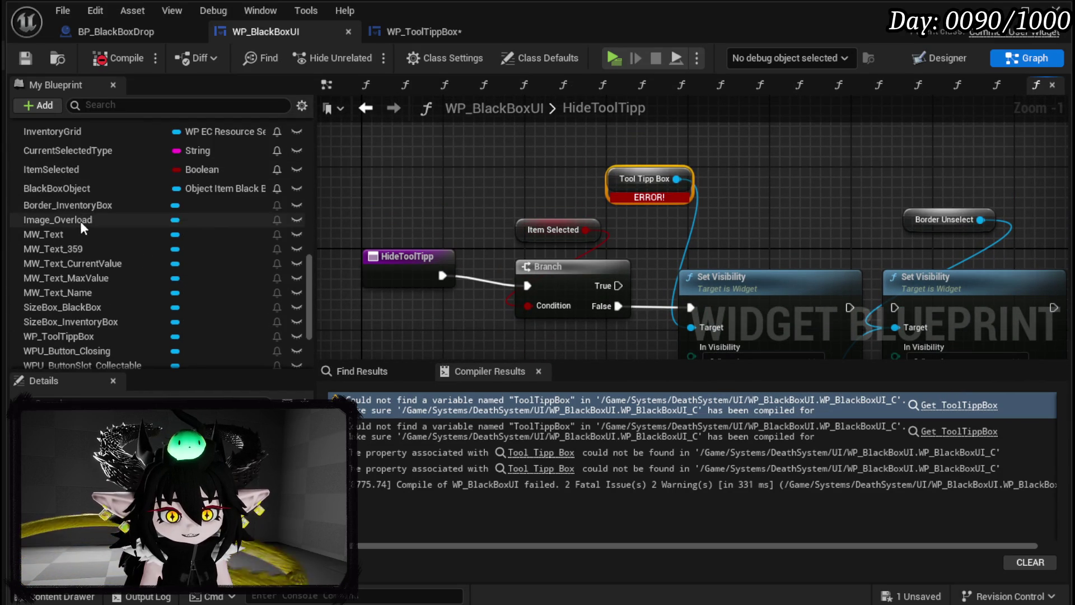
scroll(143, 261, down, 3)
drag(106, 311, 382, 152)
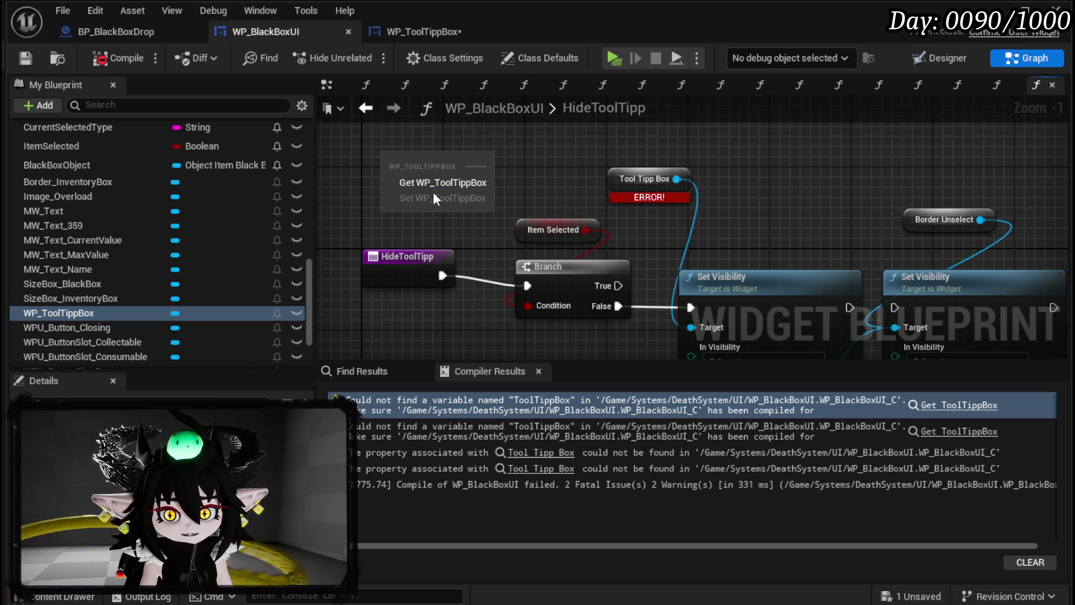
click(437, 183)
Step: Add Set Visibility on WP Tool Tipp Box and run it from the Branch False output
drag(506, 220, 402, 178)
text(set Visi)
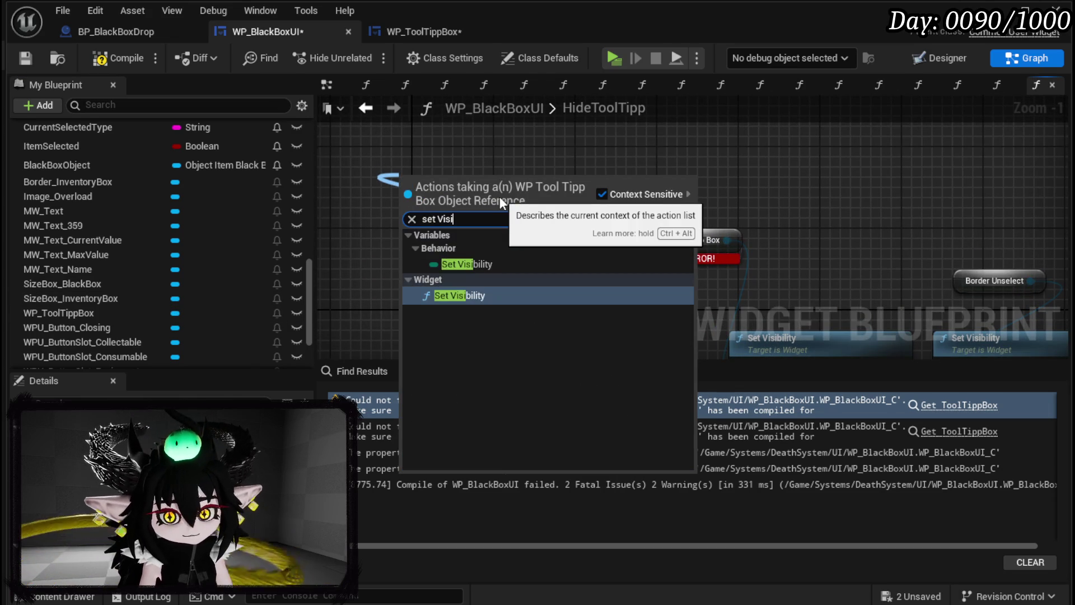
click(473, 295)
mouse_move(667, 245)
mouse_down()
mouse_move(554, 218)
mouse_move(764, 208)
mouse_up()
mouse_move(550, 308)
mouse_down()
mouse_move(696, 247)
mouse_move(437, 241)
mouse_up()
click(631, 245)
mouse_move(583, 130)
mouse_down()
mouse_move(612, 218)
mouse_move(621, 287)
mouse_move(610, 290)
mouse_up()
mouse_move(503, 307)
mouse_down()
mouse_move(533, 319)
mouse_move(607, 282)
mouse_up()
click(653, 231)
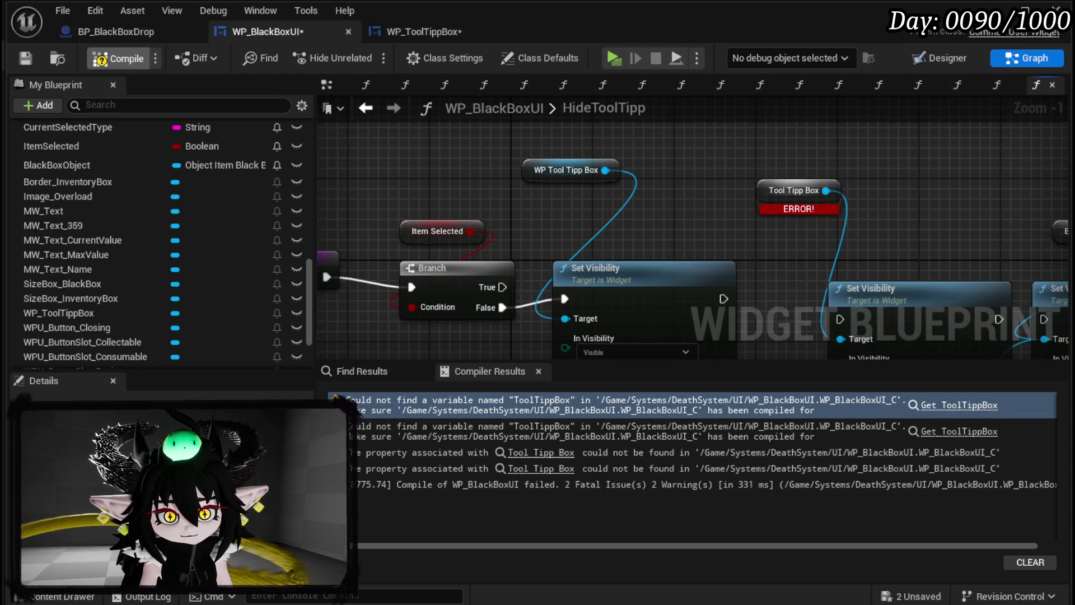
Step: Recompile and go to the remaining Tool Tipp Box error in SetToolTippLocation
click(115, 58)
click(959, 405)
mouse_move(551, 312)
mouse_down()
mouse_move(426, 164)
mouse_move(496, 178)
mouse_up()
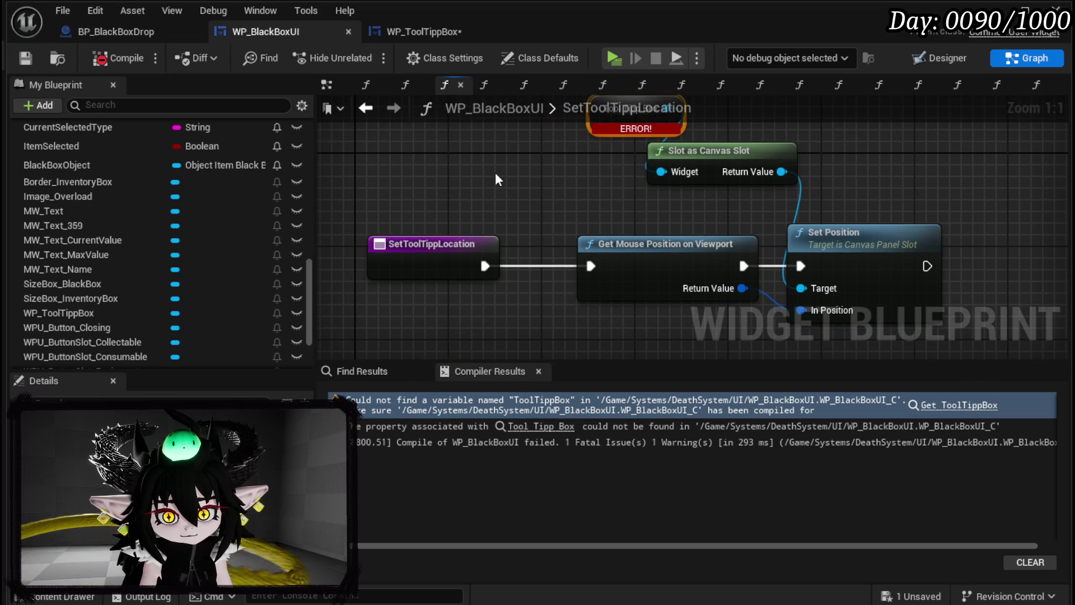
Step: Delete the SetToolTippLocation function despite its references and recompile cleanly
scroll(193, 262, up, 5)
scroll(194, 259, up, 5)
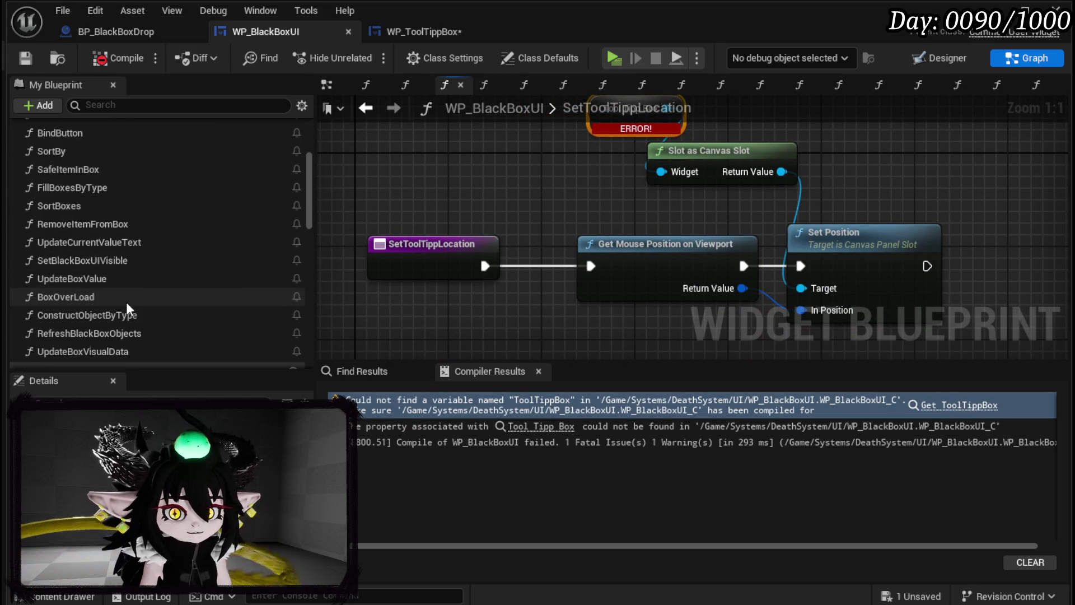
scroll(124, 261, up, 3)
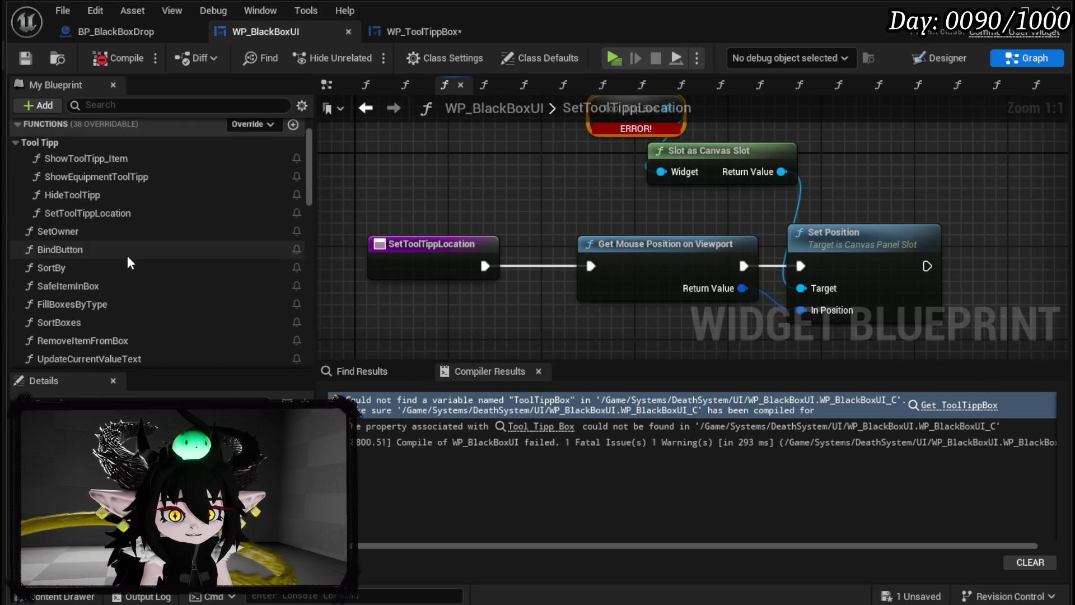
click(106, 215)
key(Delete)
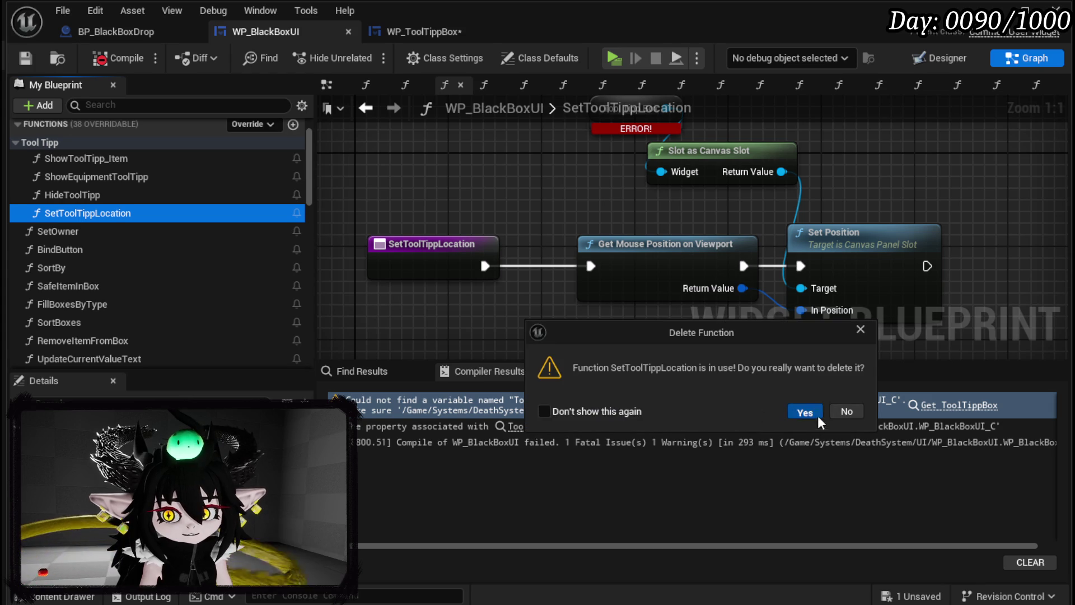
click(805, 412)
click(117, 56)
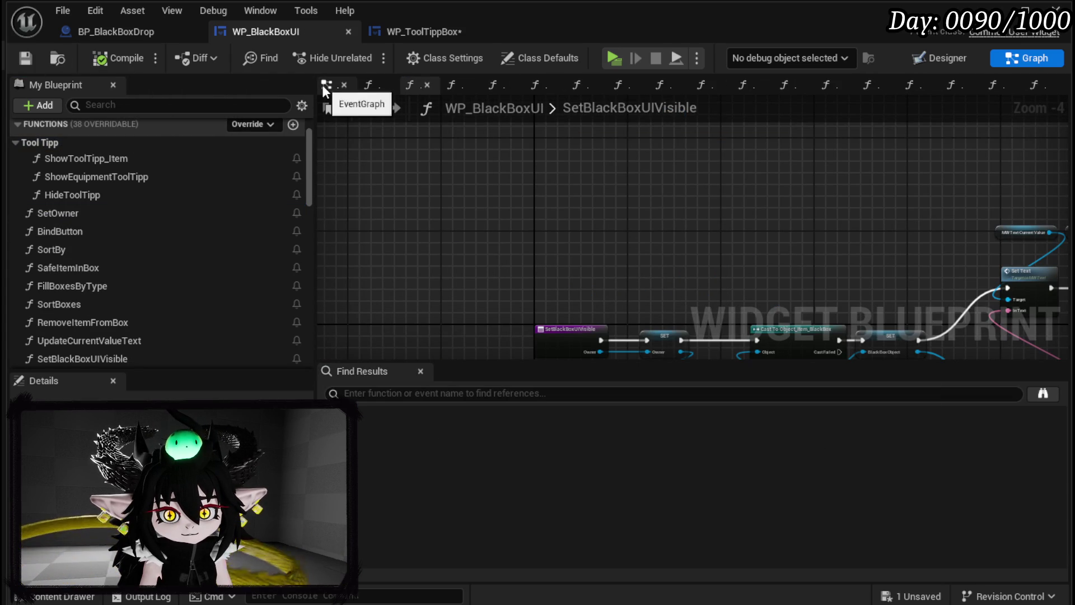
Step: Switch WP_BlackBoxUI to its Designer layout view
click(972, 57)
click(378, 144)
click(348, 147)
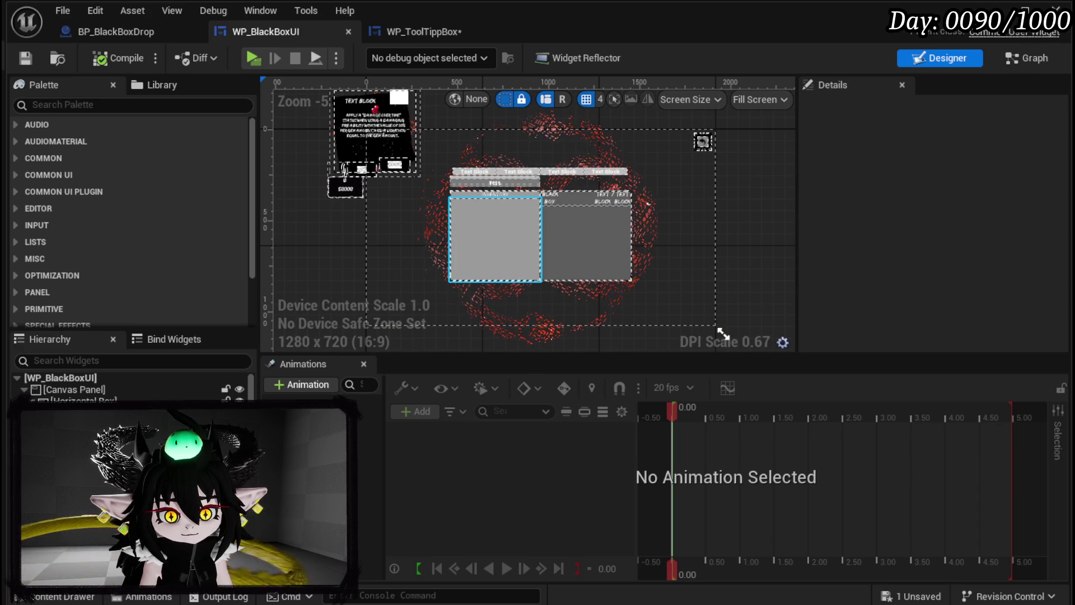
Step: Centre-anchor WP_ToolTippBox, resize it to about 499×464 and place it over the inventory panels
click(613, 197)
click(332, 177)
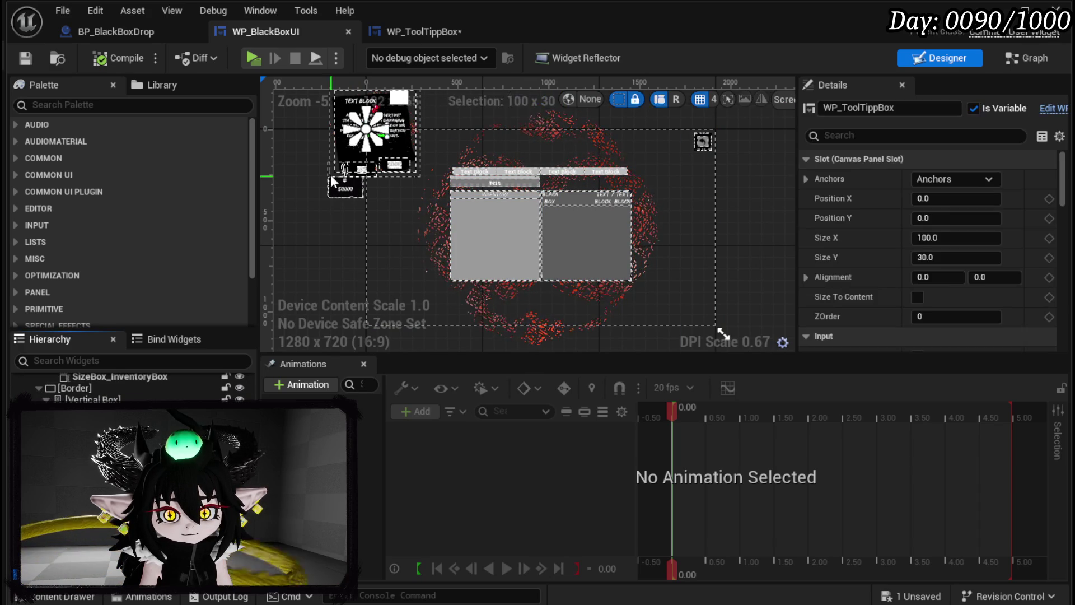
click(952, 180)
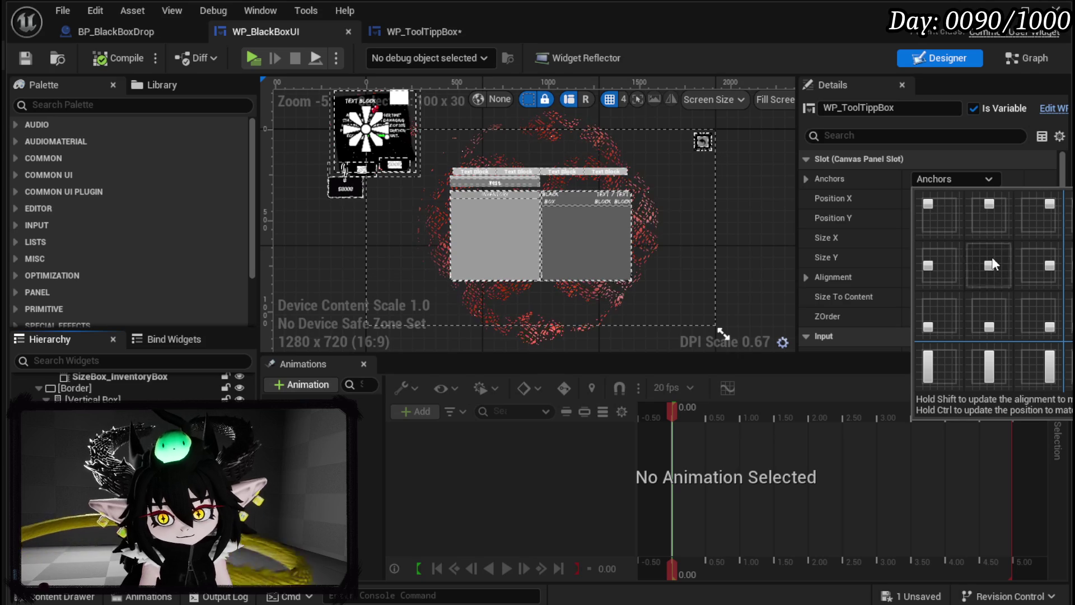
ctrl+shift+click(989, 266)
scroll(583, 234, up, 3)
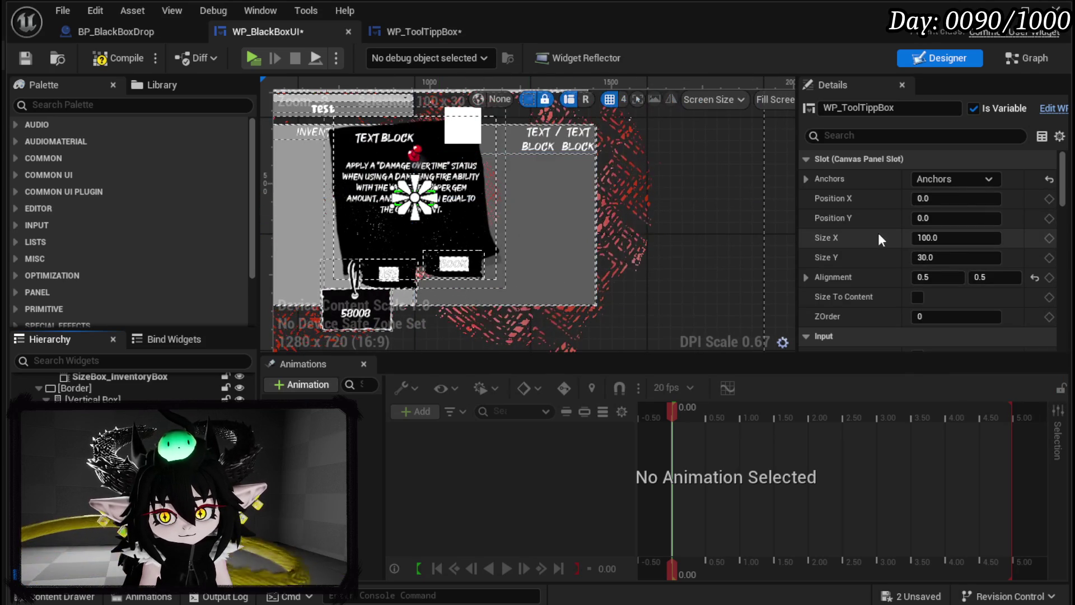
mouse_move(952, 238)
mouse_down()
mouse_move(1002, 238)
mouse_move(982, 257)
mouse_up()
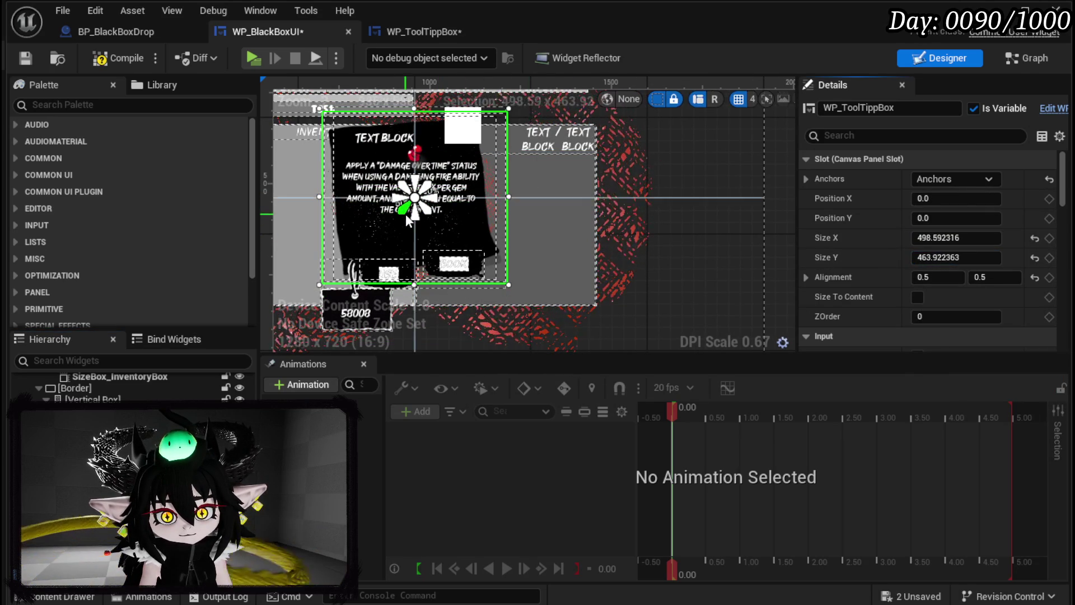
mouse_move(474, 213)
mouse_down()
mouse_move(617, 222)
mouse_move(637, 176)
mouse_move(660, 291)
mouse_move(656, 227)
mouse_move(665, 238)
mouse_move(690, 191)
mouse_move(681, 169)
mouse_move(486, 167)
mouse_move(566, 164)
mouse_move(540, 163)
mouse_move(566, 178)
mouse_up()
scroll(616, 222, down, 2)
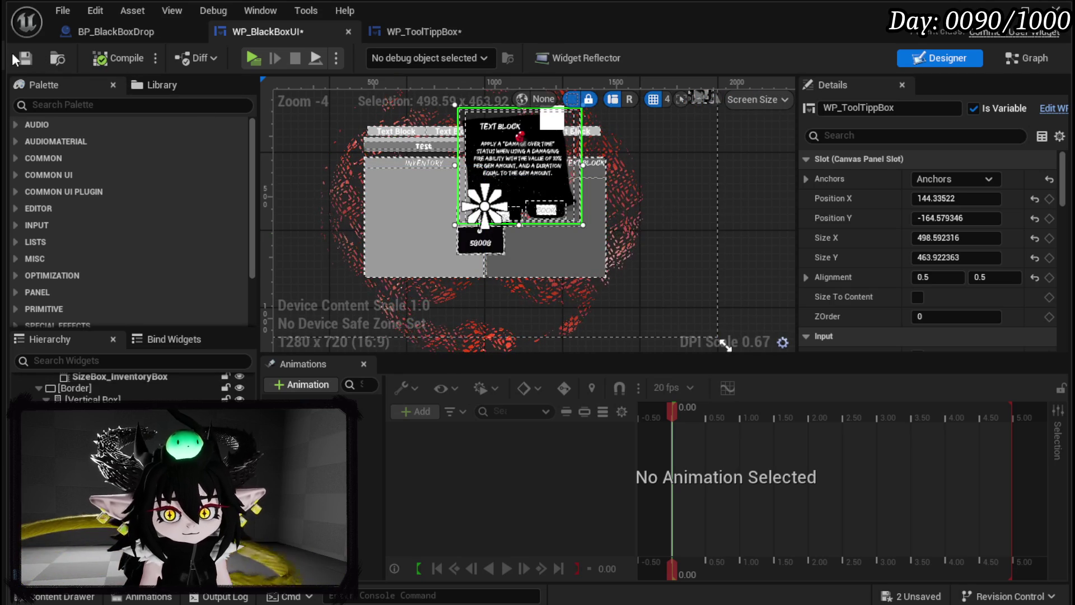
mouse_move(518, 173)
mouse_down()
mouse_move(545, 167)
mouse_move(497, 164)
mouse_up()
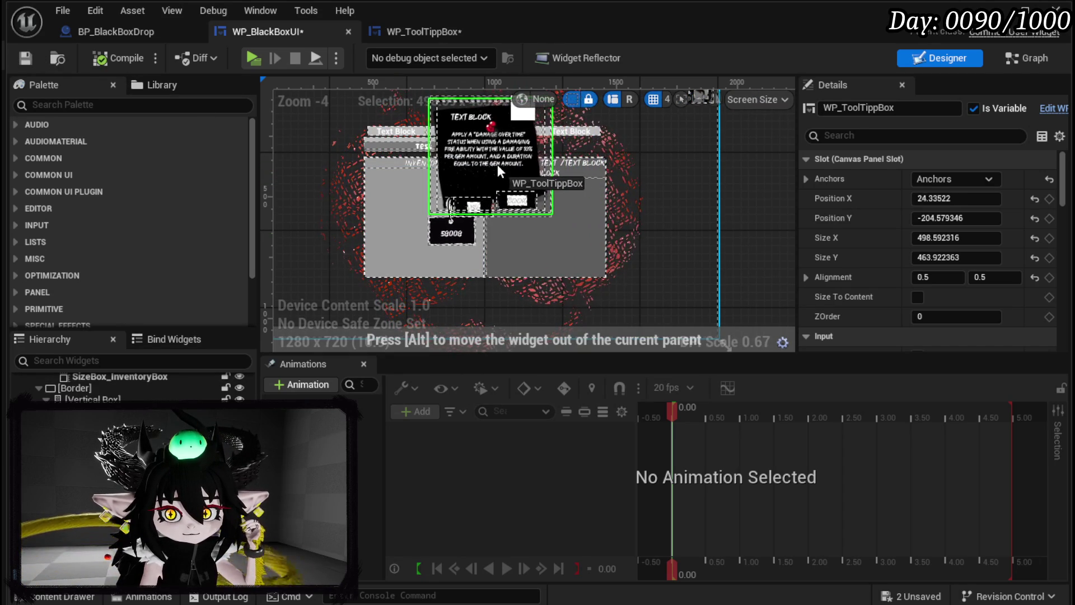
Step: Save the widget blueprint, return to the level editor and start playing the level
click(23, 61)
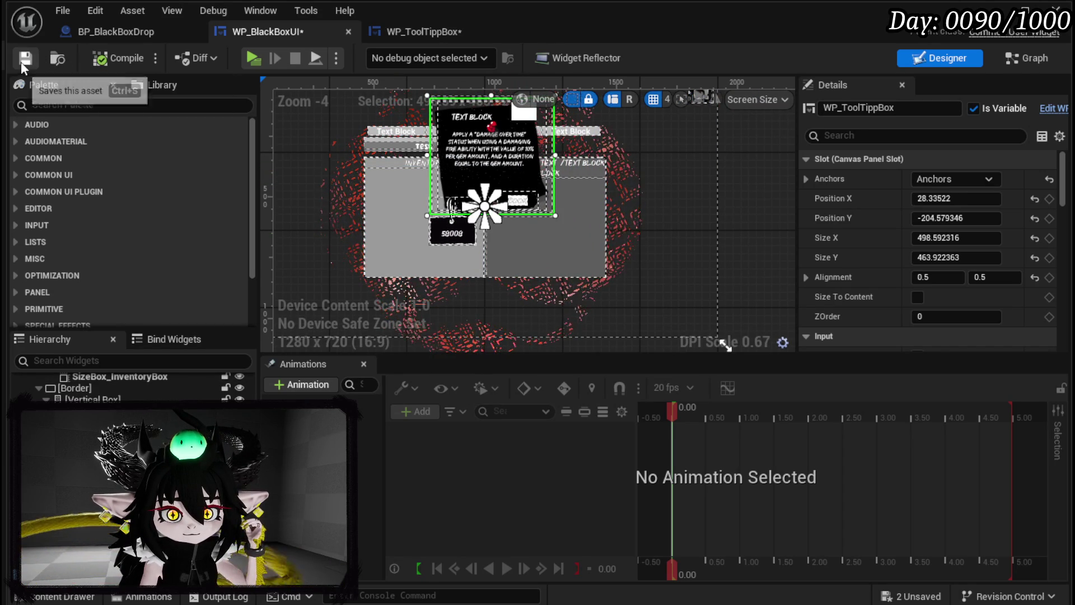
click(571, 248)
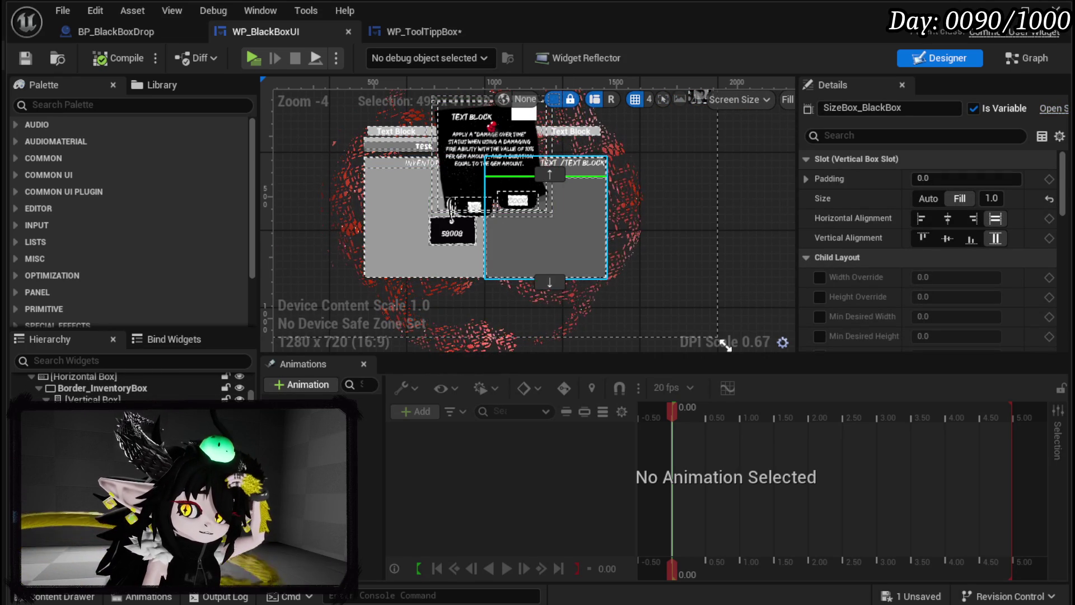
scroll(131, 387, up, 2)
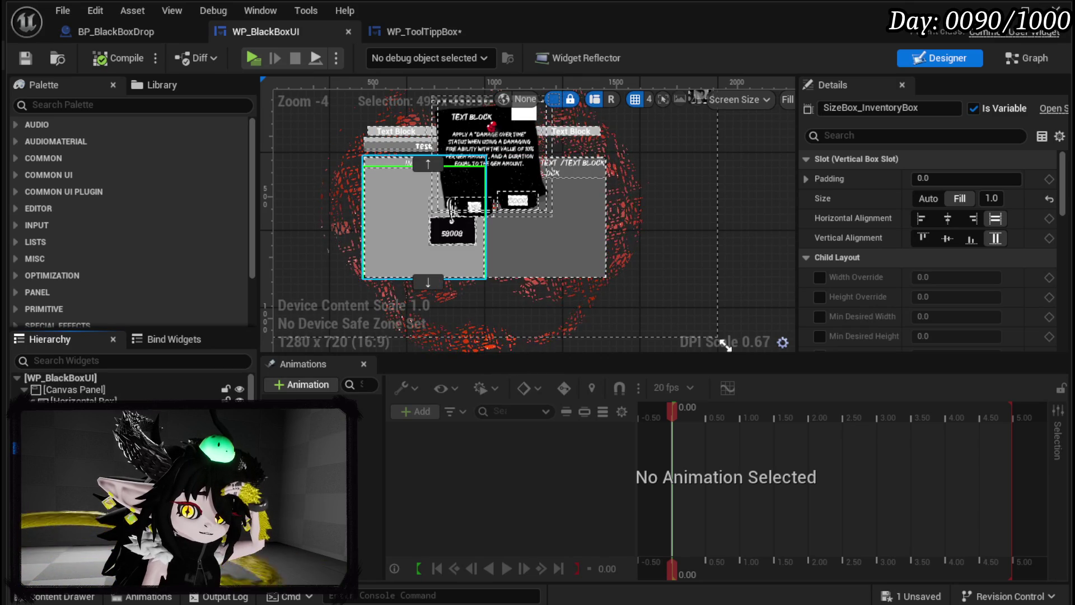
click(84, 400)
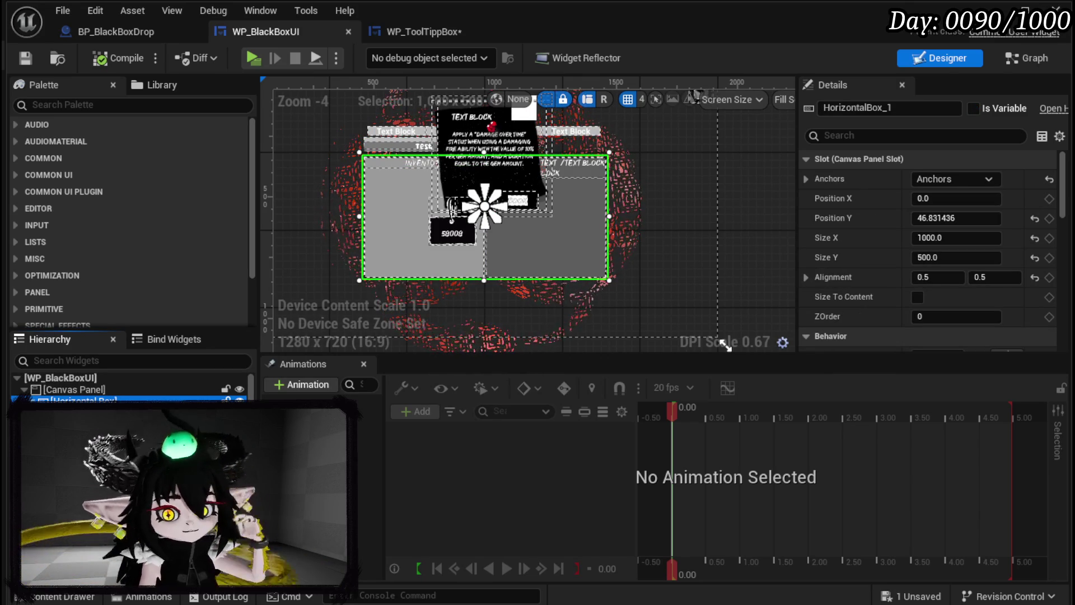
click(25, 57)
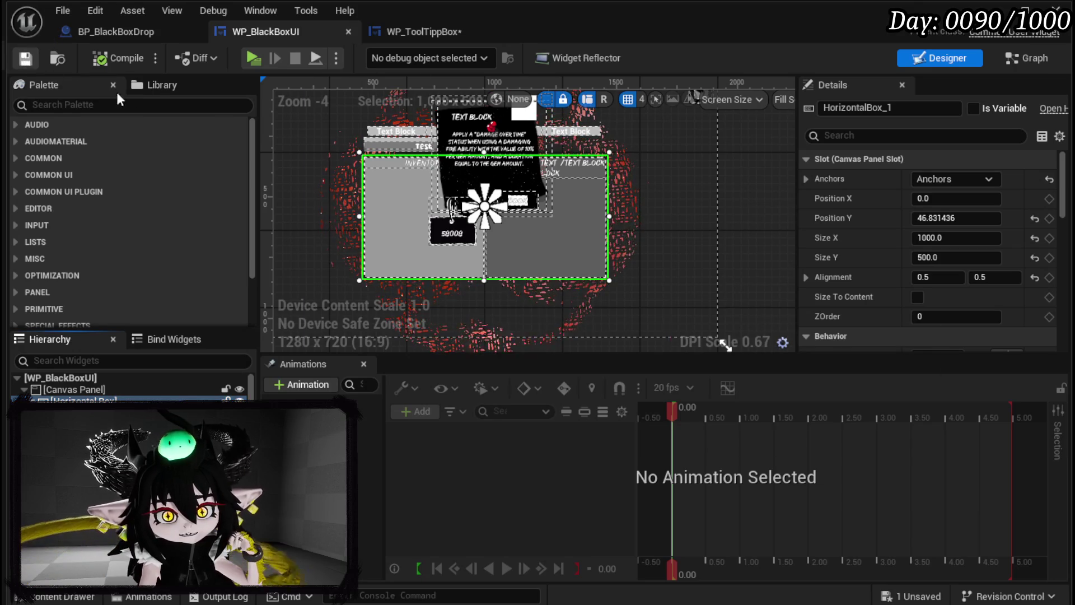
click(1058, 8)
click(358, 56)
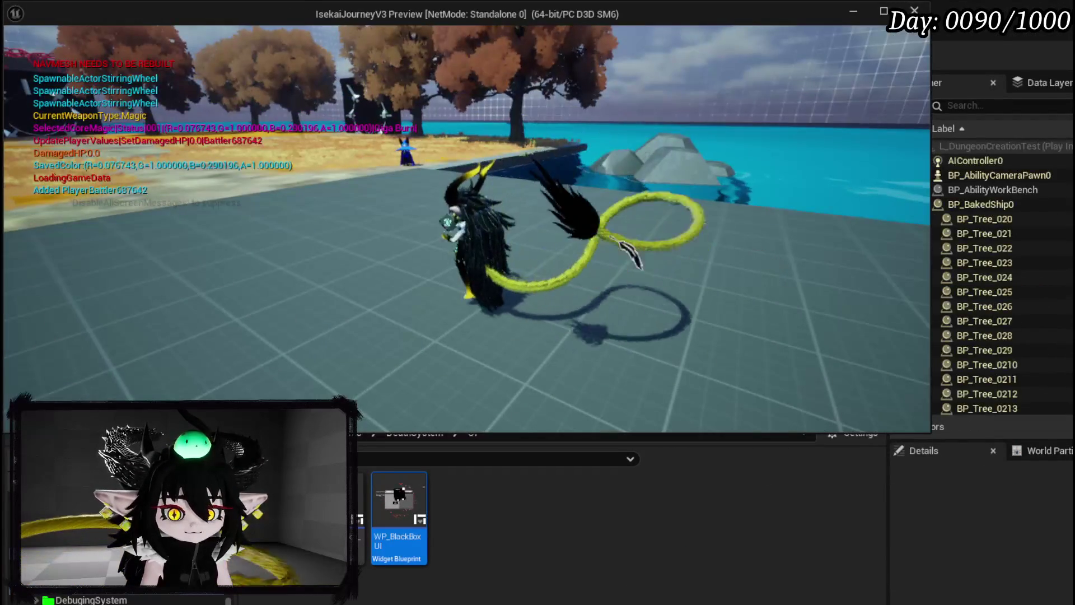
Step: Check the item stat tooltip in the in-game Black Box inventory, then end the play session
key(Tab)
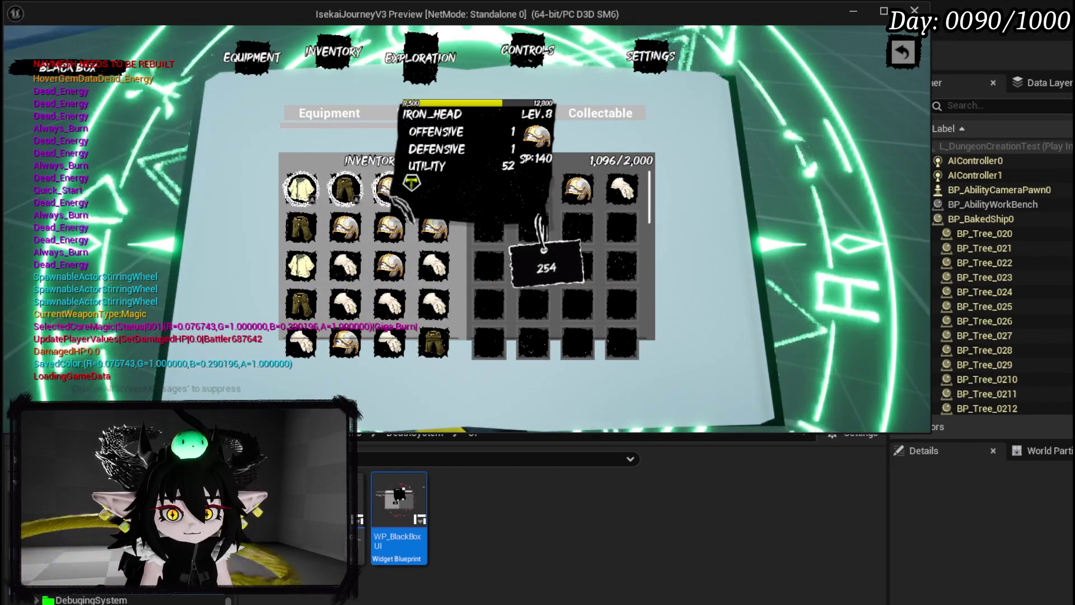
key(Escape)
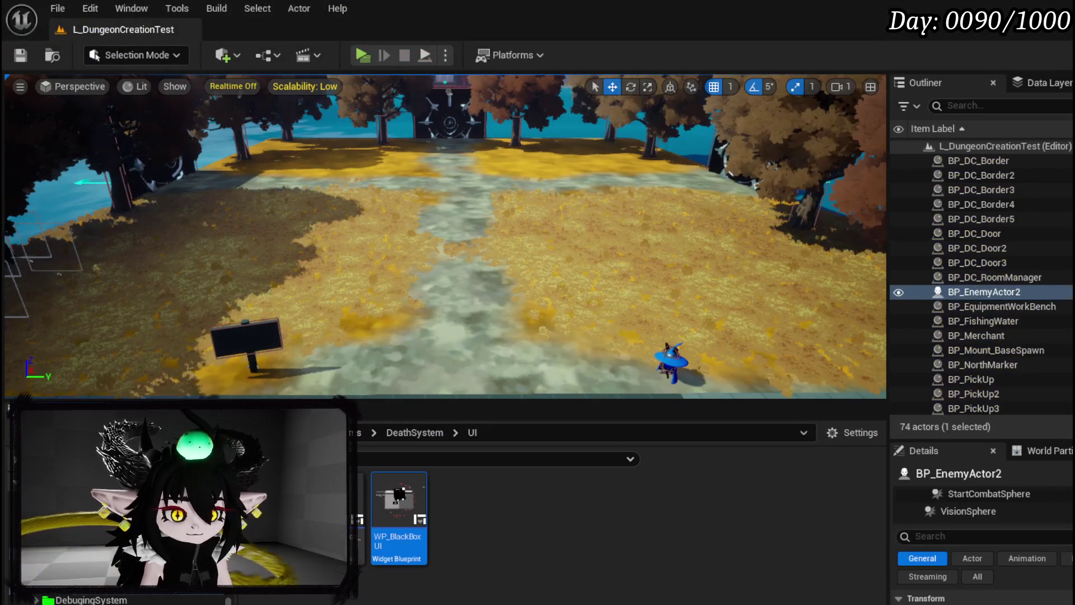
Step: Save the level, return to WP_BlackBoxUI and select SizeBox_BlackBox plus the left inventory size box
click(20, 55)
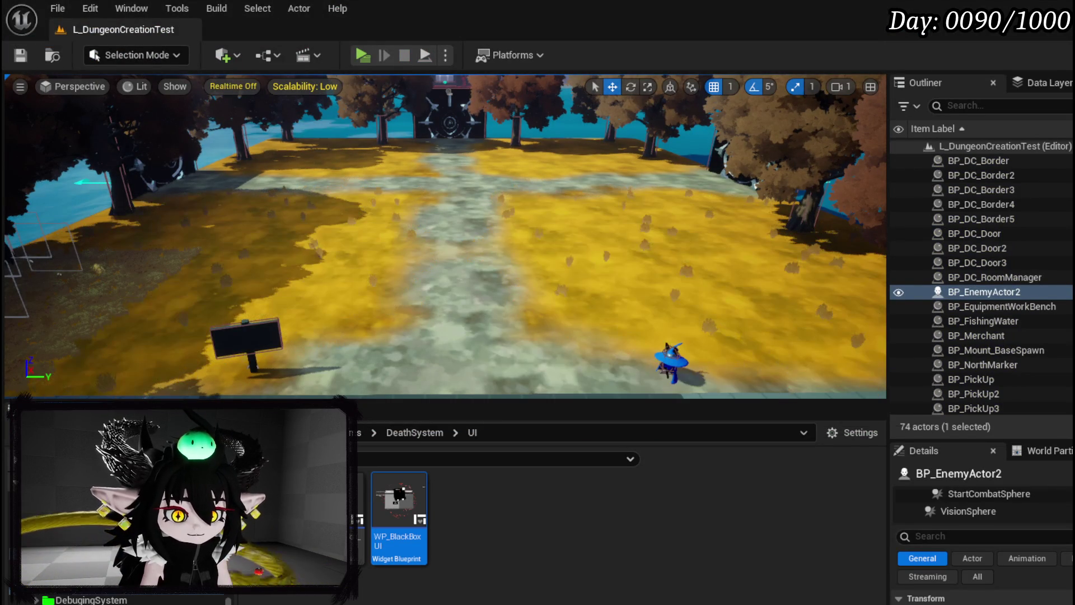
key(alt+Tab)
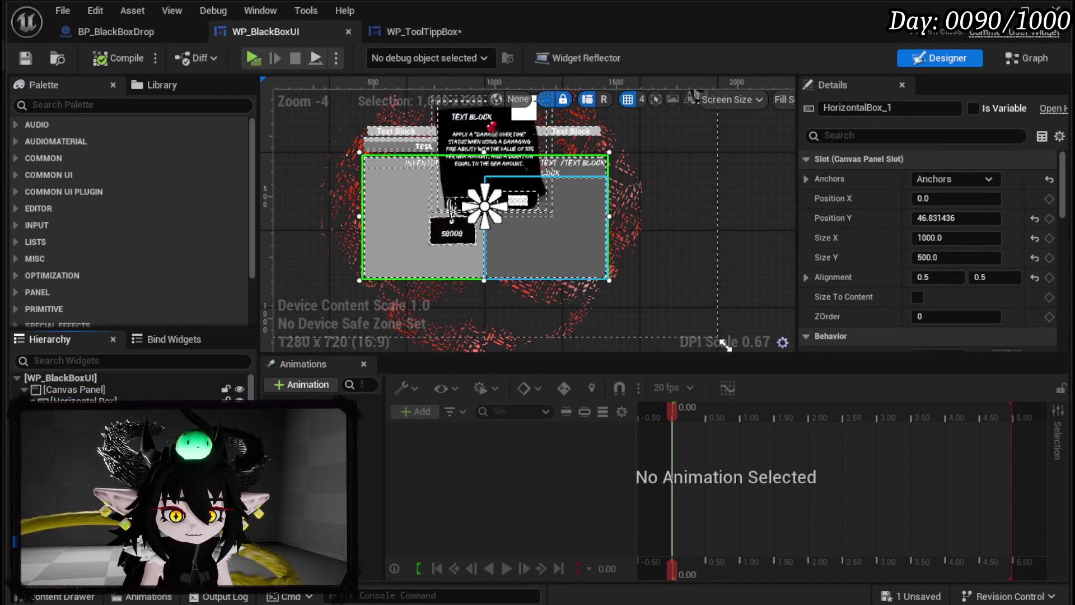
click(546, 235)
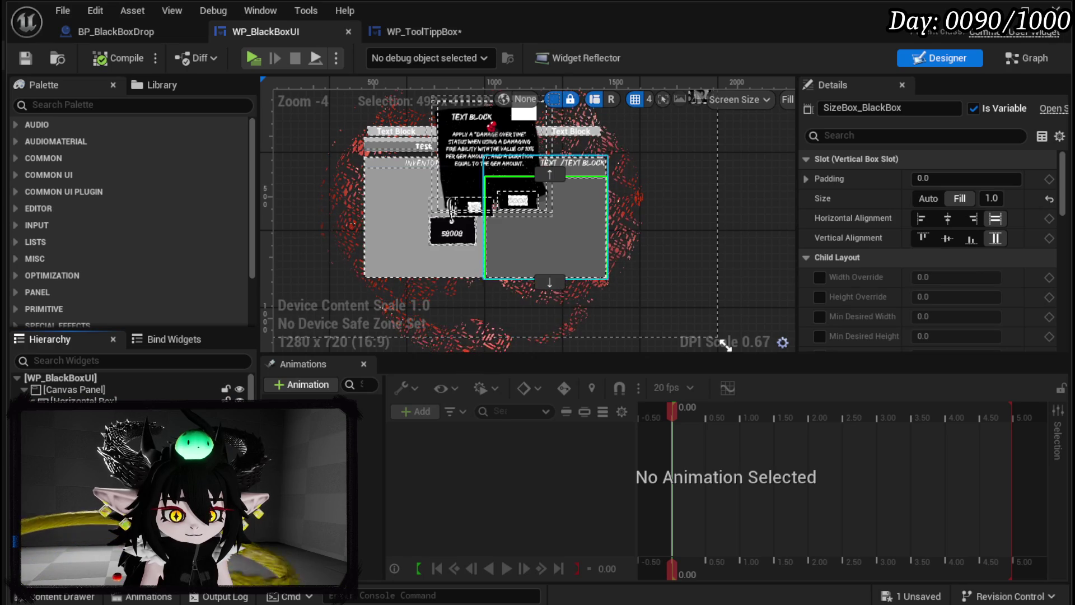
ctrl+click(424, 224)
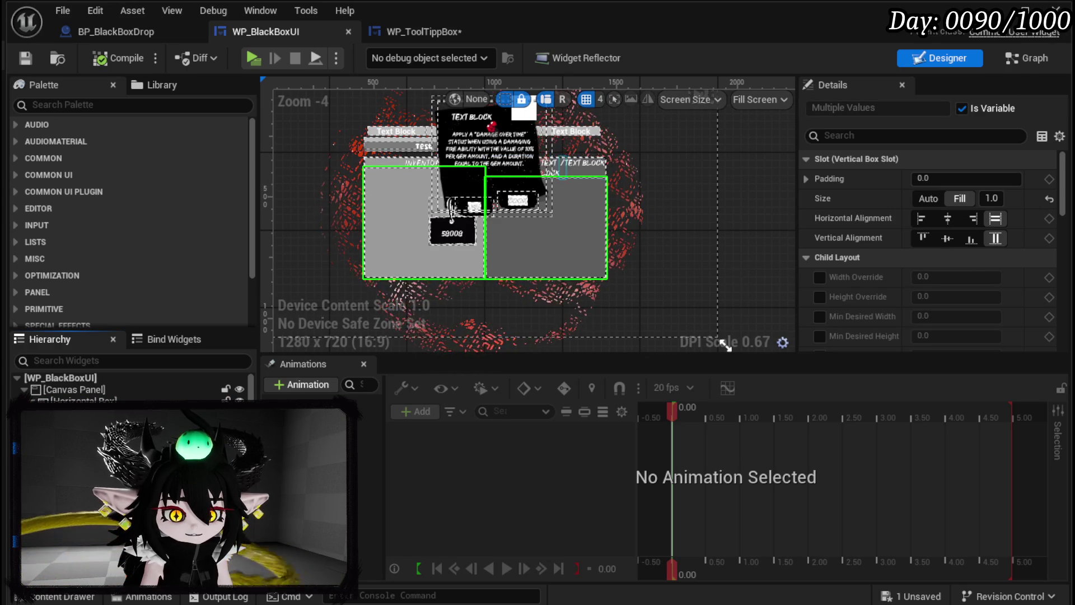
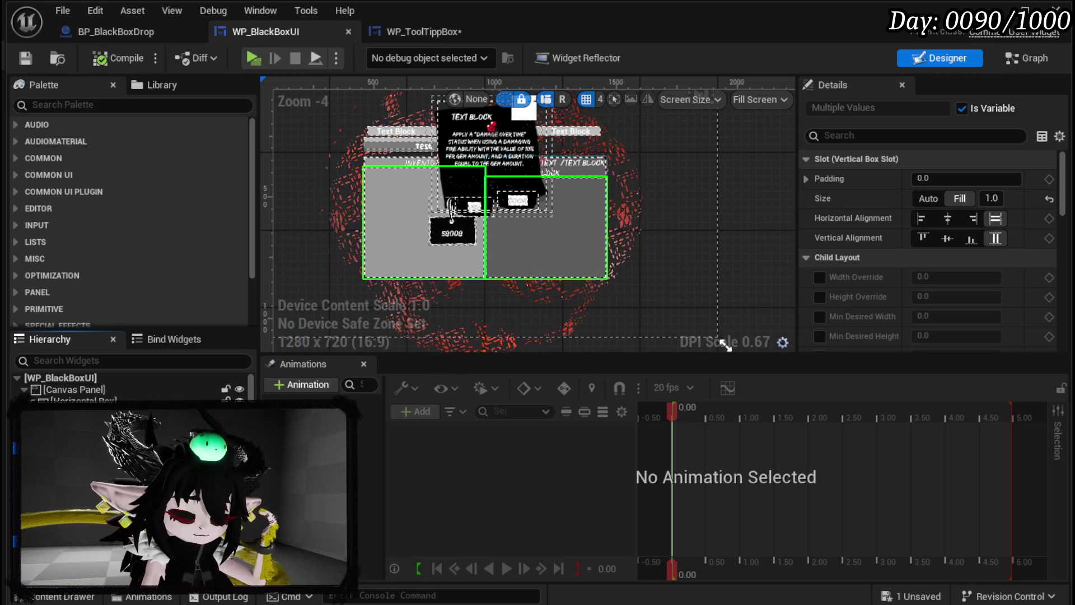
Step: Move Border_InventoryBox out of the Horizontal Box onto the Canvas Panel
click(94, 400)
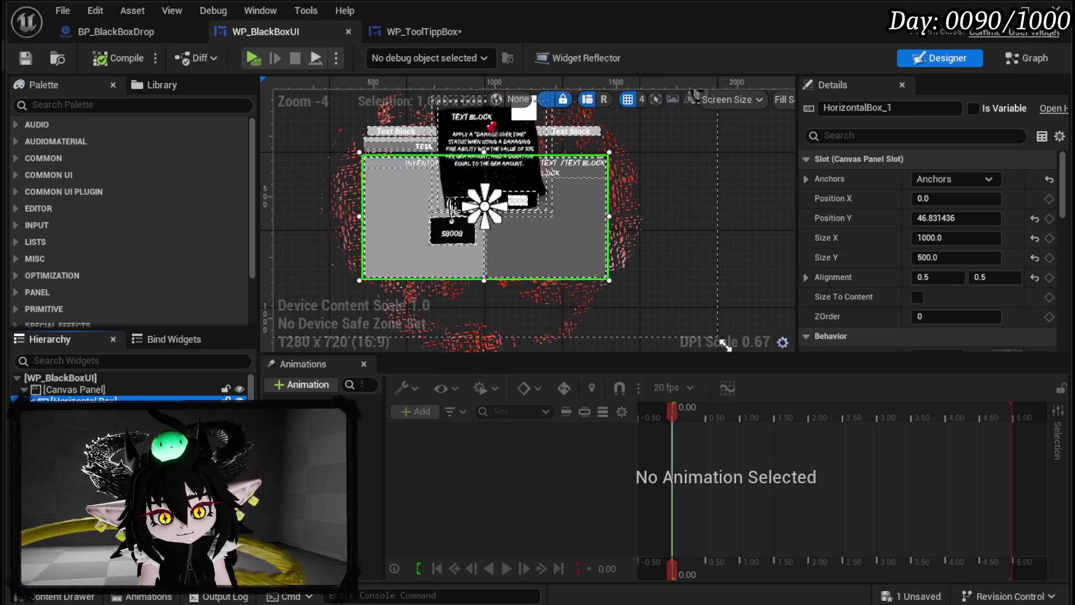
click(391, 272)
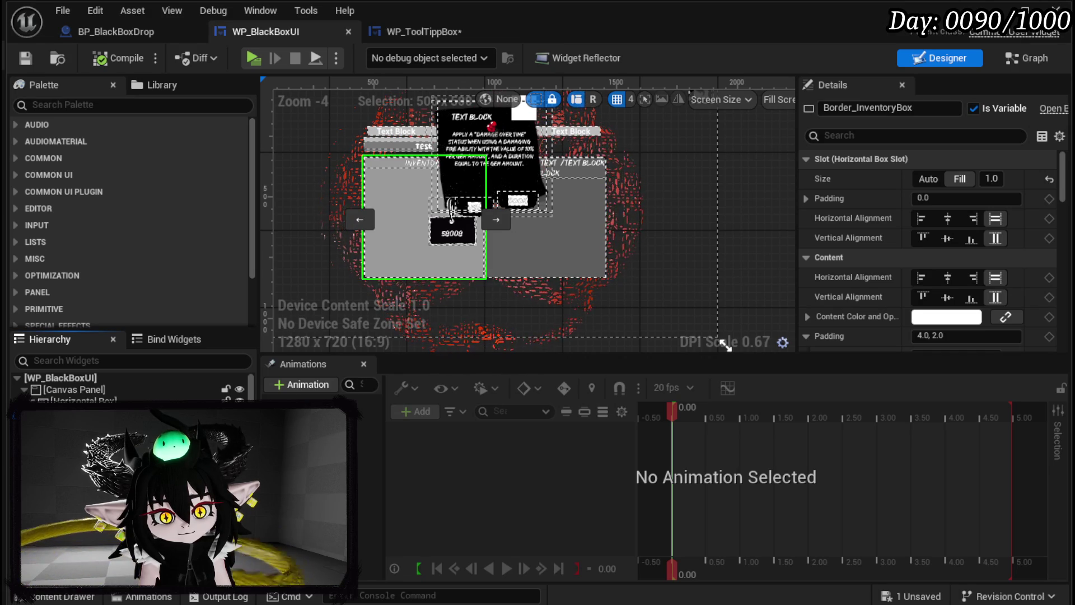
right_click(112, 504)
mouse_move(140, 577)
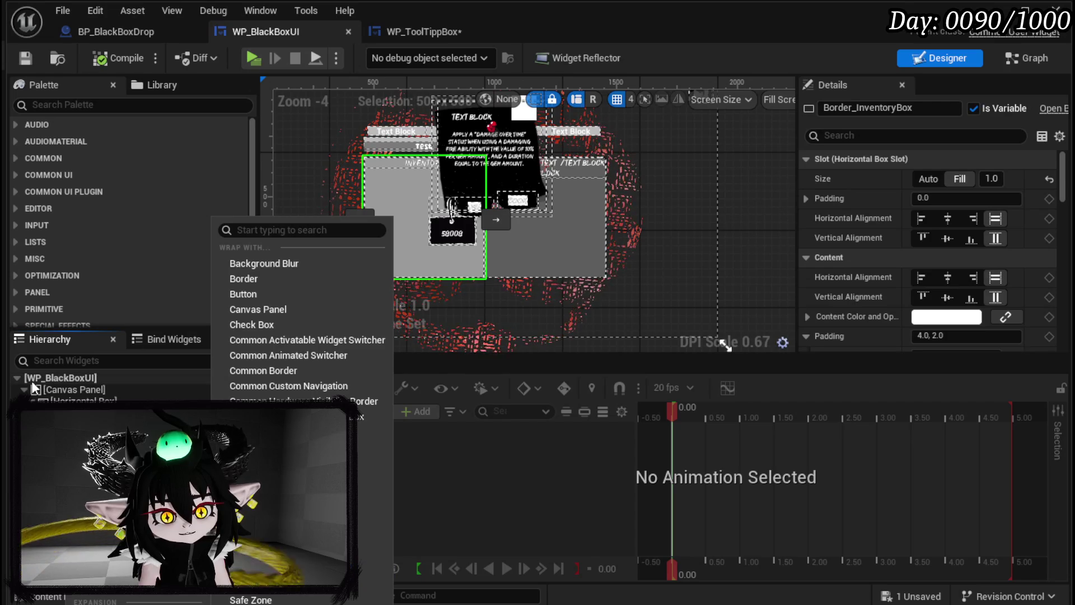
key(Escape)
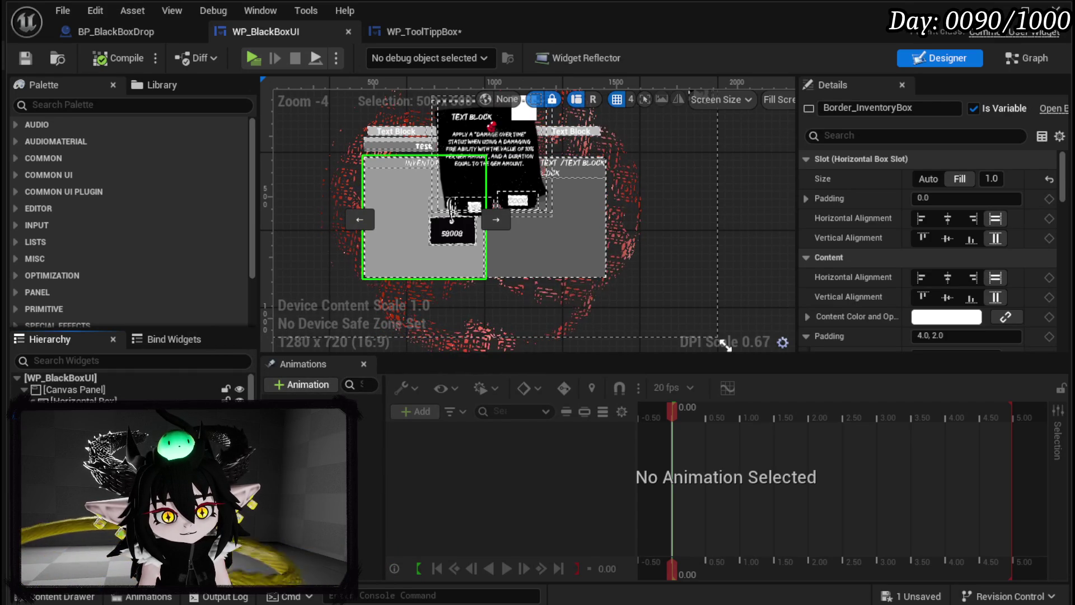
key(ctrl+z)
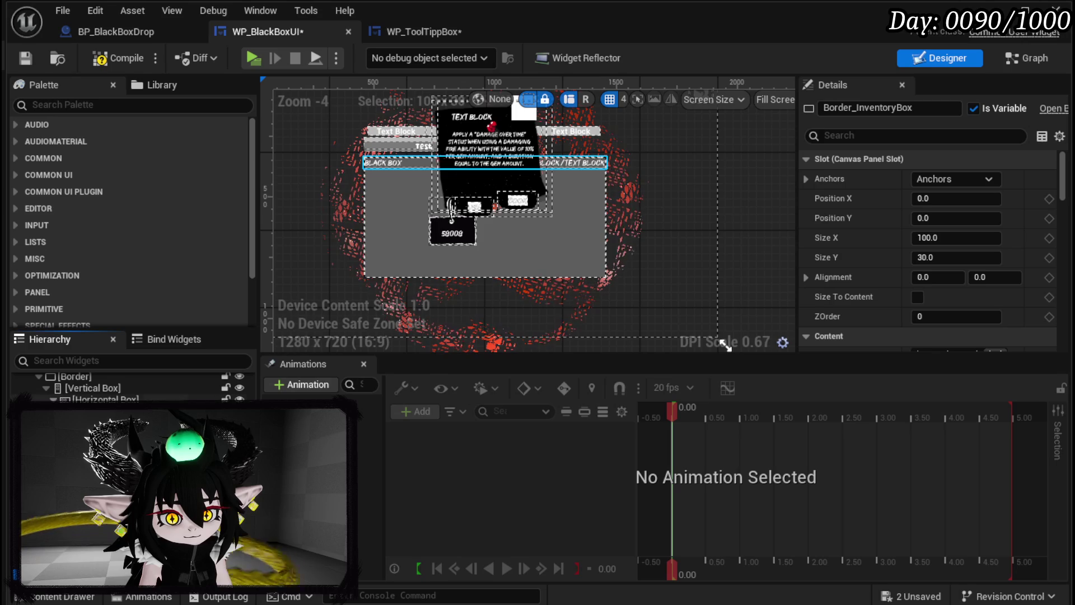
Step: Select the black box size box and the border around the black box panel
scroll(190, 392, up, 2)
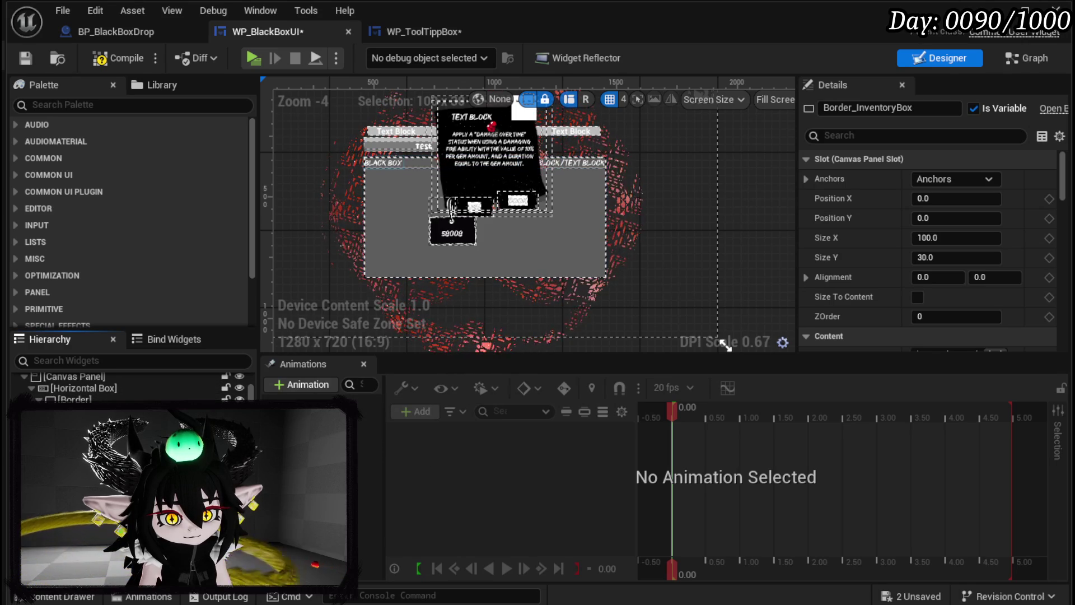
scroll(134, 386, up, 1)
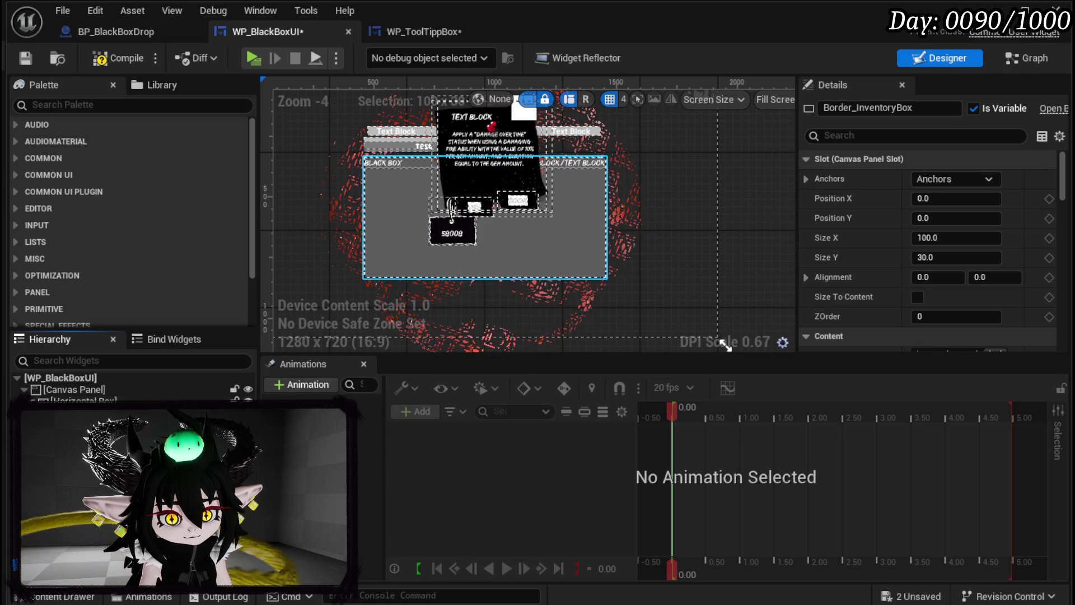
click(411, 254)
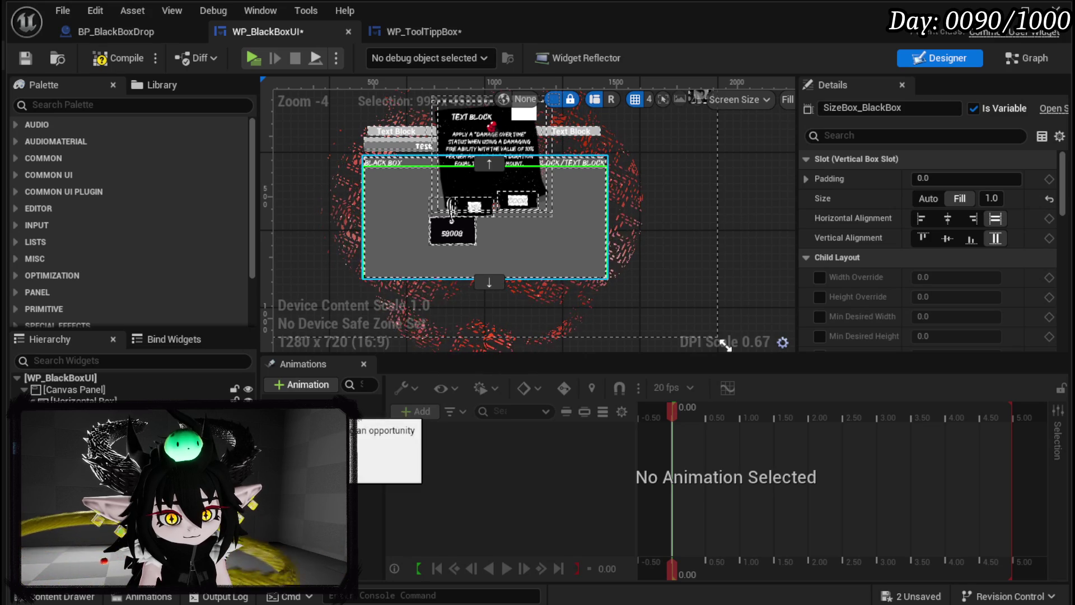
click(412, 255)
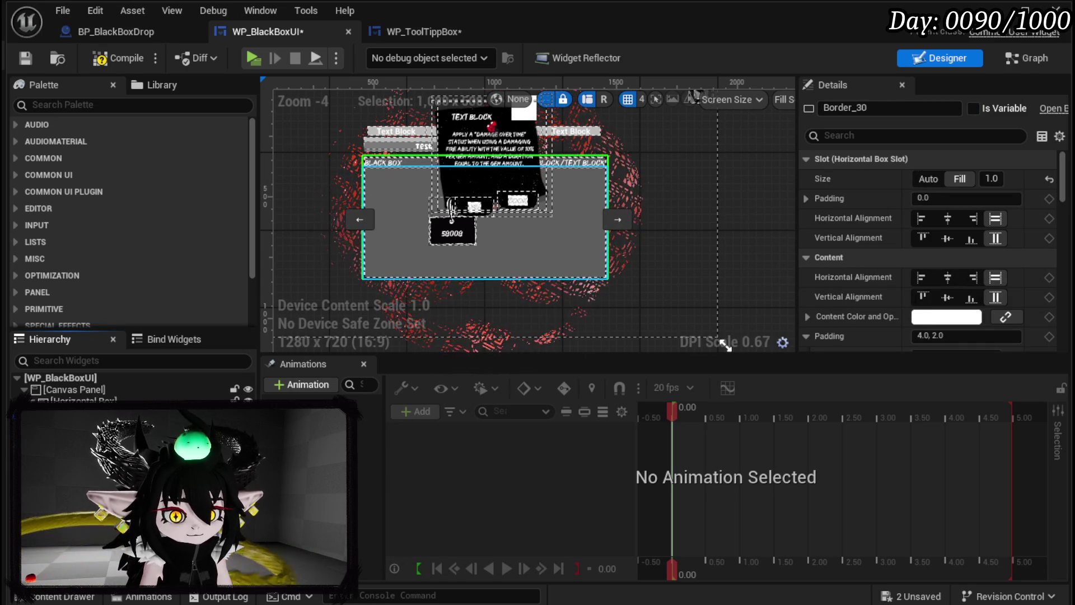
Step: Inspect the horizontal box and the small widget at the canvas's top-left corner
key(ctrl+a)
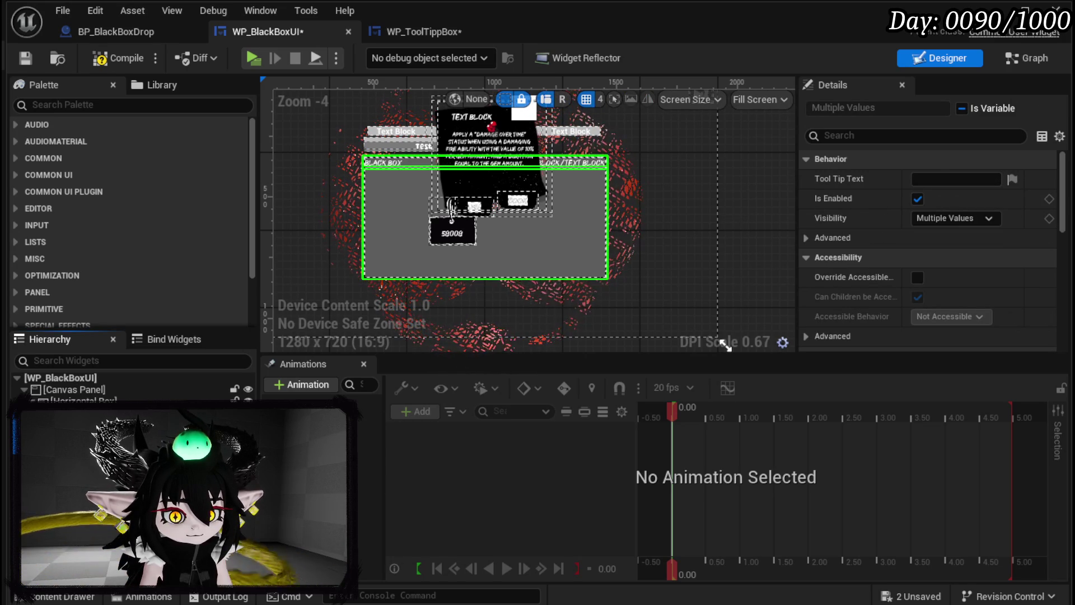
click(84, 399)
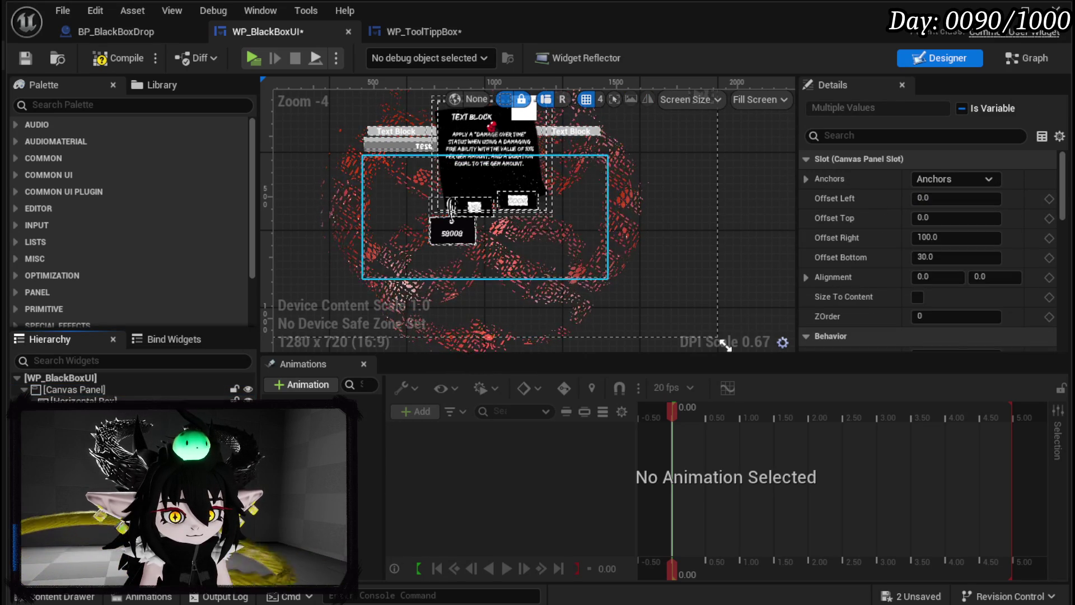
scroll(459, 220, down, 3)
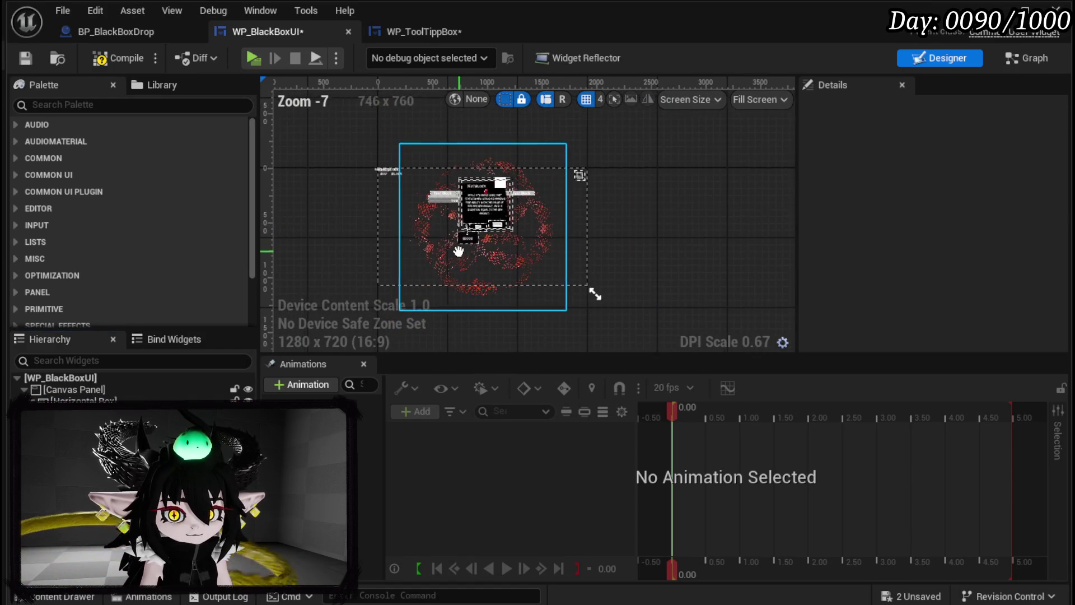
scroll(447, 249, up, 1)
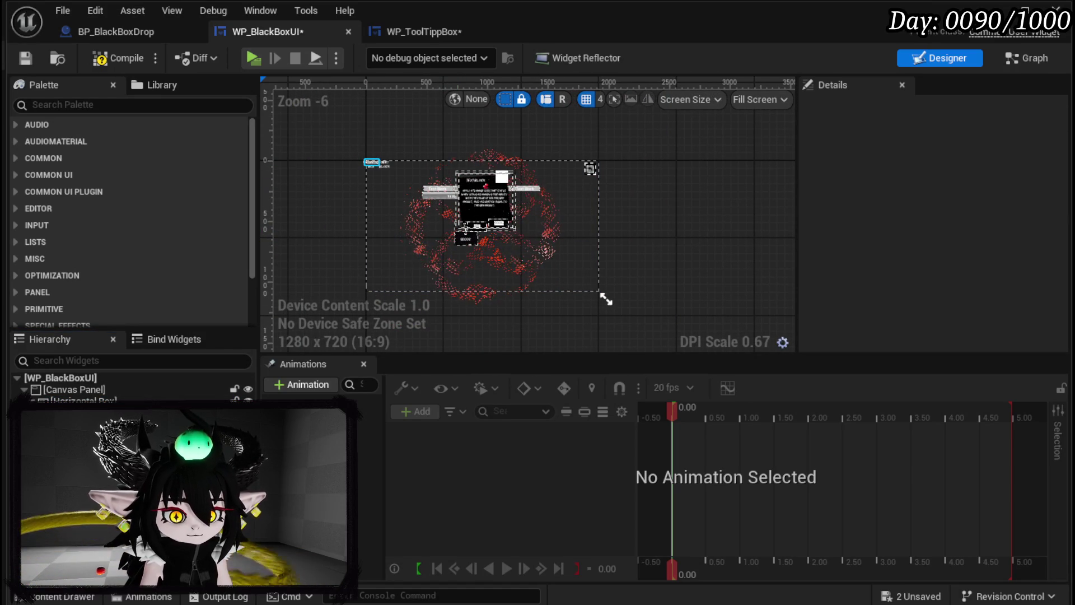
click(374, 164)
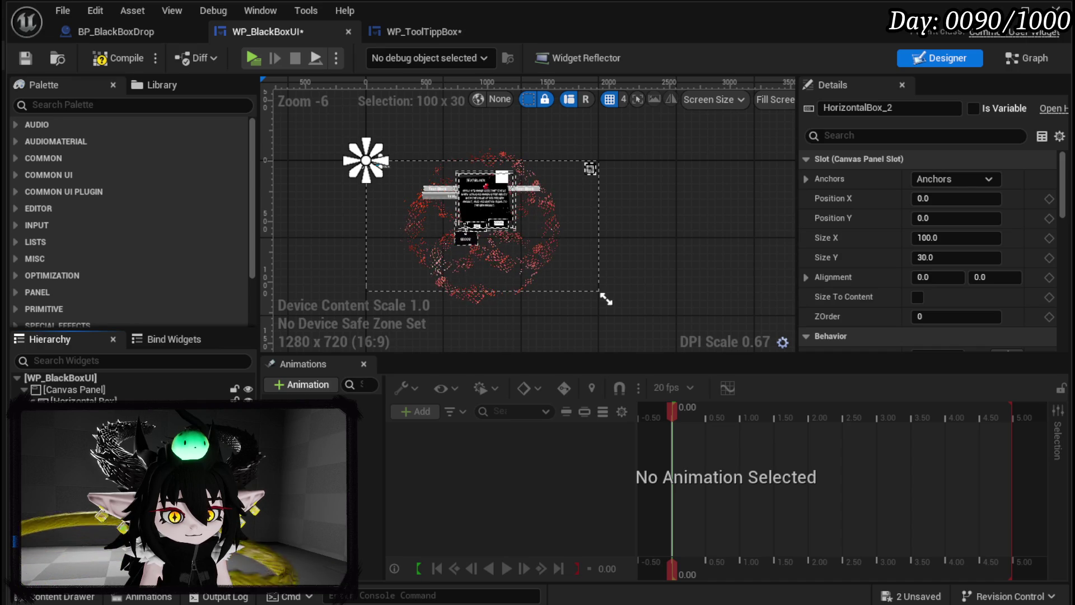
scroll(132, 387, down, 1)
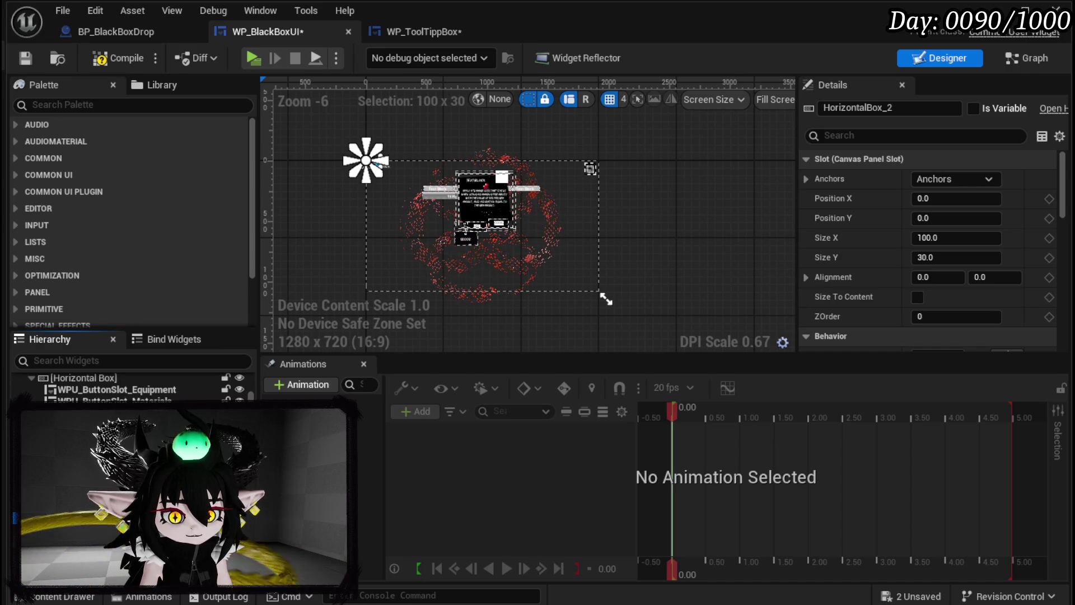
scroll(131, 386, up, 1)
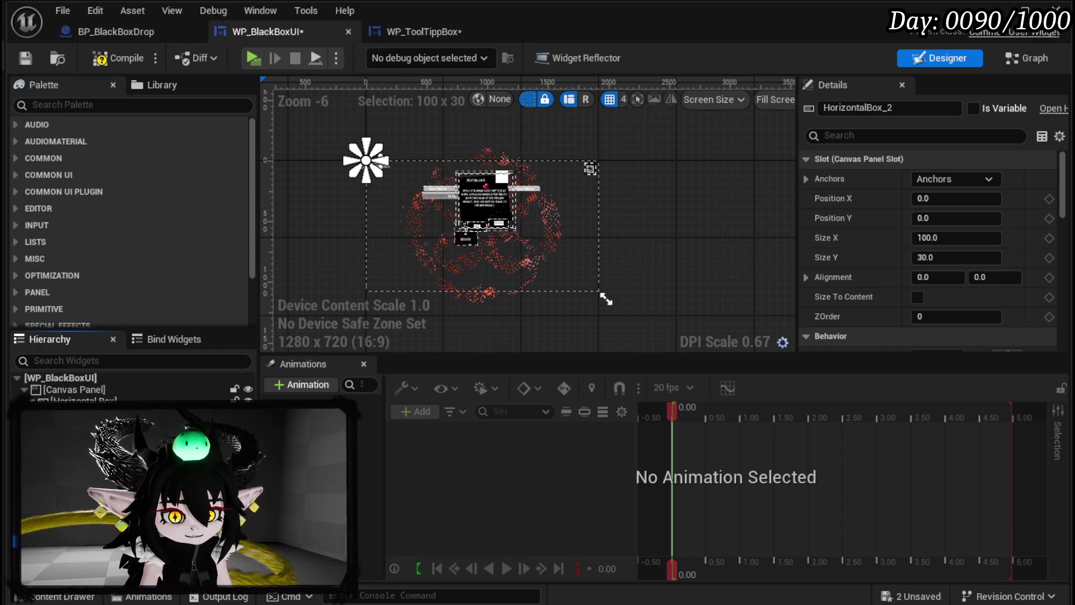
scroll(361, 199, up, 1)
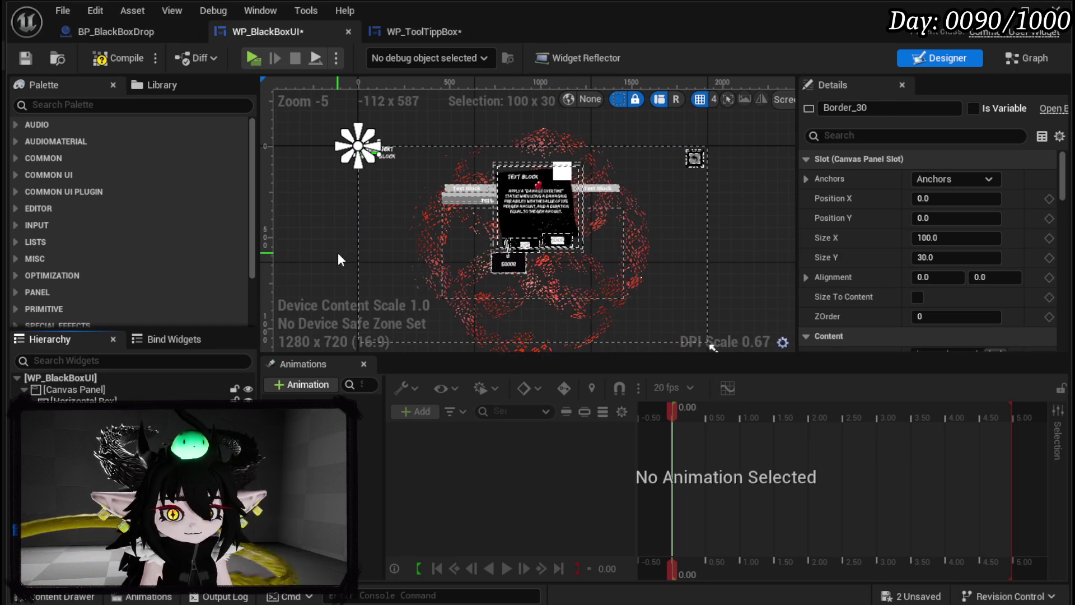
Step: Undo the move, rename the black box border to Border_Box, and drag it onto the Canvas Panel
key(ctrl+z)
key(ctrl+z)
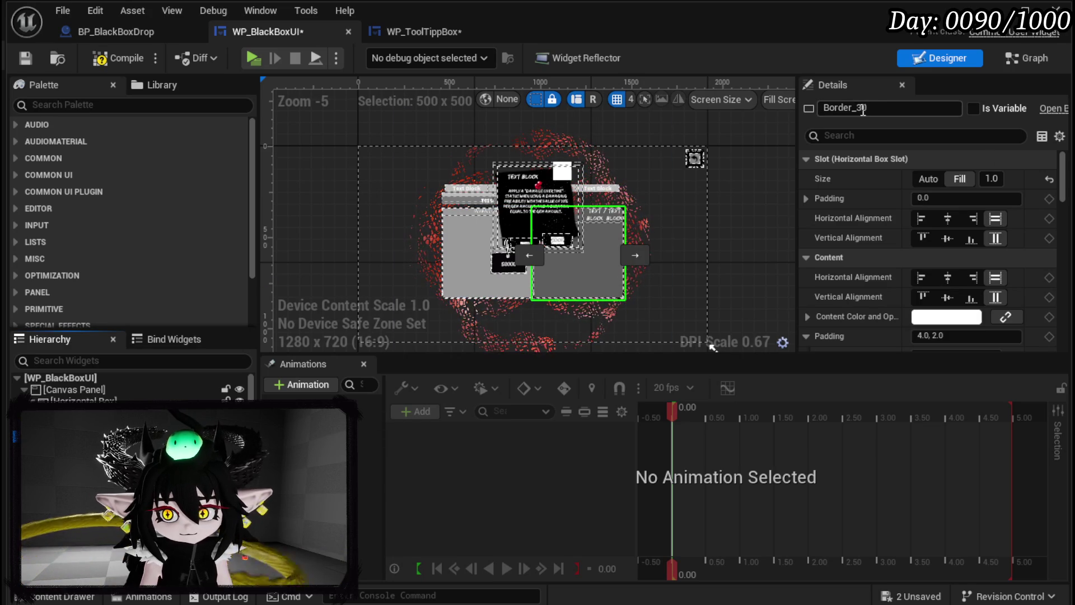
text(Box)
key(Return)
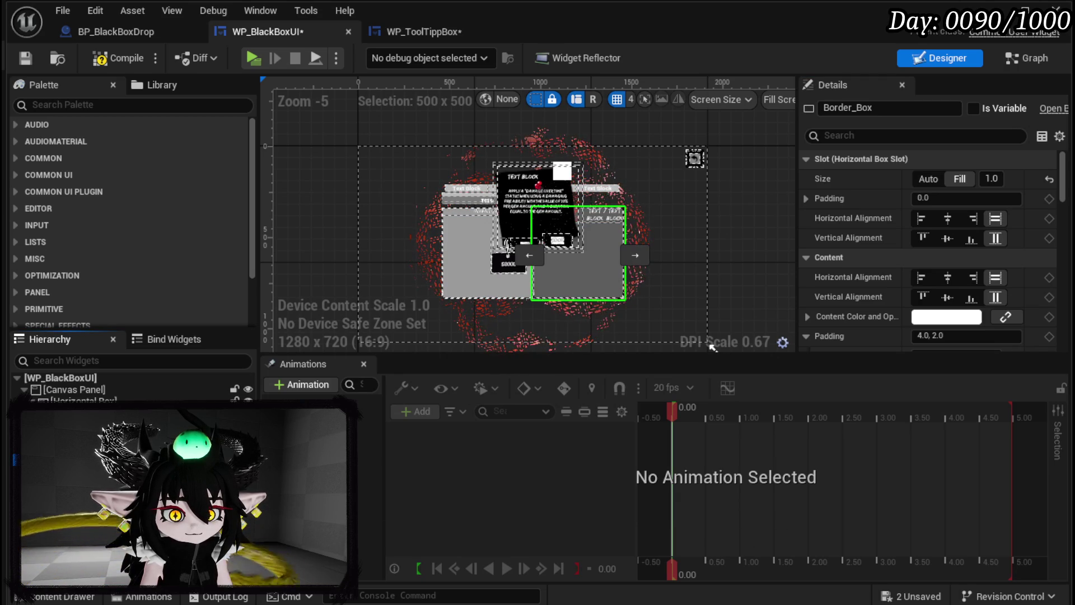
drag(57, 397, 59, 389)
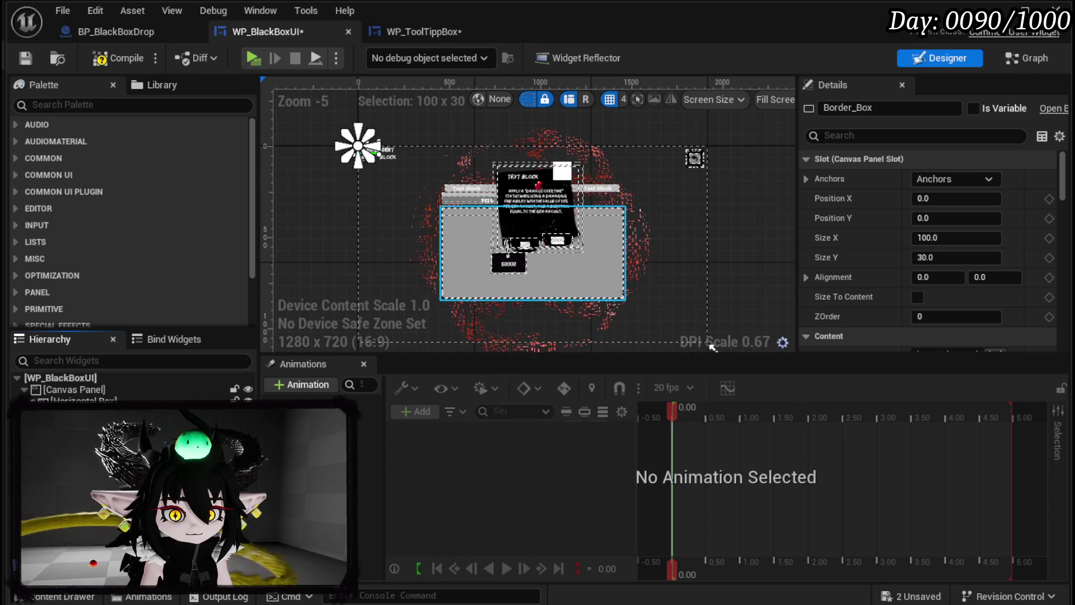
Step: Resize Border_InventoryBox to about 677 × 603, anchor it, and place it left of centre
key(Up)
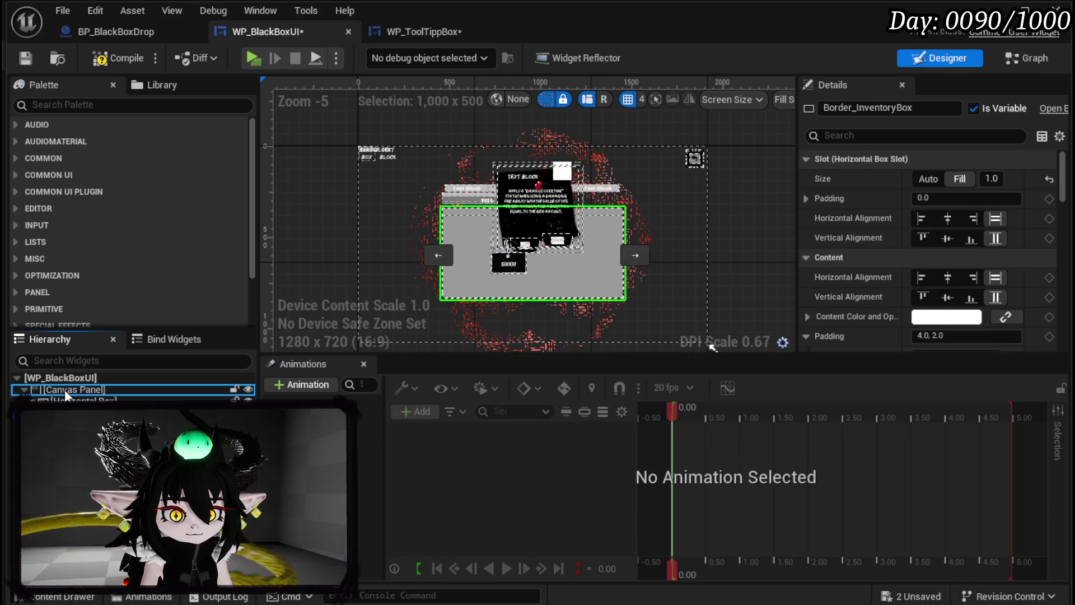
key(Up)
key(Up)
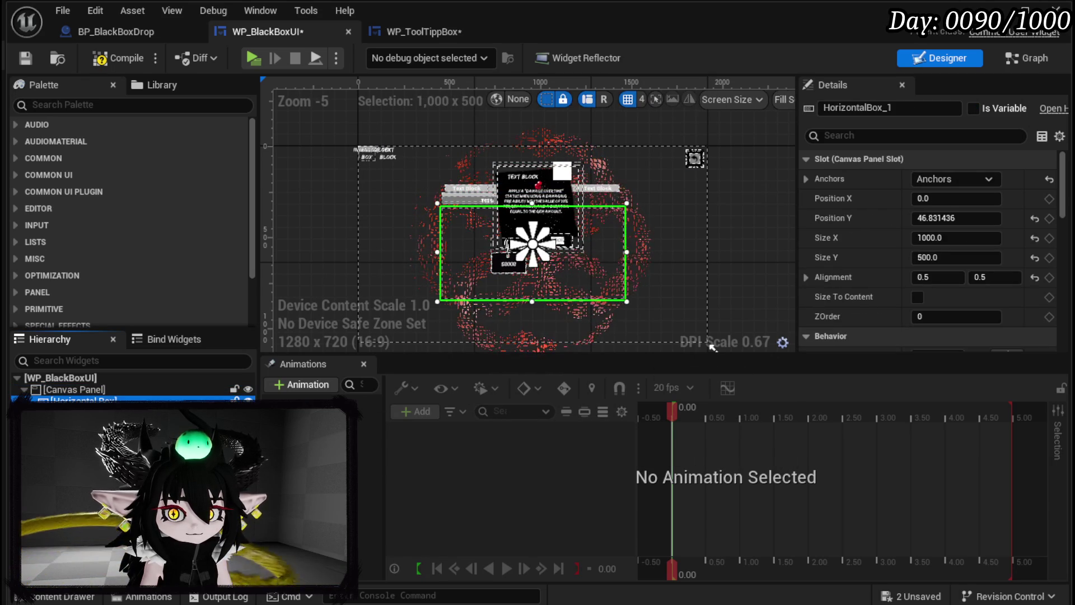
click(73, 390)
key(Down)
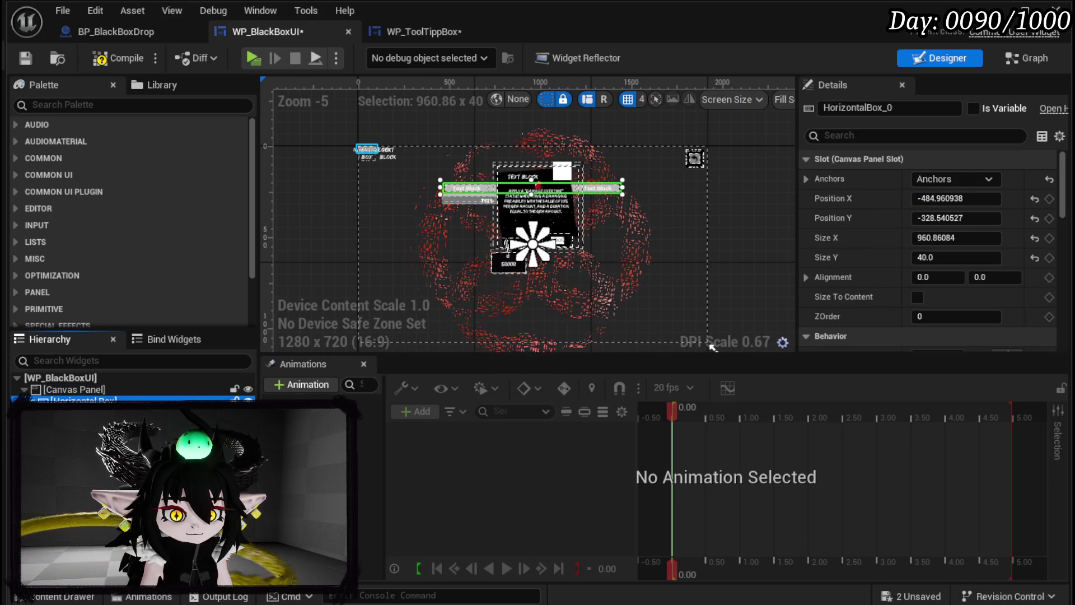
click(369, 149)
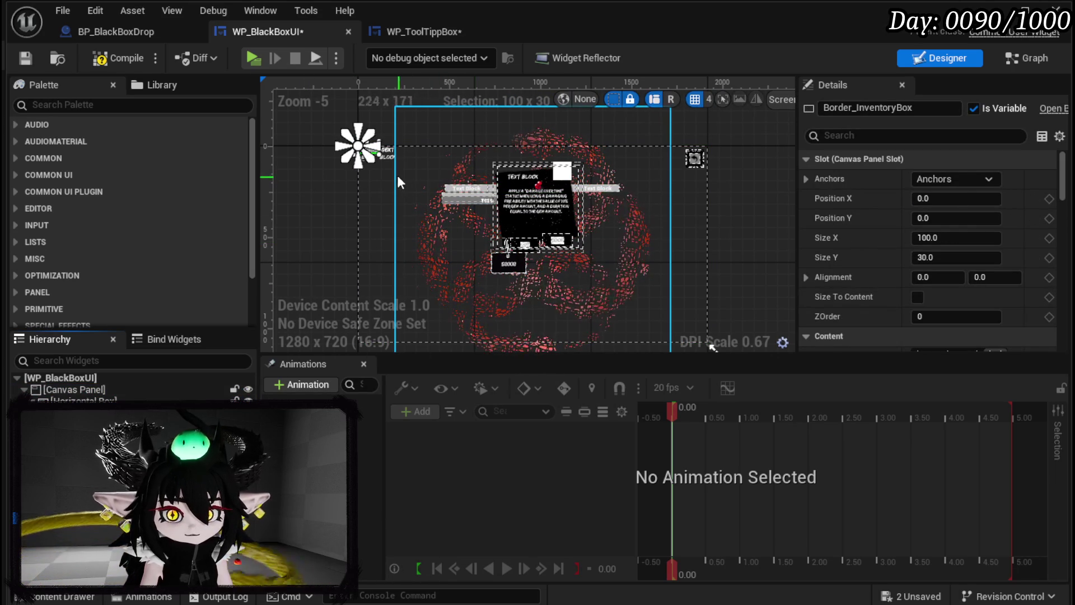
mouse_move(381, 159)
mouse_down()
mouse_move(457, 254)
mouse_move(484, 258)
mouse_up()
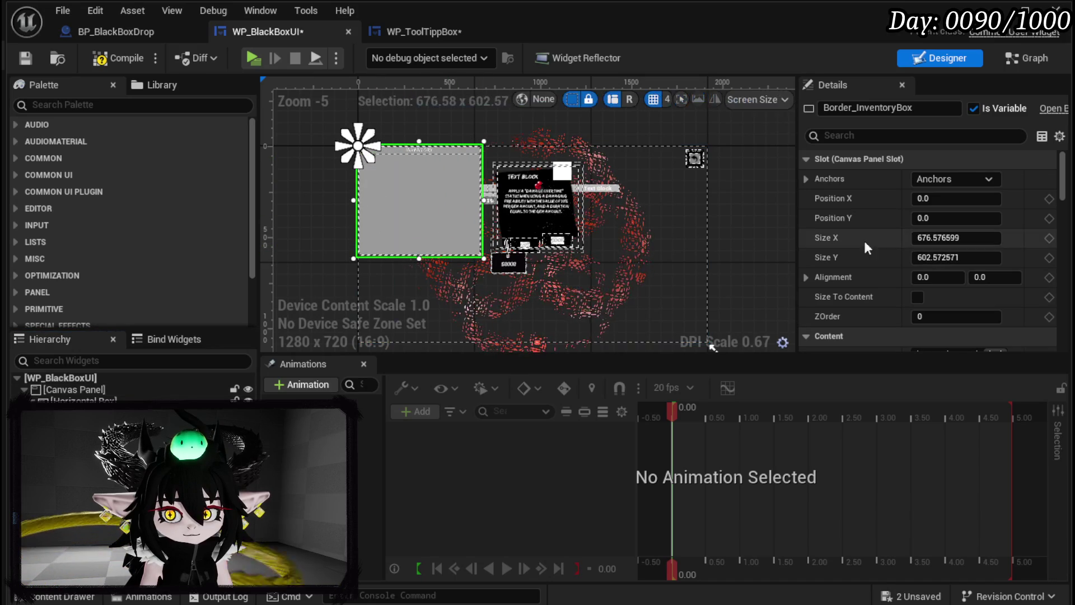
click(955, 179)
click(994, 262)
mouse_move(413, 207)
mouse_down()
mouse_move(465, 230)
mouse_move(610, 250)
mouse_move(427, 259)
mouse_move(442, 257)
mouse_up()
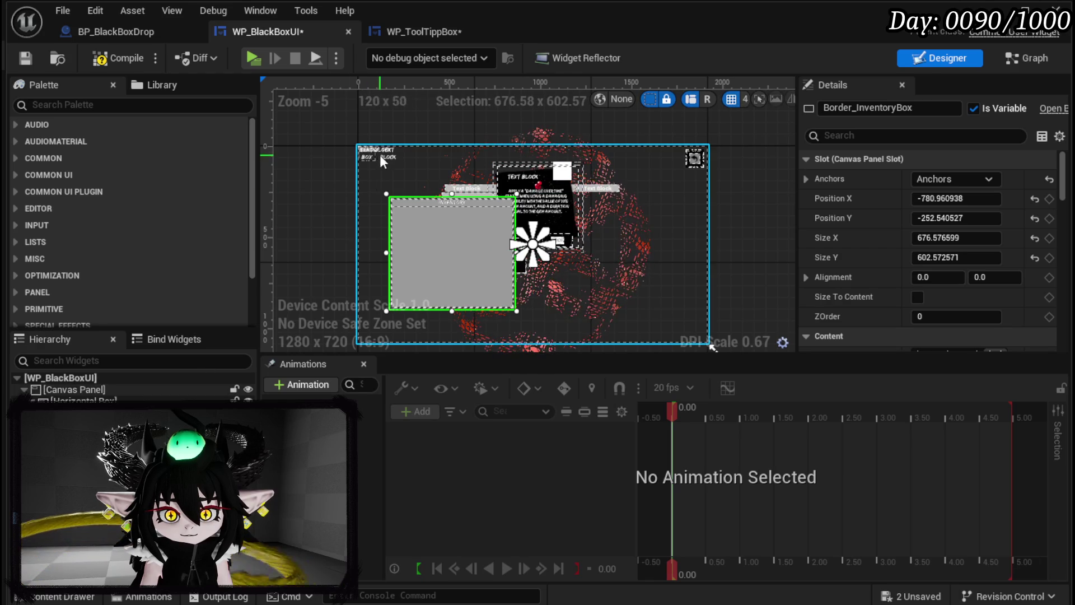
Step: Resize Border_Box, centre-anchor it beside the Inventory border, then compile and save
click(84, 426)
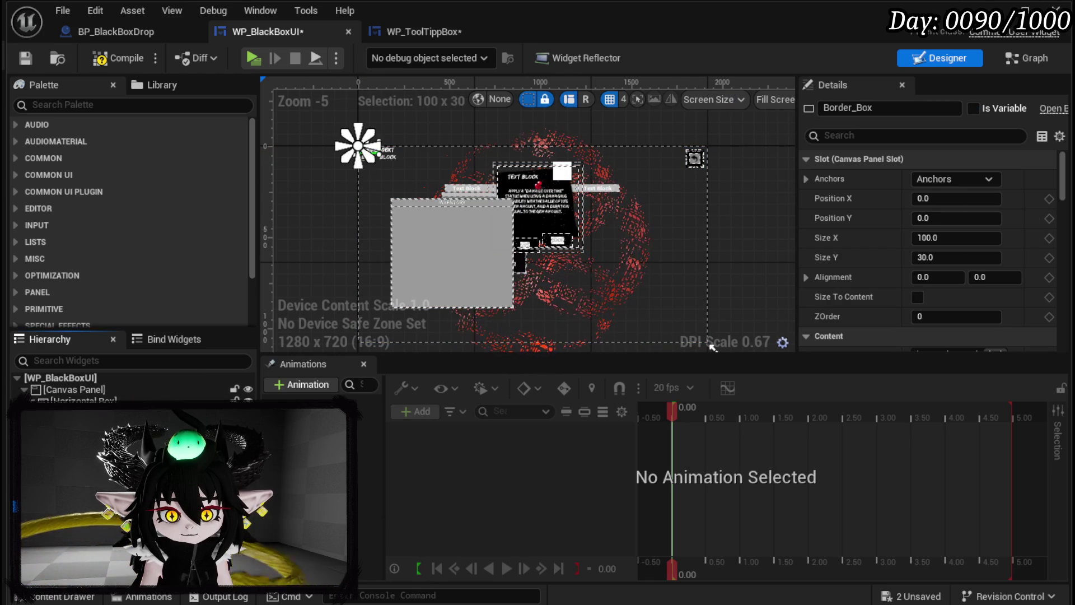
drag(378, 153, 463, 243)
mouse_move(394, 180)
mouse_down()
mouse_move(634, 233)
mouse_move(604, 234)
mouse_up()
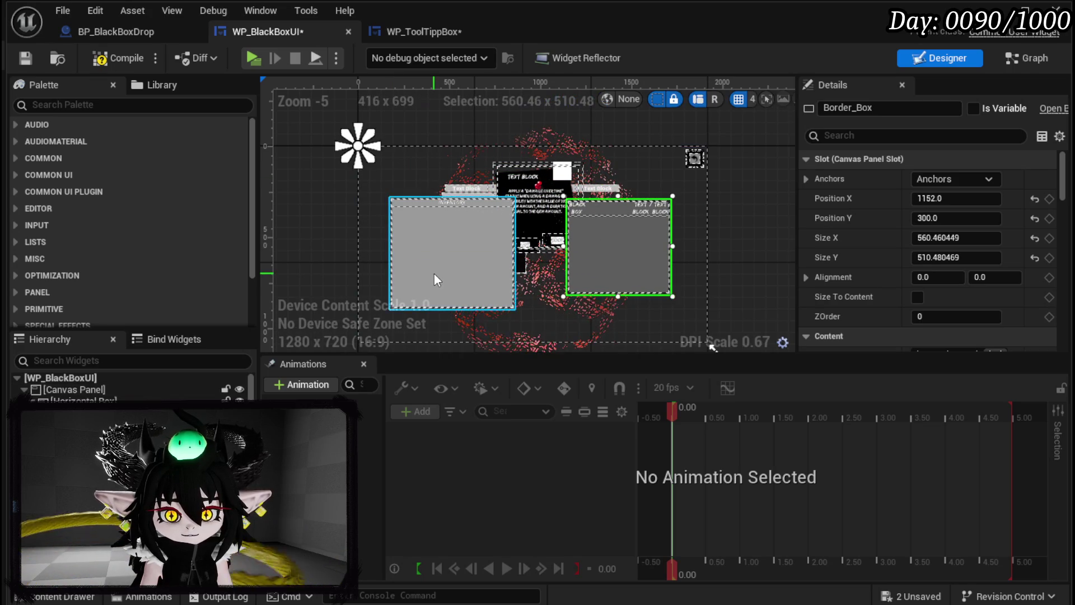
click(435, 274)
click(619, 270)
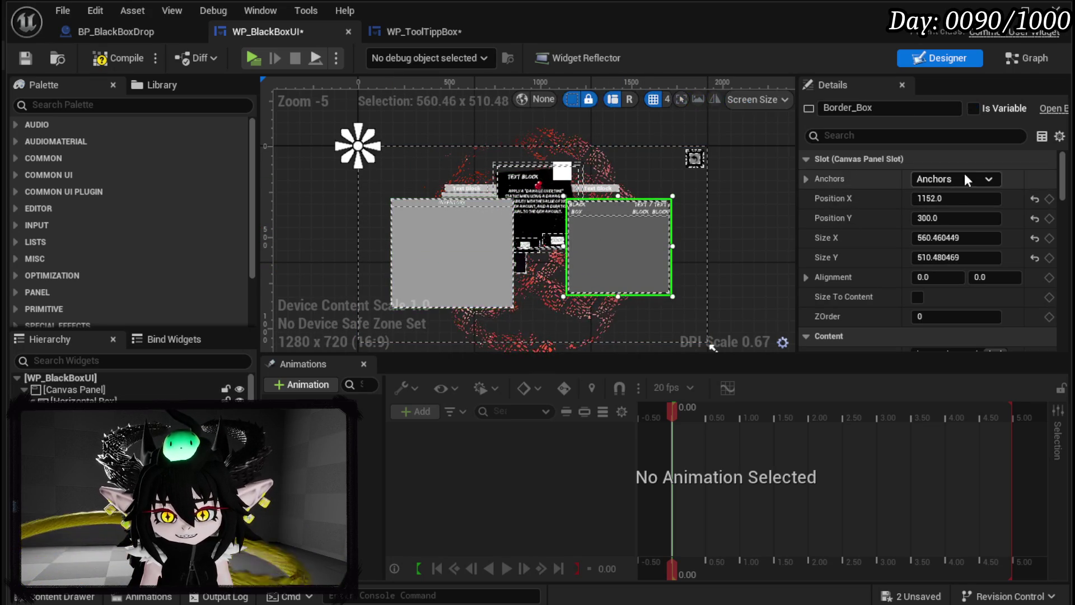
click(960, 178)
click(975, 266)
scroll(511, 241, up, 4)
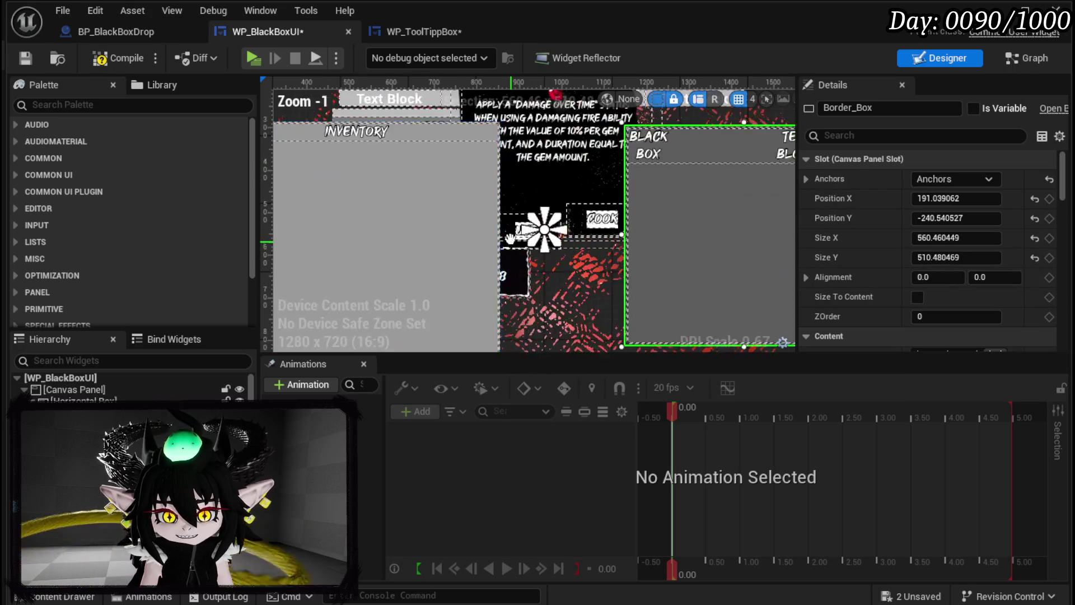
scroll(511, 241, down, 3)
mouse_move(576, 210)
mouse_down()
mouse_move(536, 231)
mouse_move(557, 220)
mouse_up()
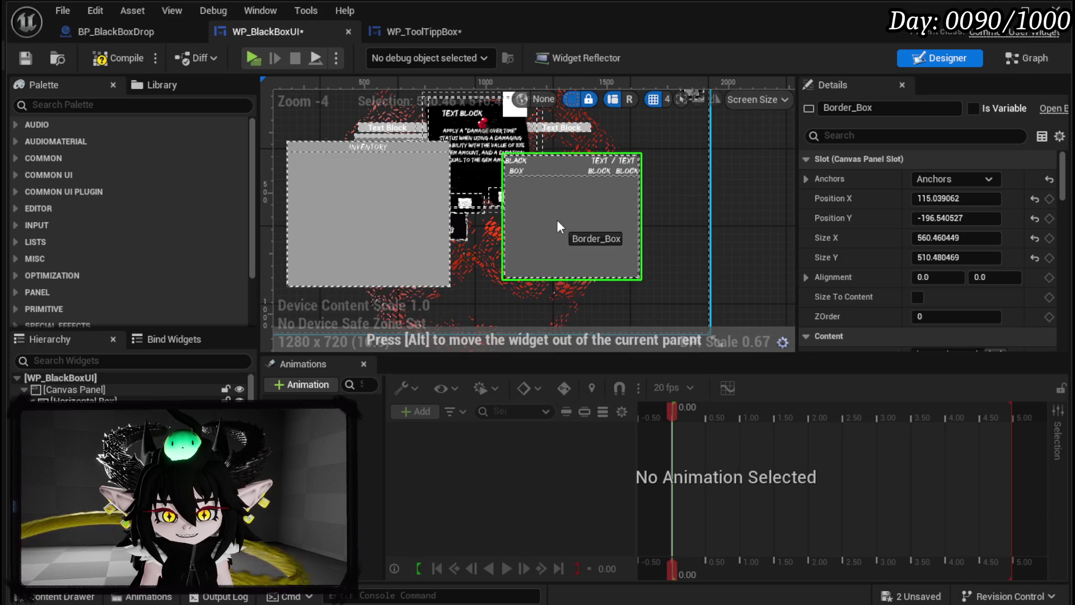
click(349, 207)
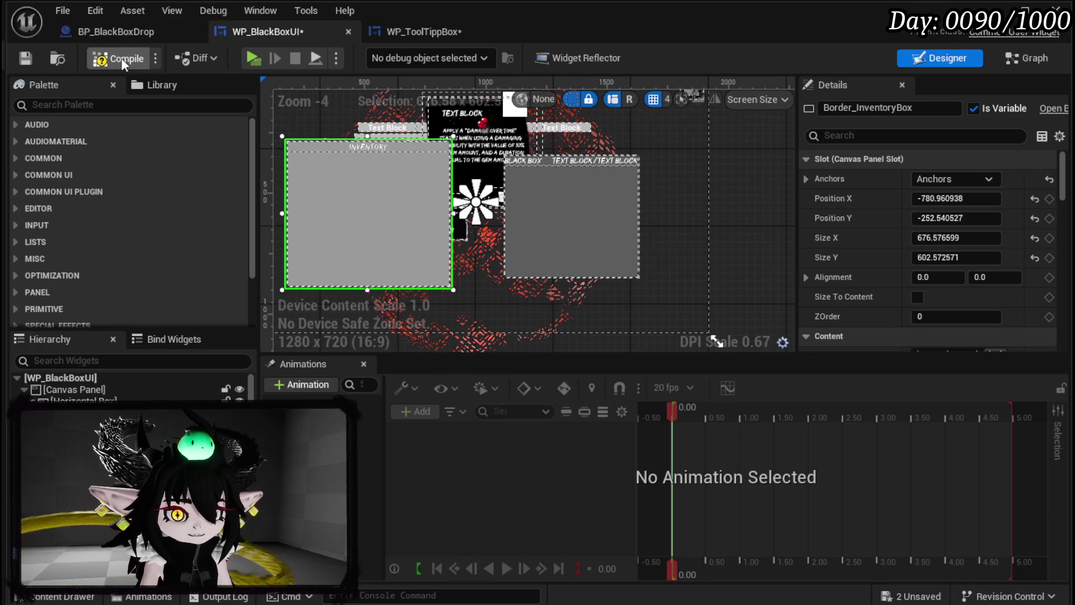
click(31, 56)
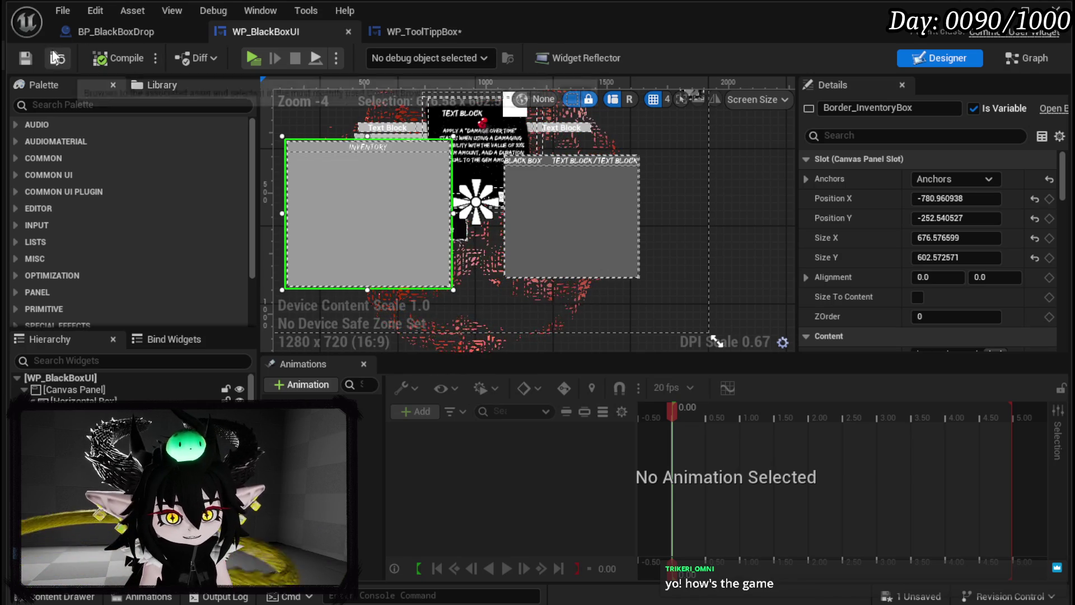
Step: Shrink the Inventory border to about 466 × 452 and the Black Box border to about 446 × 453
scroll(476, 230, down, 2)
scroll(439, 223, up, 2)
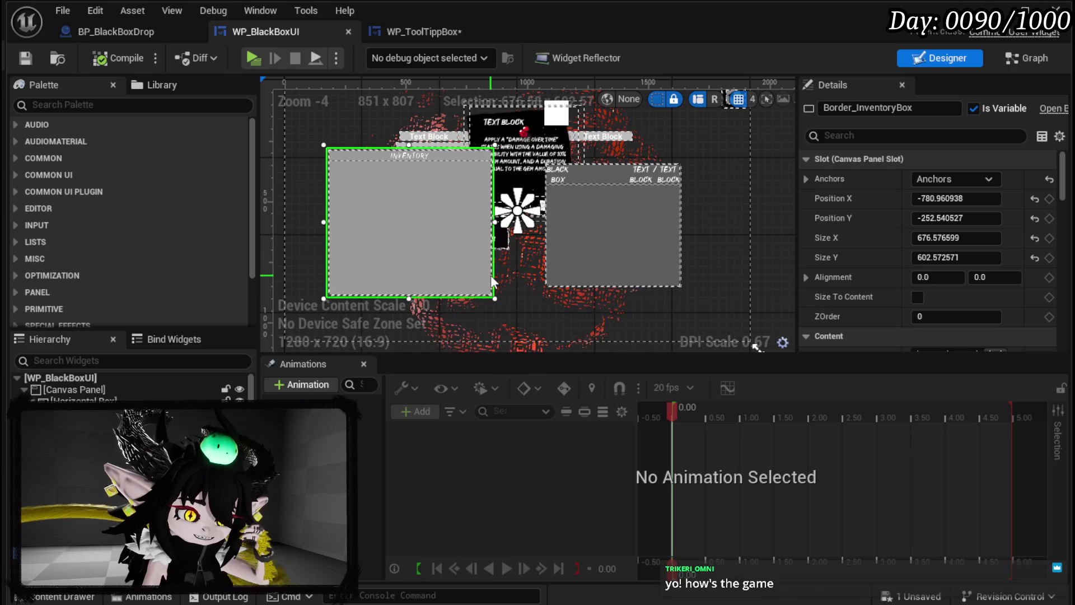
drag(323, 299, 379, 259)
drag(424, 233, 425, 260)
click(560, 269)
drag(542, 291, 569, 278)
drag(630, 240, 616, 244)
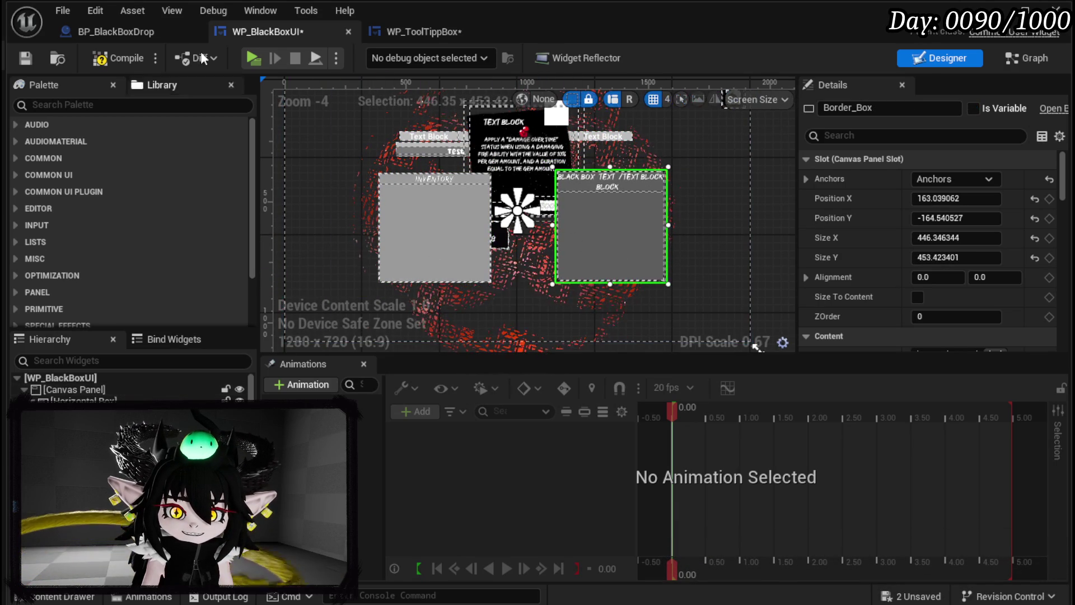
click(113, 62)
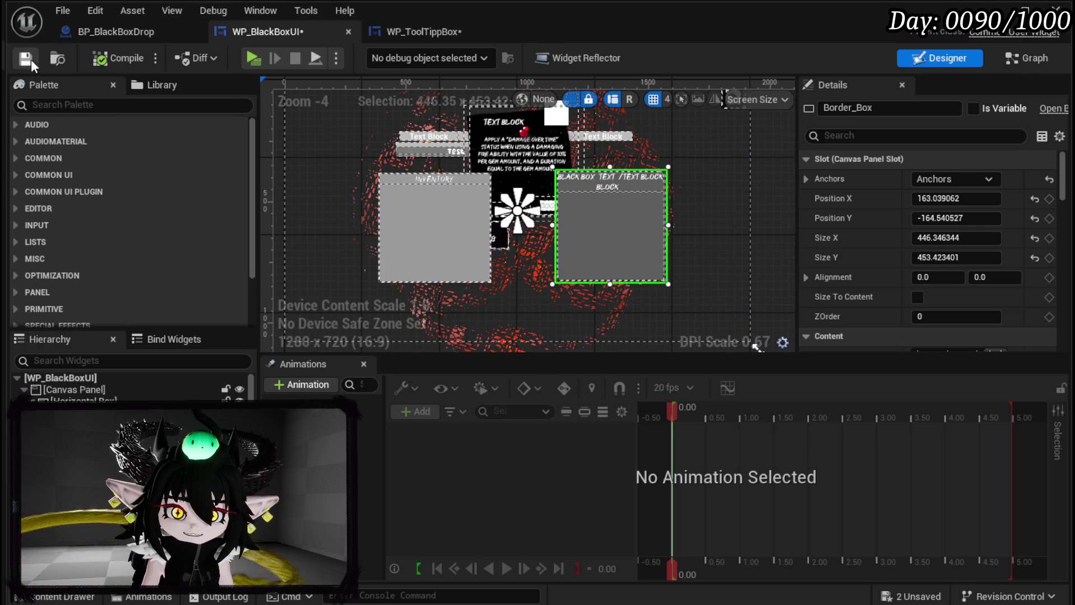
Step: Spread the two borders further apart and move the tooltip box down between them
drag(415, 231, 365, 237)
drag(600, 246, 648, 248)
click(104, 63)
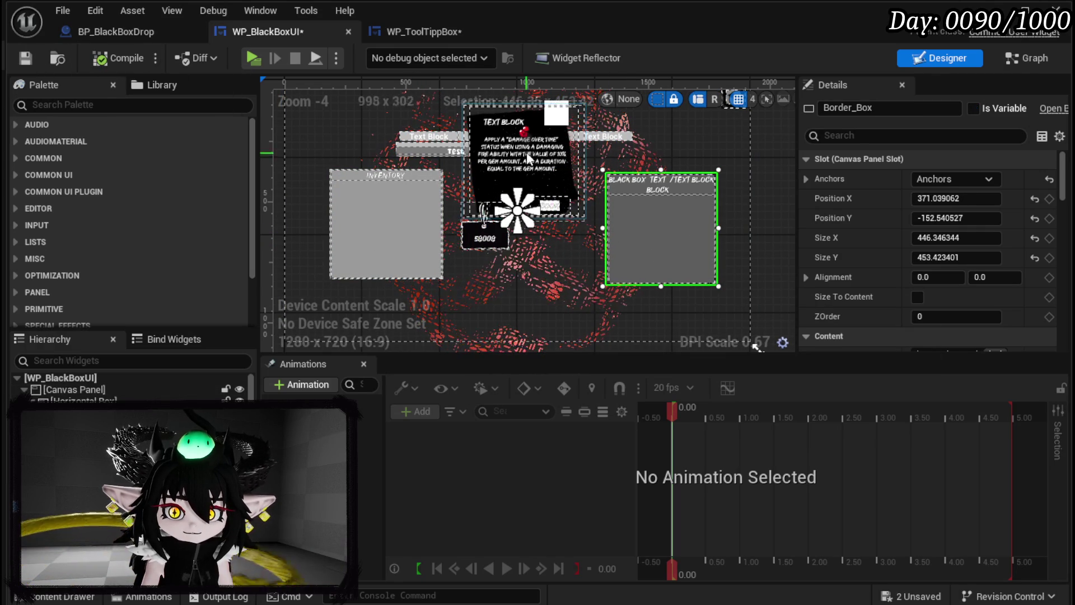
click(522, 145)
drag(522, 151, 524, 212)
click(142, 55)
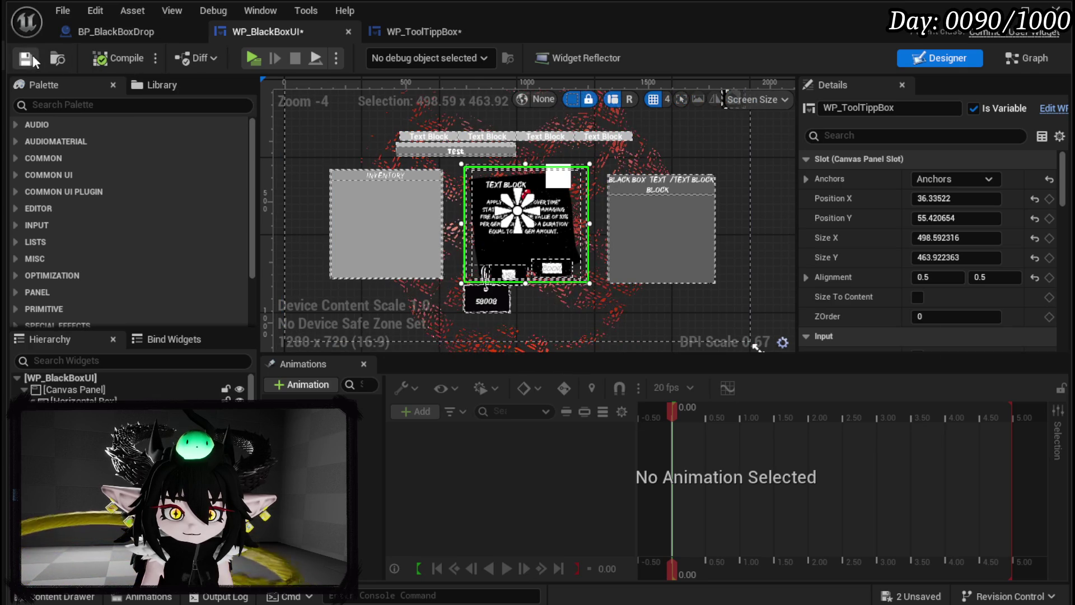
Step: Set the Inventory border's Brush Image to the black Button Material
scroll(452, 237, up, 3)
scroll(451, 237, down, 3)
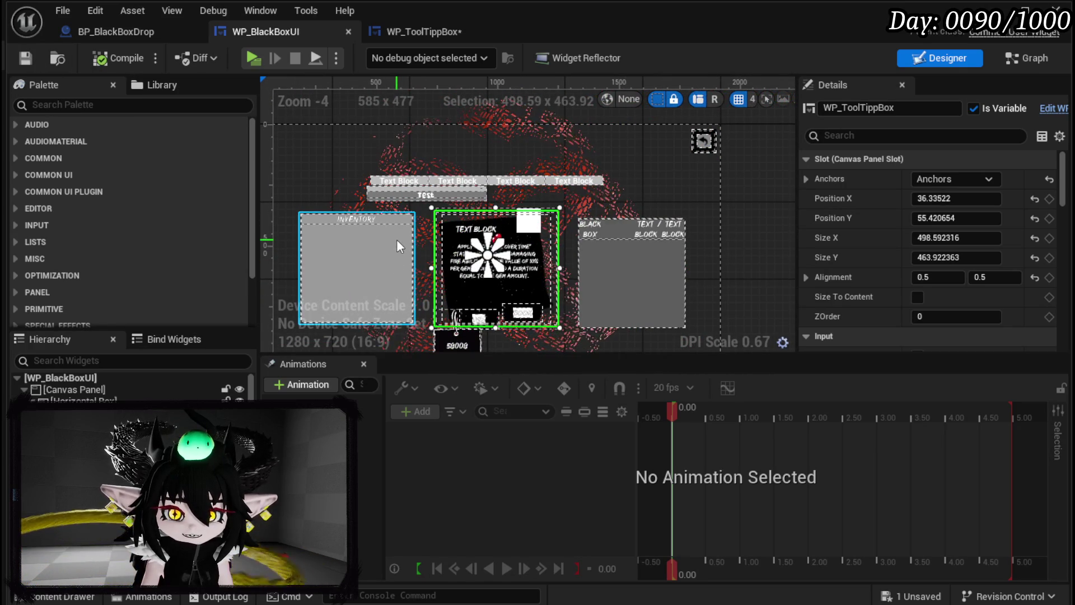
click(295, 249)
click(336, 255)
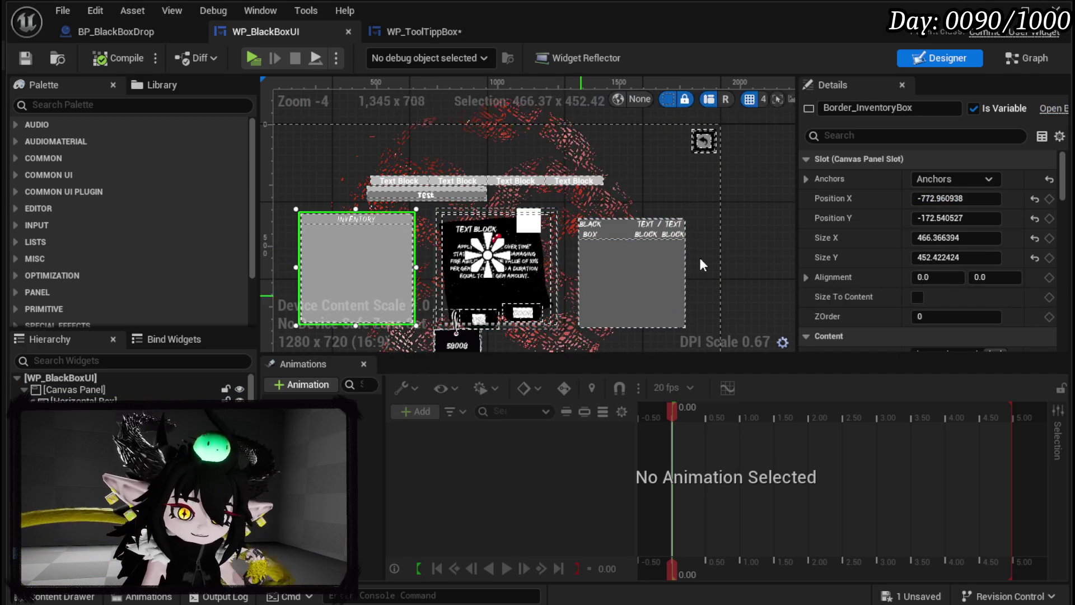
scroll(926, 216, down, 5)
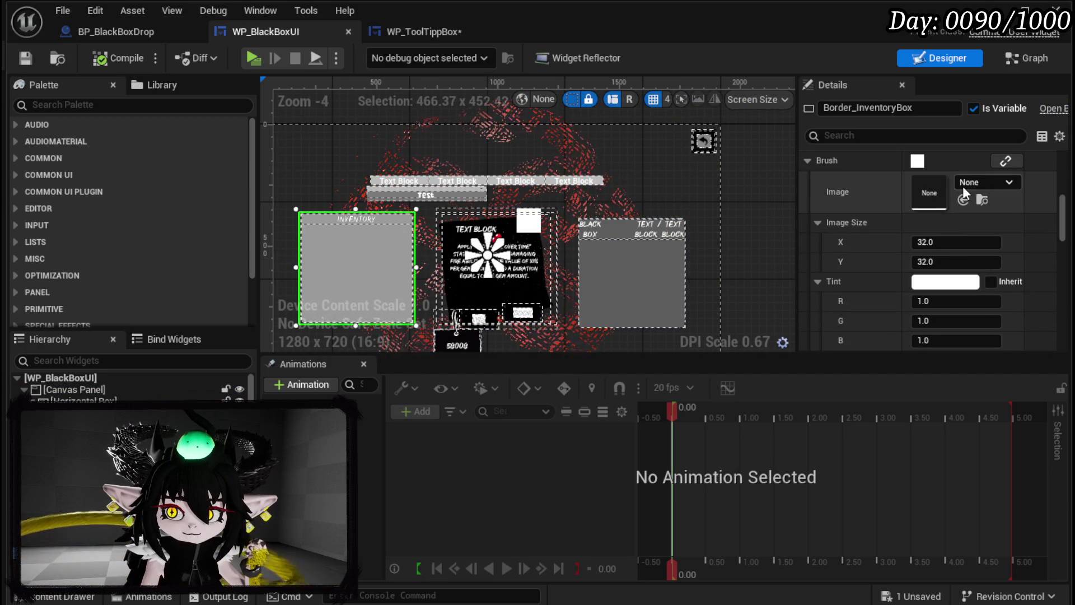
click(967, 181)
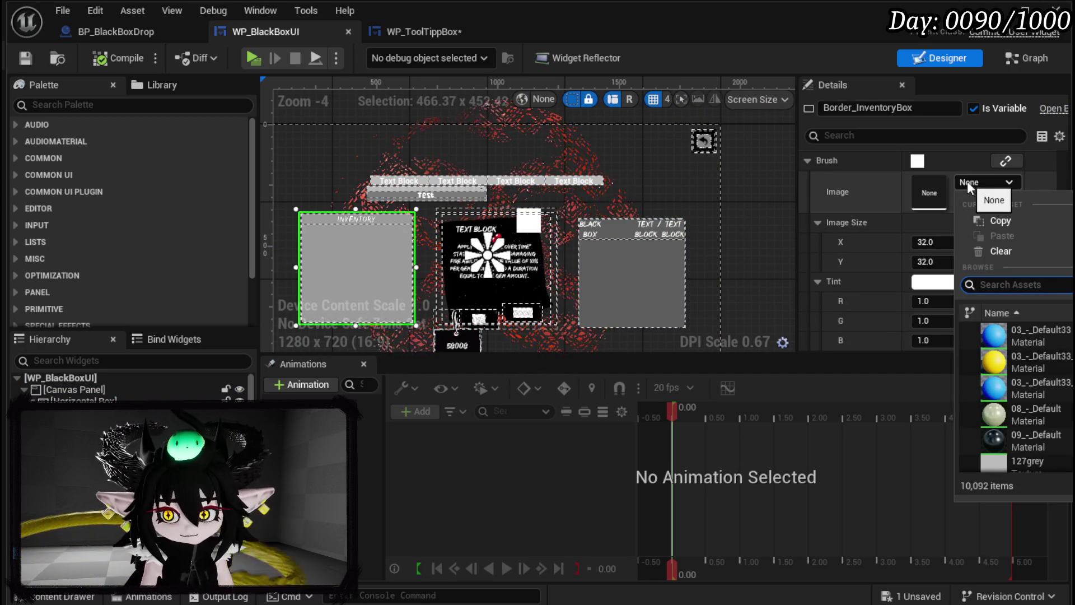
text(Butto)
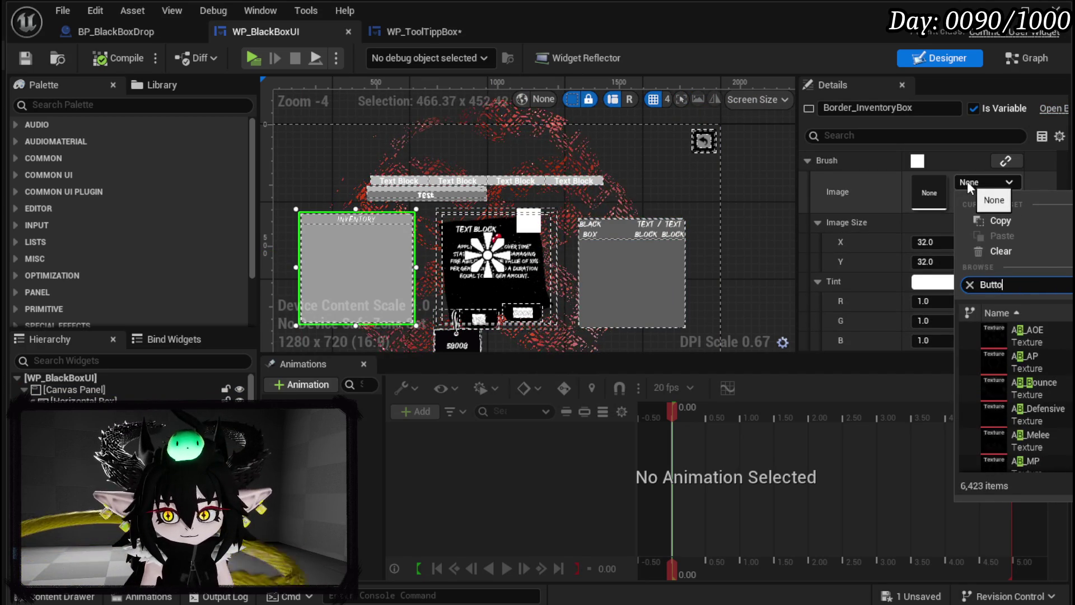
text(n Material)
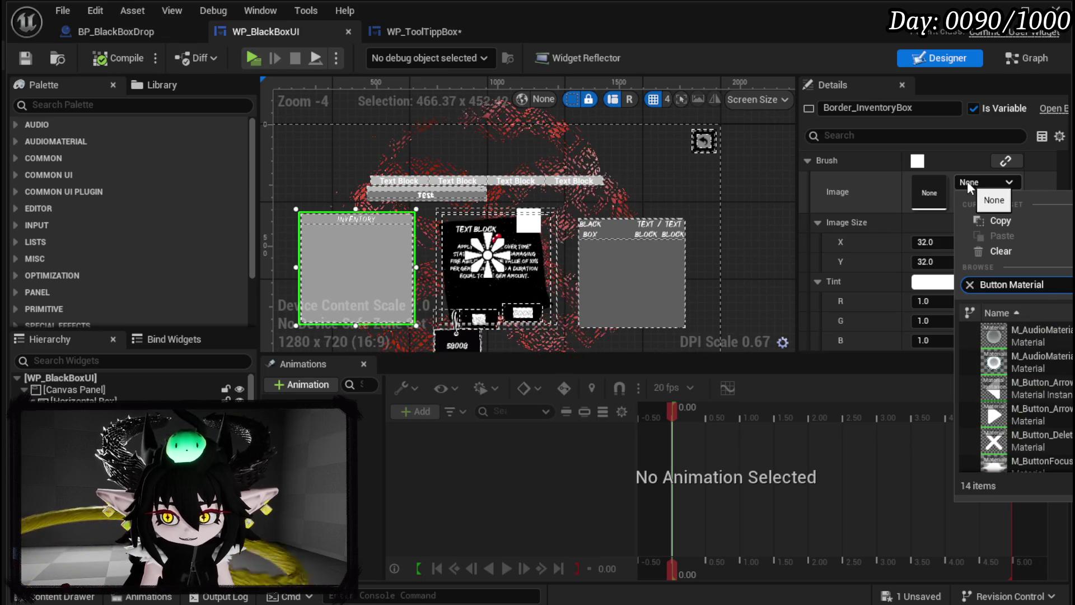
scroll(984, 310, down, 2)
click(1036, 353)
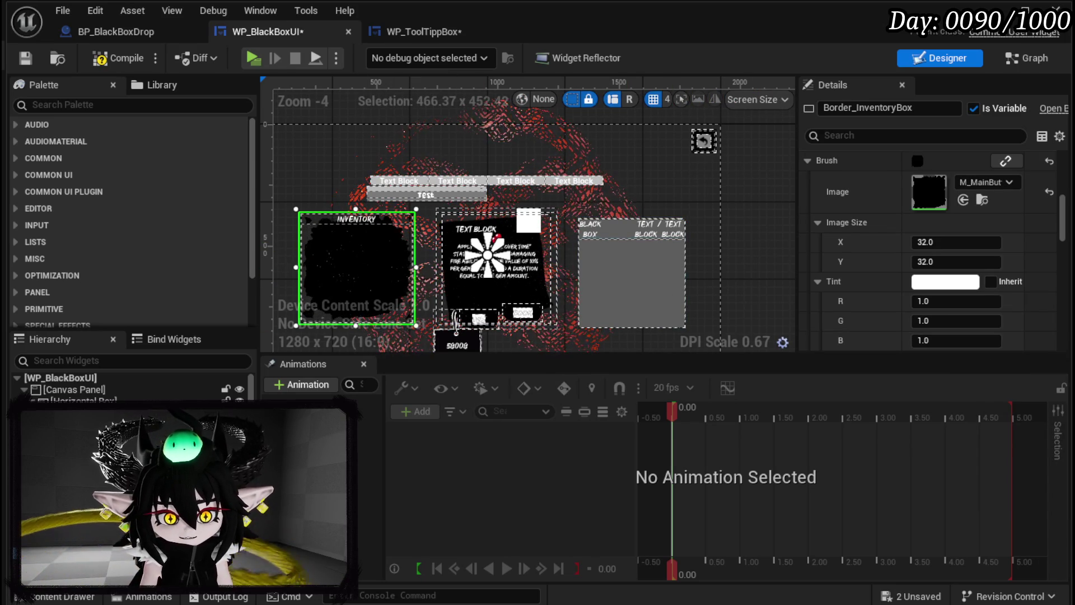
Step: Search 'Material Buttonn' for the Black Box border's brush image, then save all assets
click(496, 264)
click(633, 274)
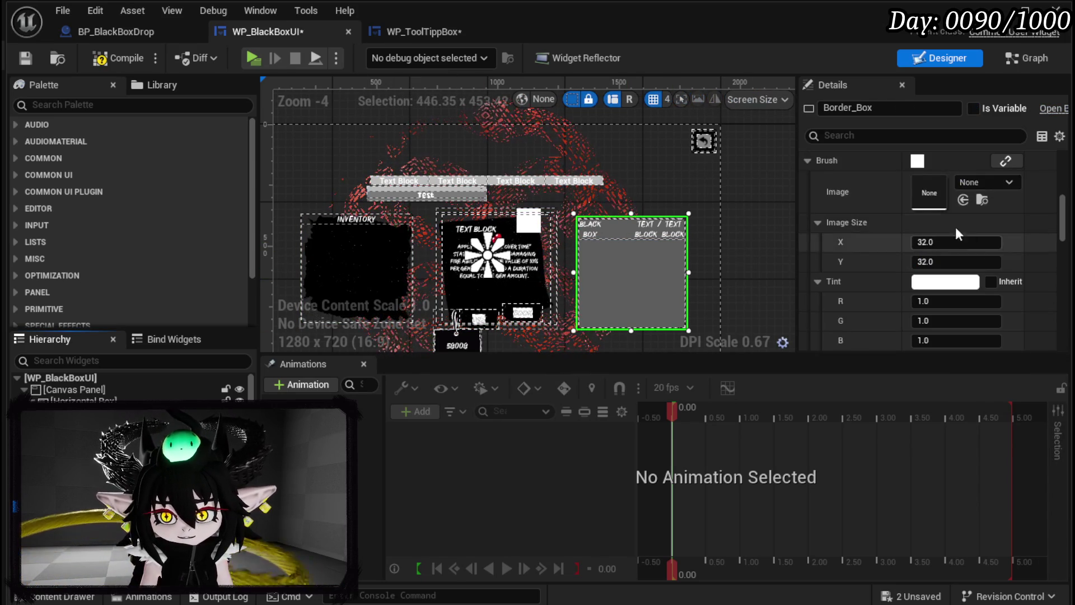
scroll(945, 207, up, 1)
click(975, 230)
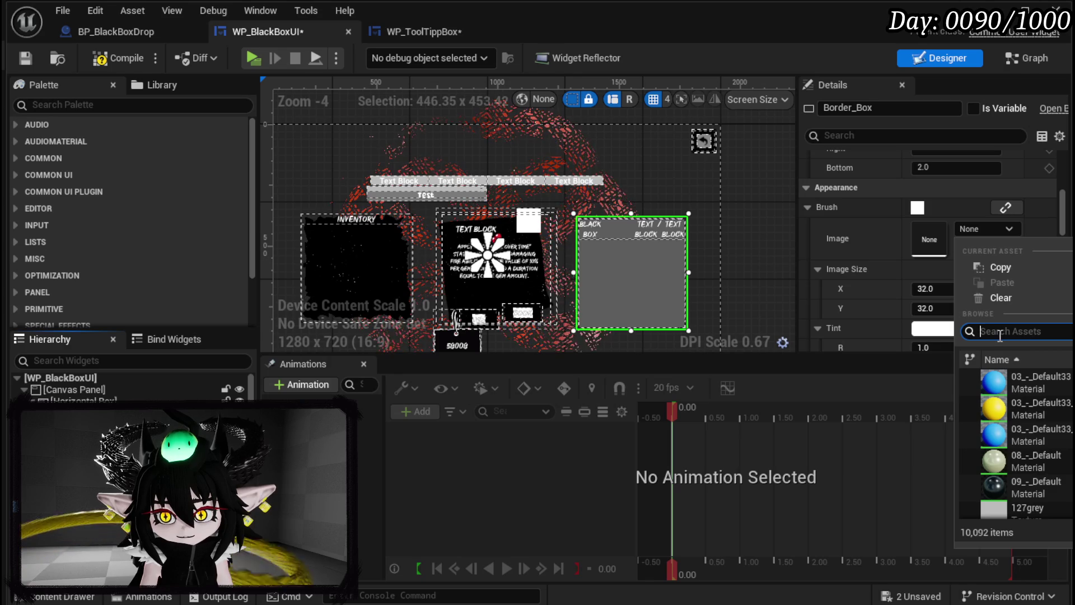
text(Materia)
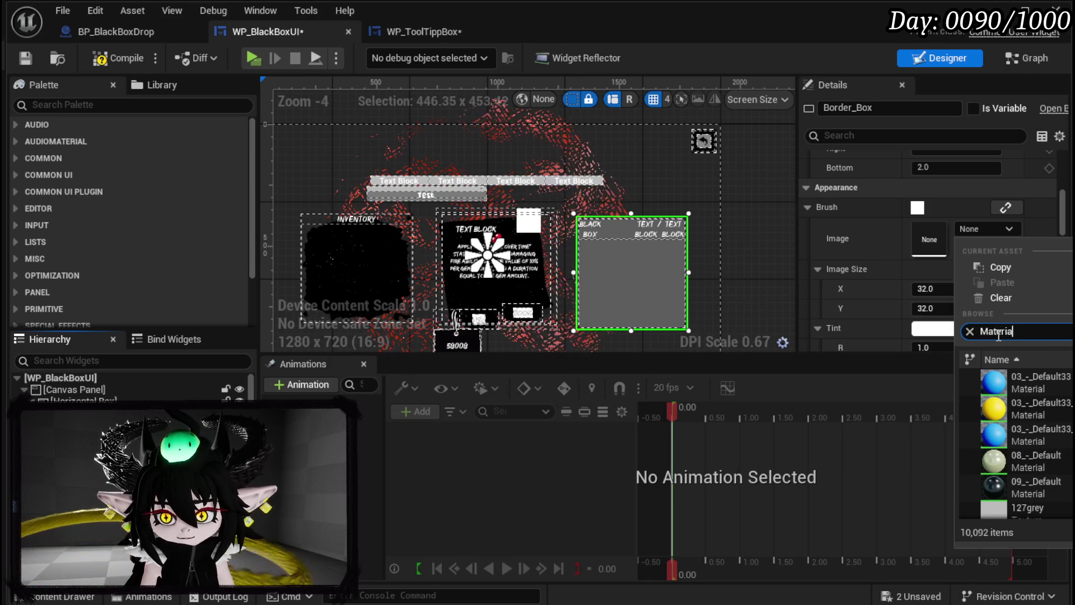
text(l Buttonn)
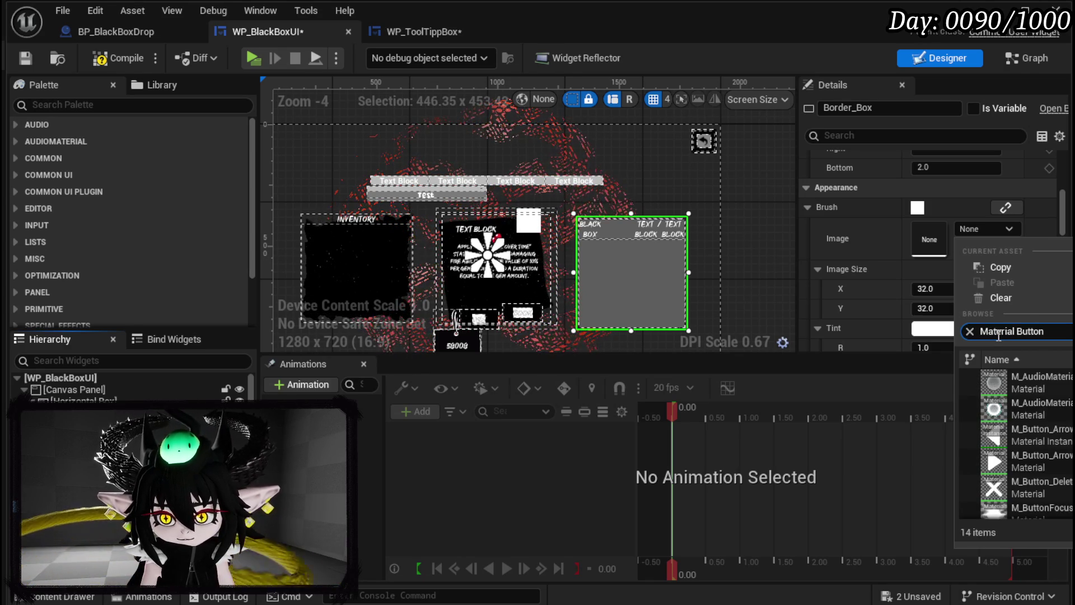
click(432, 35)
key(ctrl+shift+s)
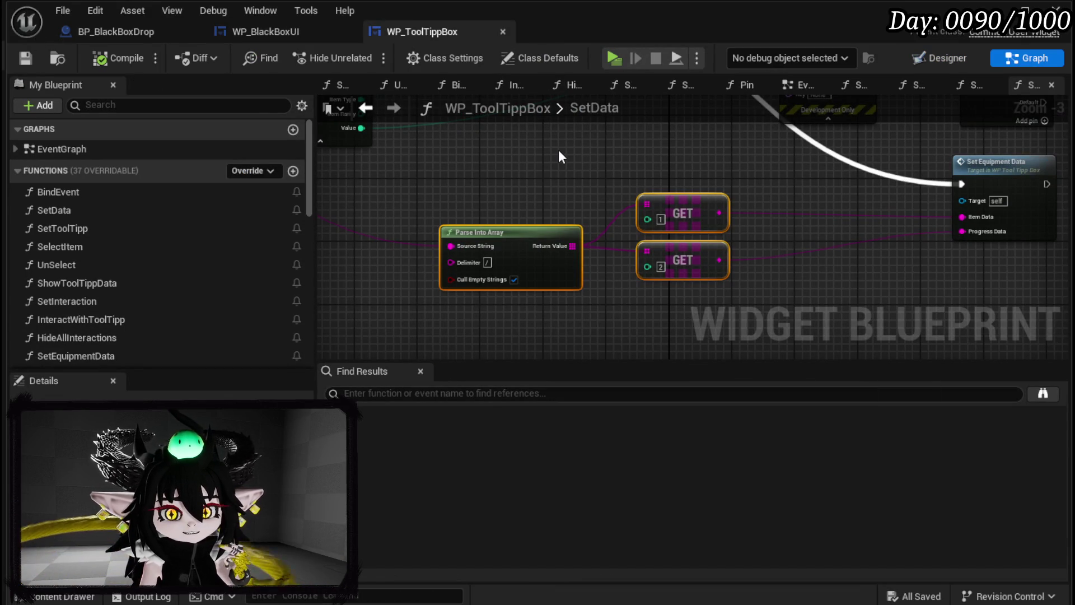
Step: Select WPU_ButtonSlot_Equipment in the WP_BlackBoxUI Designer and add an On Press event for it
click(294, 25)
click(354, 234)
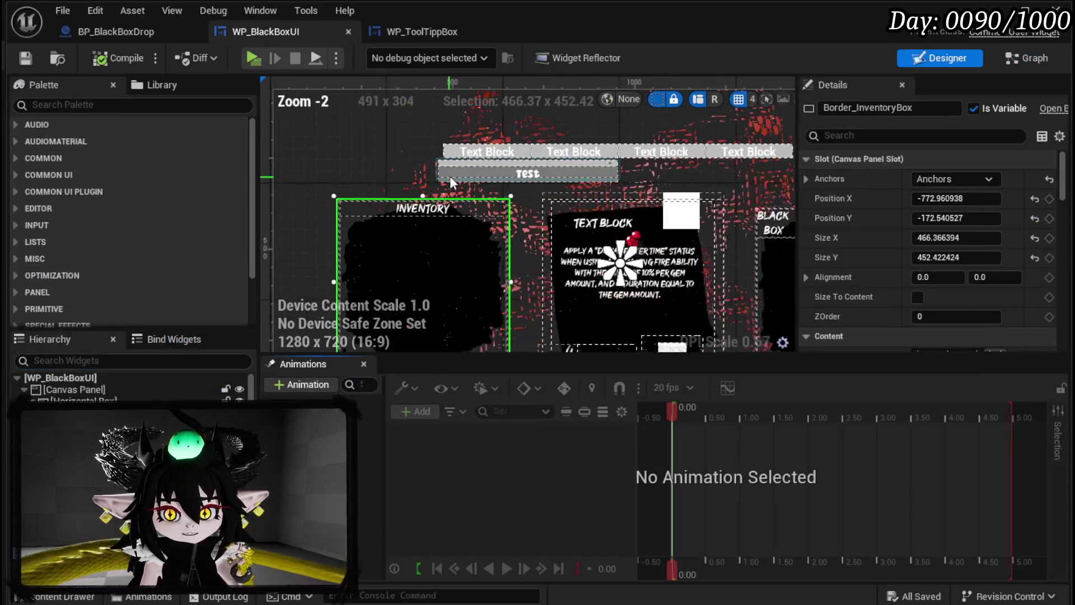
scroll(449, 176, up, 1)
click(490, 145)
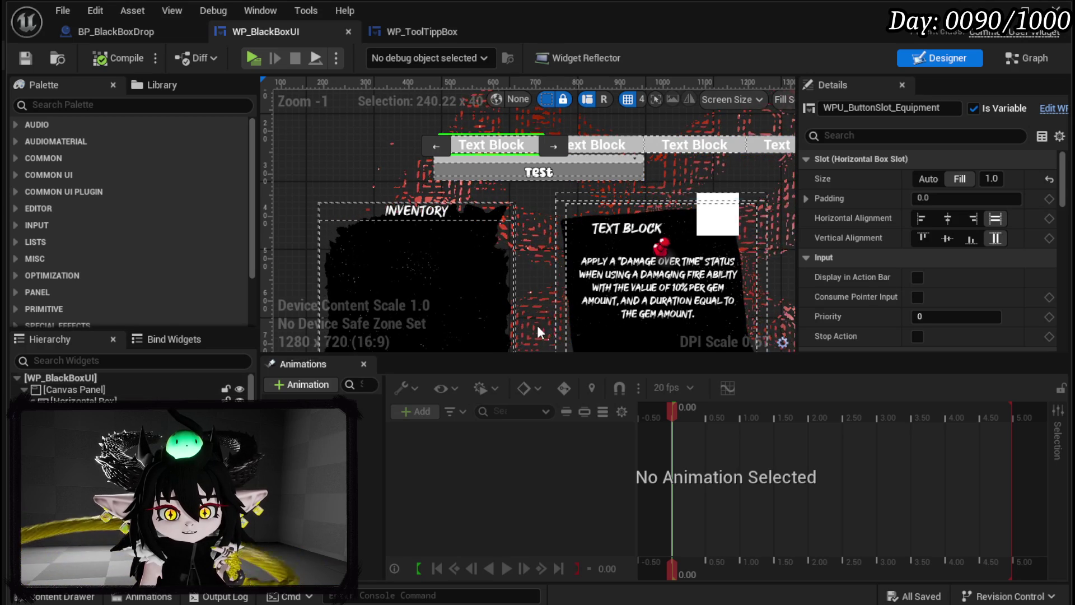
drag(1062, 176, 1050, 339)
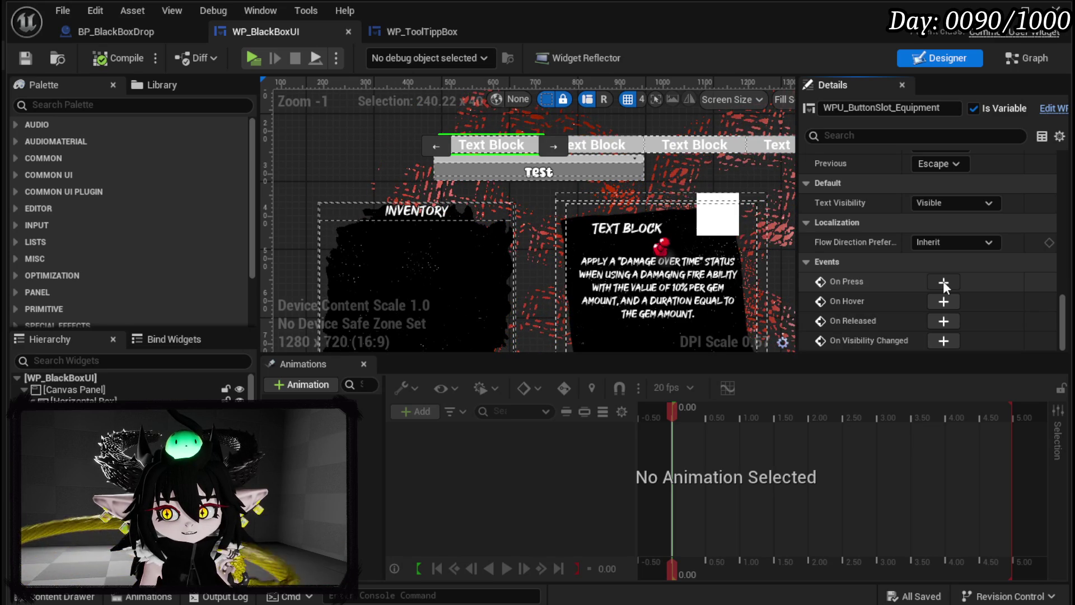
click(943, 280)
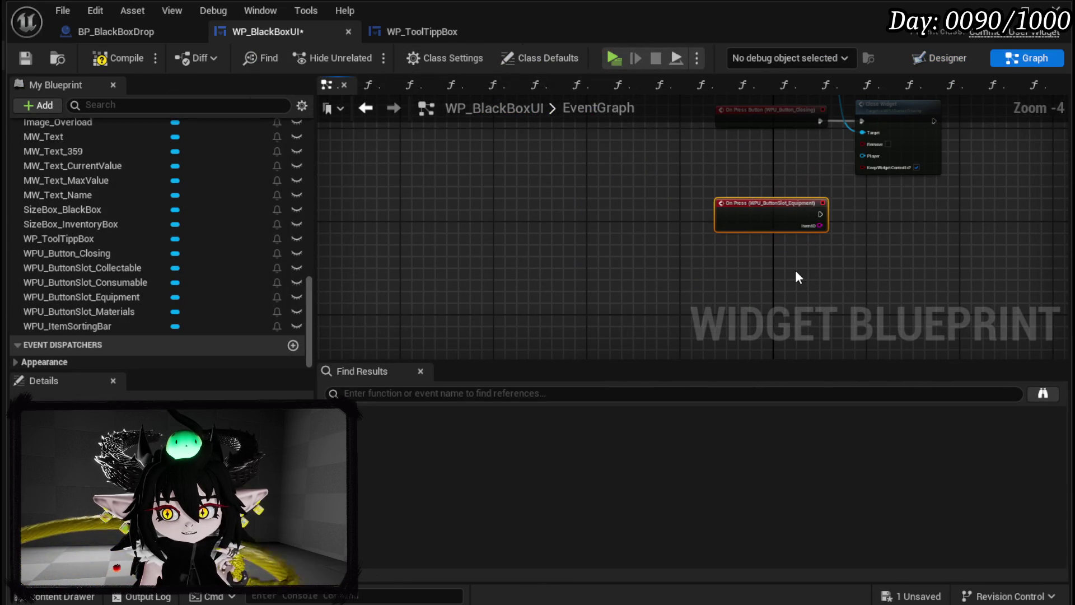
Step: Delete the Equipment On Press node, compile, and open BindButton to view its four Set Info nodes
key(Delete)
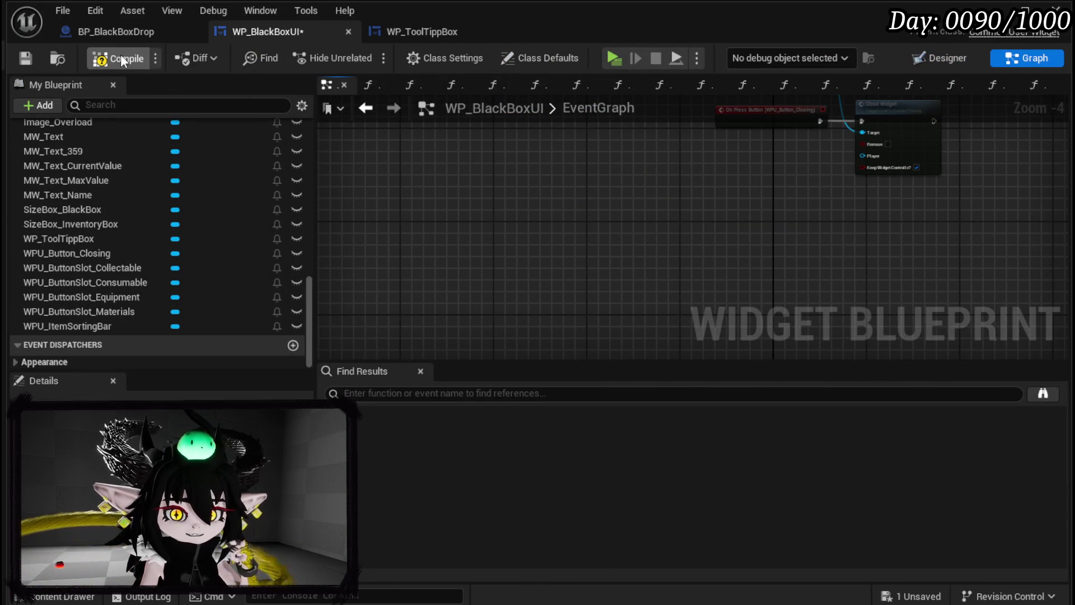
click(39, 55)
scroll(194, 211, up, 10)
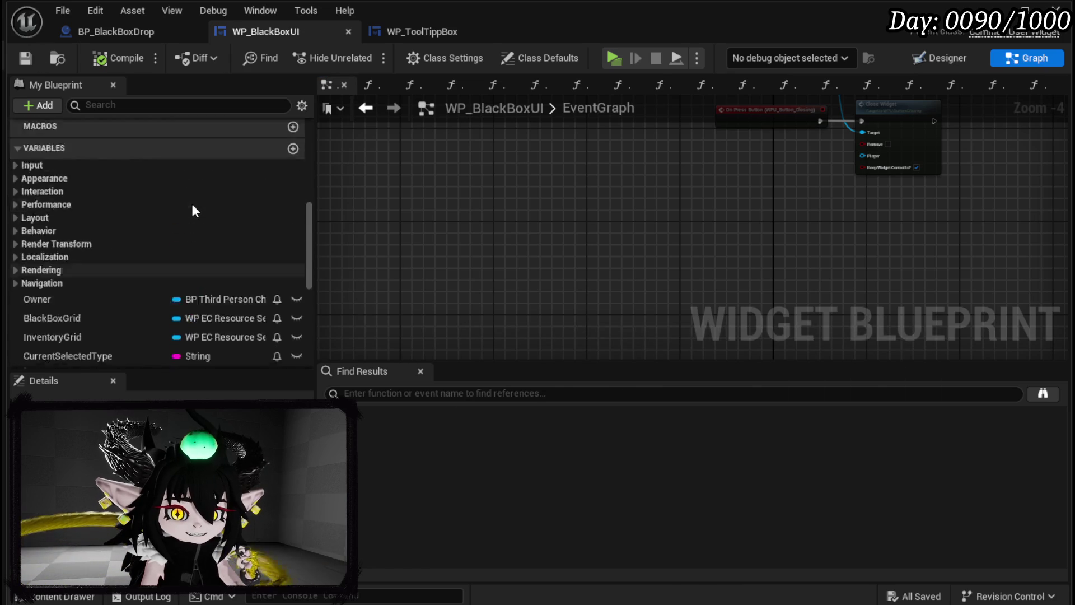
scroll(192, 209, up, 5)
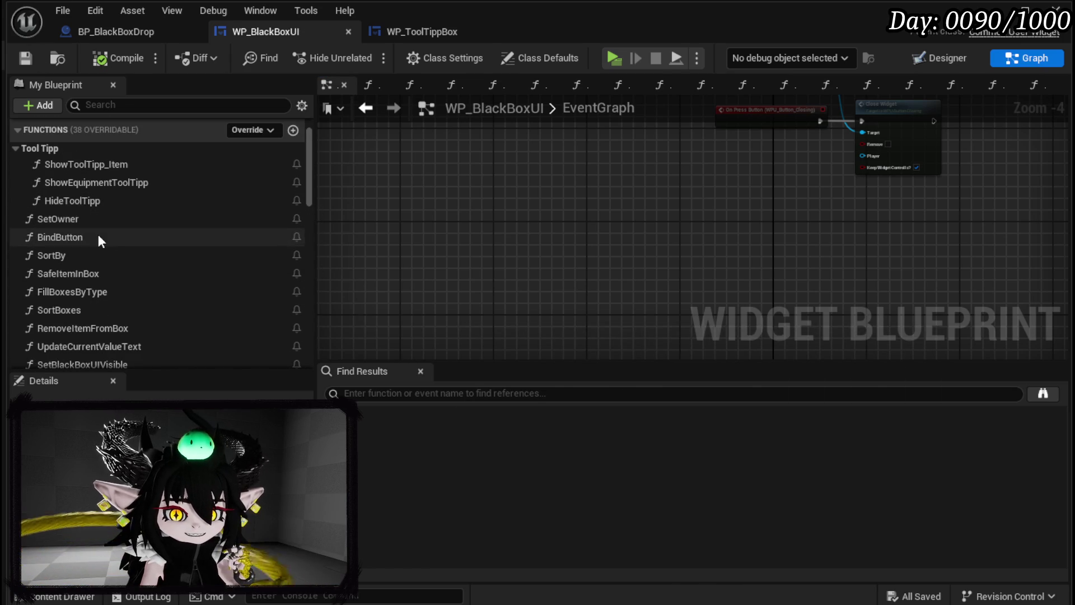
double_click(99, 237)
mouse_move(375, 236)
mouse_down()
mouse_move(876, 199)
mouse_move(889, 157)
mouse_up()
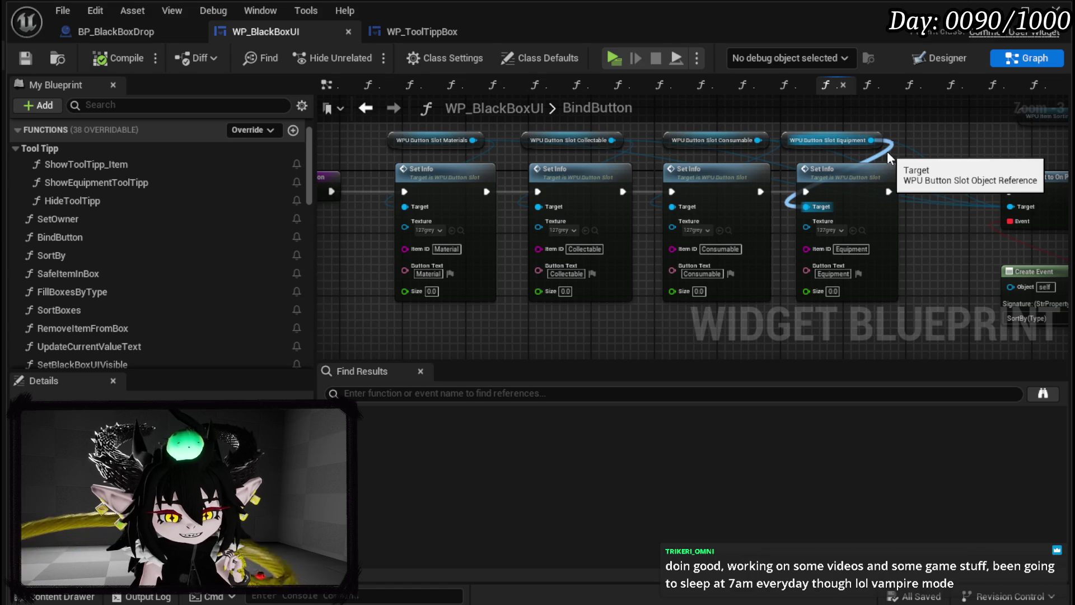
Step: Inspect the BindButton graph's button slot variables and Button Text values
scroll(468, 196, up, 2)
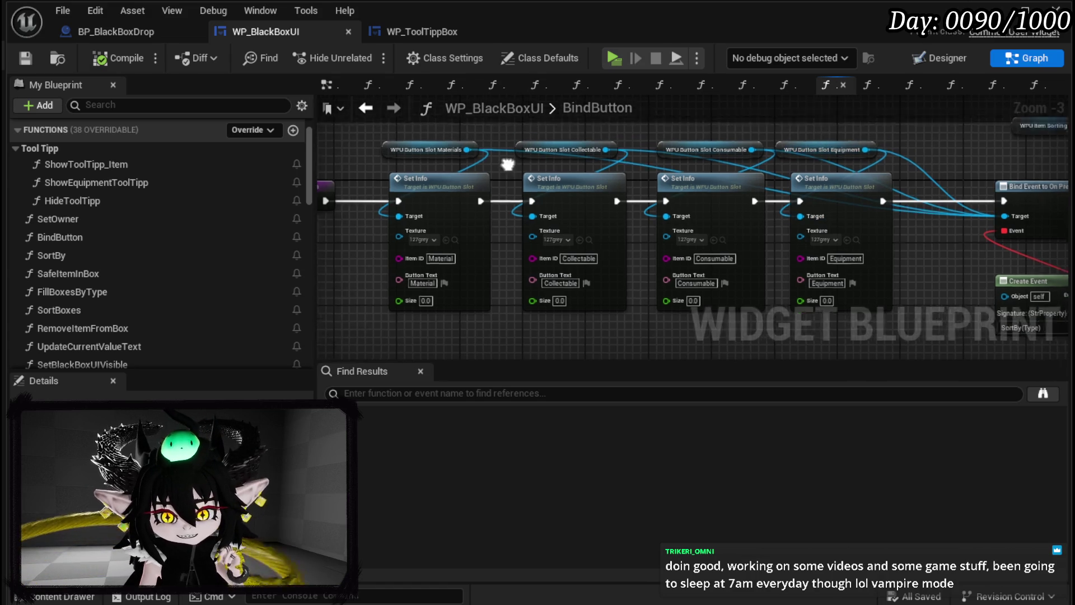
drag(474, 253, 485, 189)
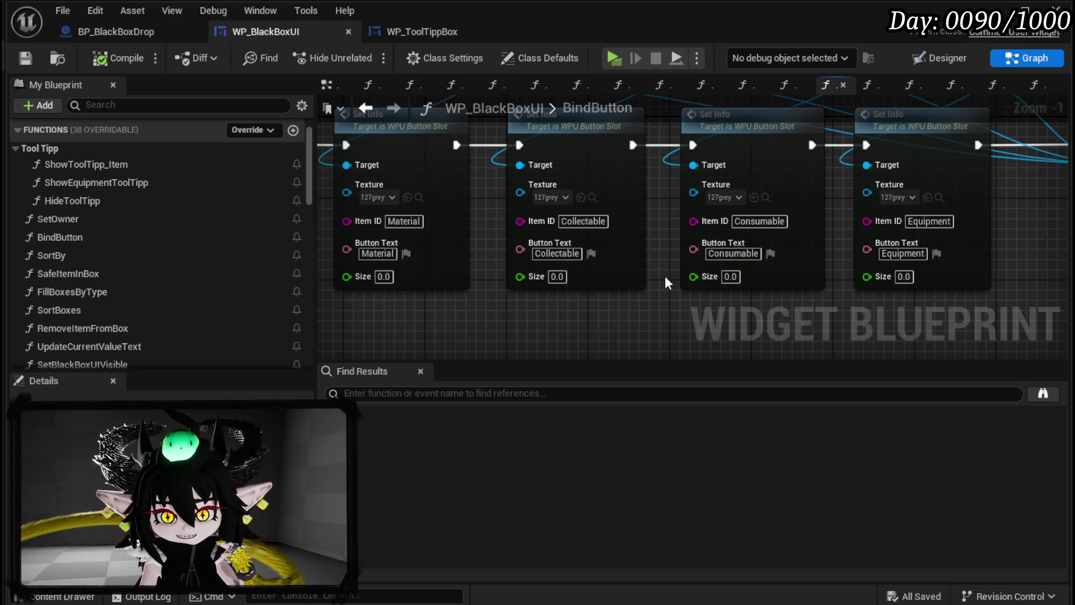
drag(644, 233, 705, 319)
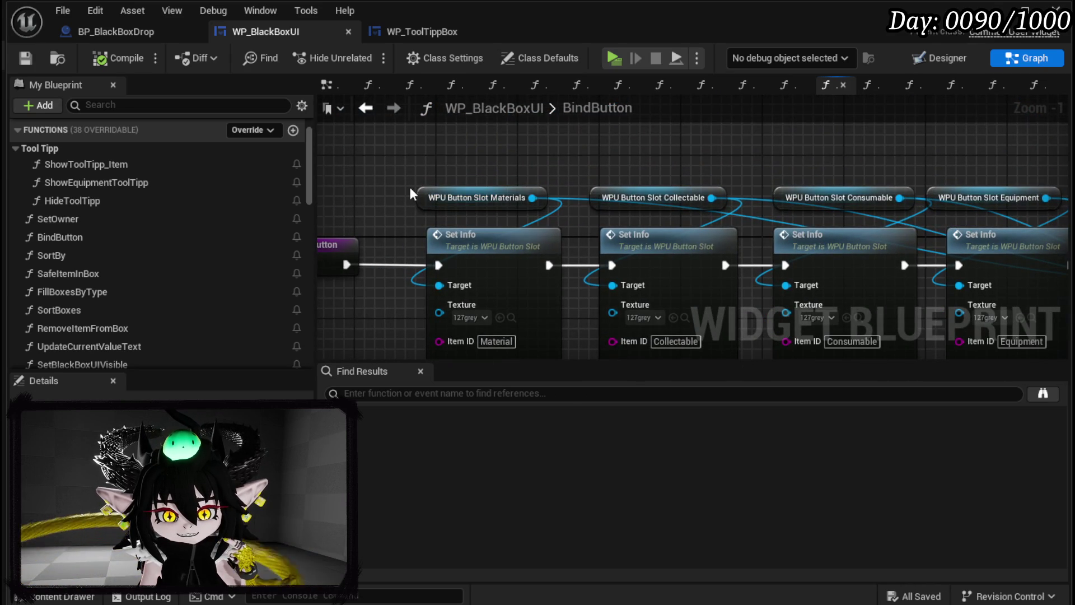
mouse_move(600, 161)
mouse_down()
mouse_move(441, 136)
mouse_move(473, 124)
mouse_up()
scroll(441, 136, down, 1)
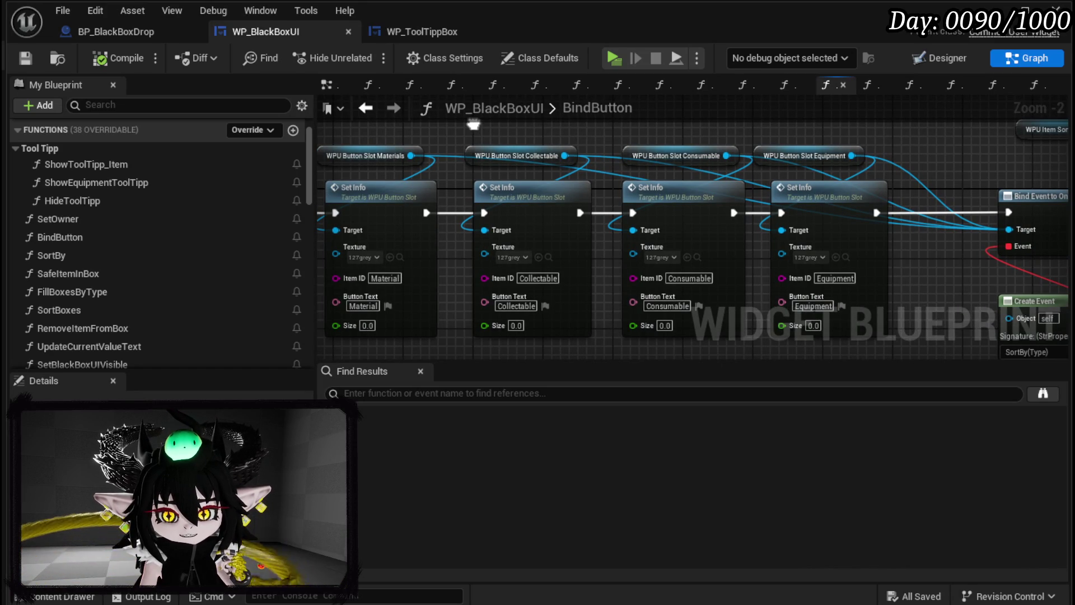
Step: Open WPU_ButtonSlot's SetInfo function and inspect its Set Font, SetText, SET and Branch nodes
double_click(442, 173)
scroll(561, 155, down, 2)
mouse_move(1065, 255)
mouse_down()
mouse_move(648, 197)
mouse_move(1062, 112)
mouse_up()
mouse_move(503, 100)
mouse_down()
mouse_move(552, 221)
mouse_move(831, 223)
mouse_up()
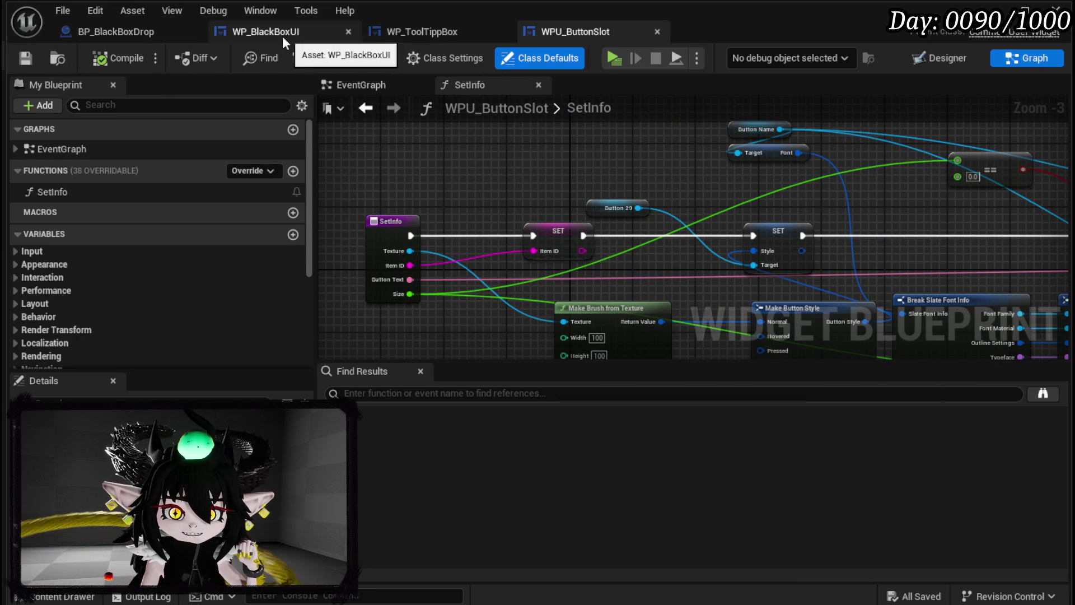
Step: Return to WP_BlackBoxUI's BindButton graph and switch to the Designer layout
click(254, 35)
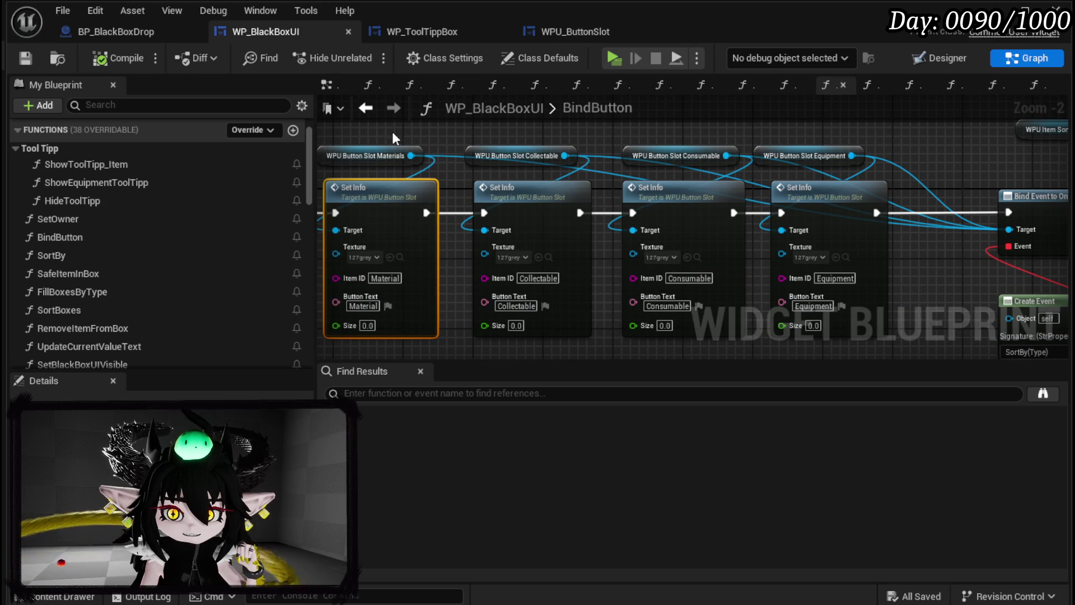
mouse_move(932, 153)
mouse_down()
mouse_move(456, 164)
mouse_move(561, 167)
mouse_up()
click(949, 58)
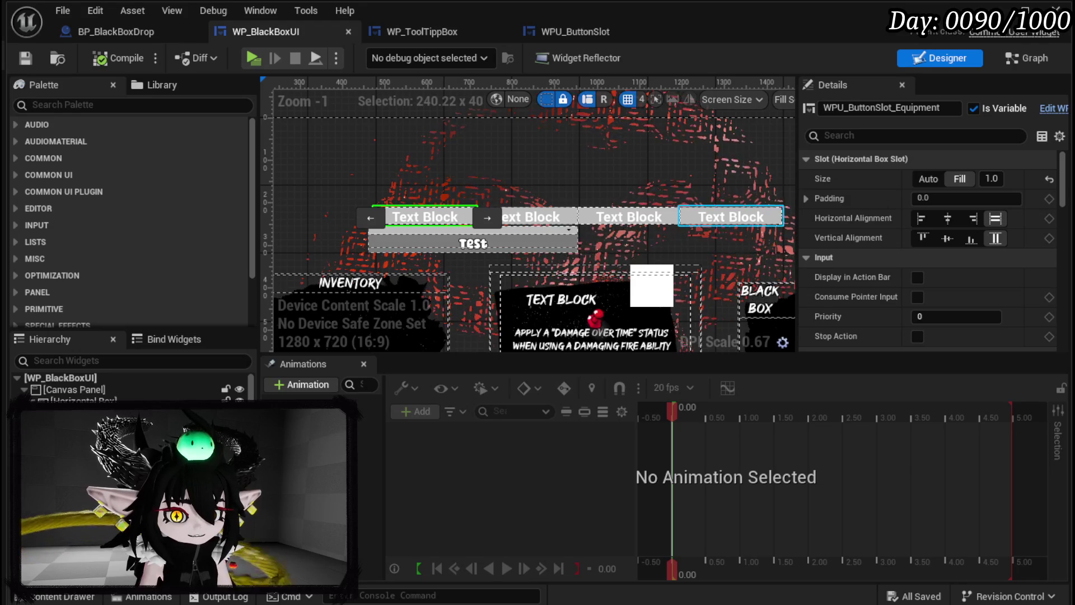
Step: Delete the four Text Block buttons and their Horizontal Box, then compile and save
shift+click(84, 448)
key(Delete)
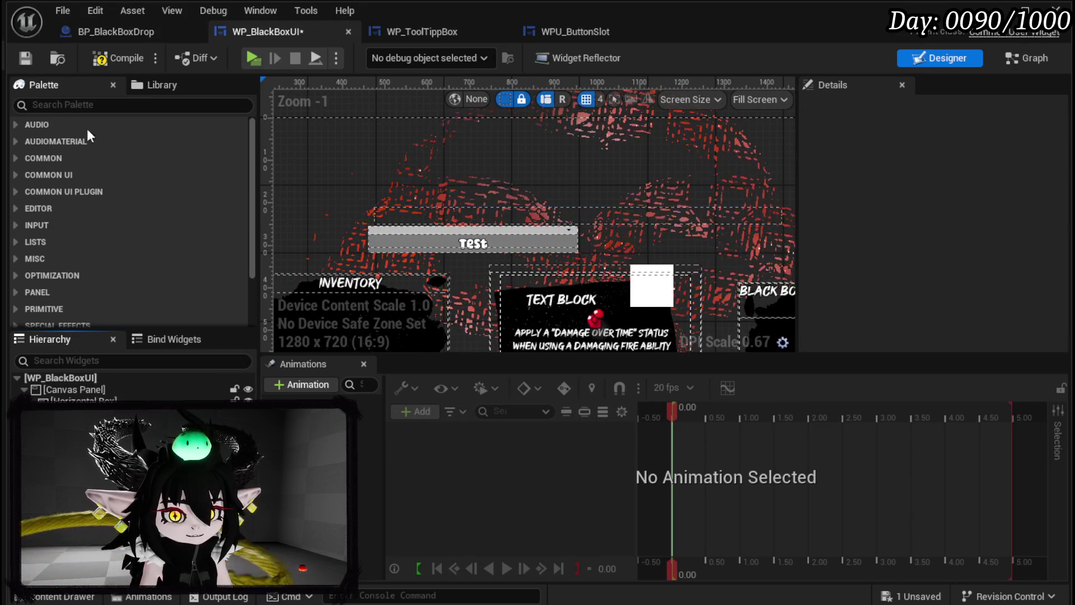
click(85, 400)
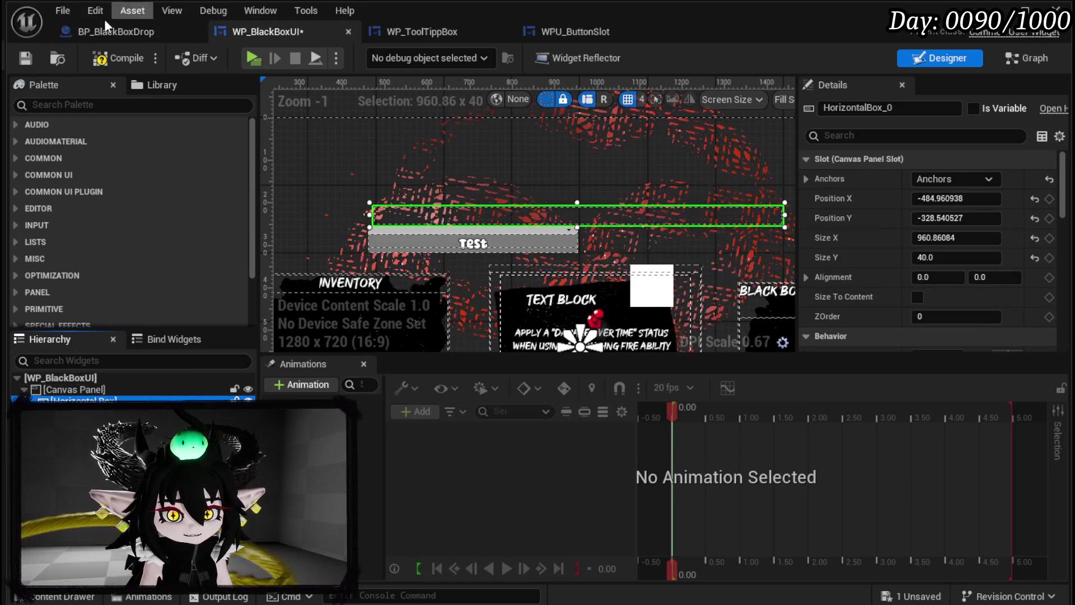
click(118, 58)
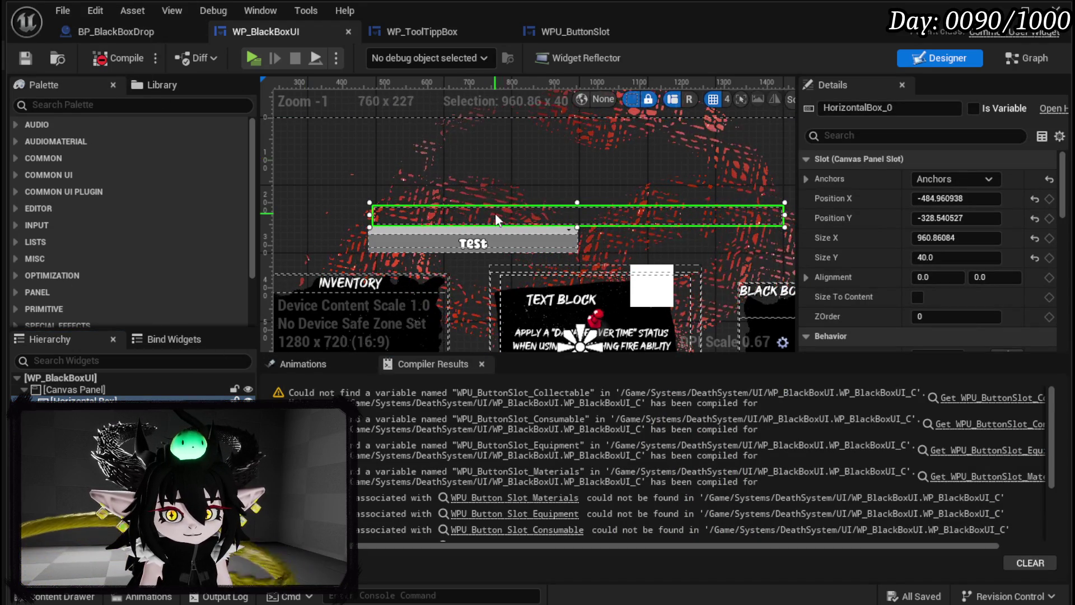
key(Delete)
click(104, 58)
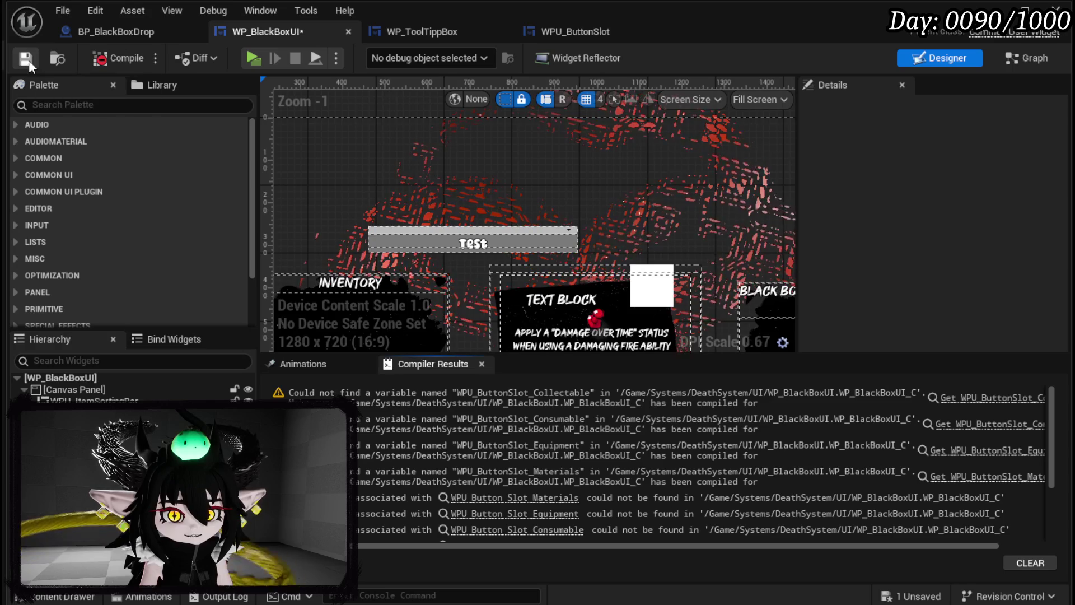
Step: Add an Image widget from the Palette, anchor it to full stretch, and save
scroll(429, 193, down, 4)
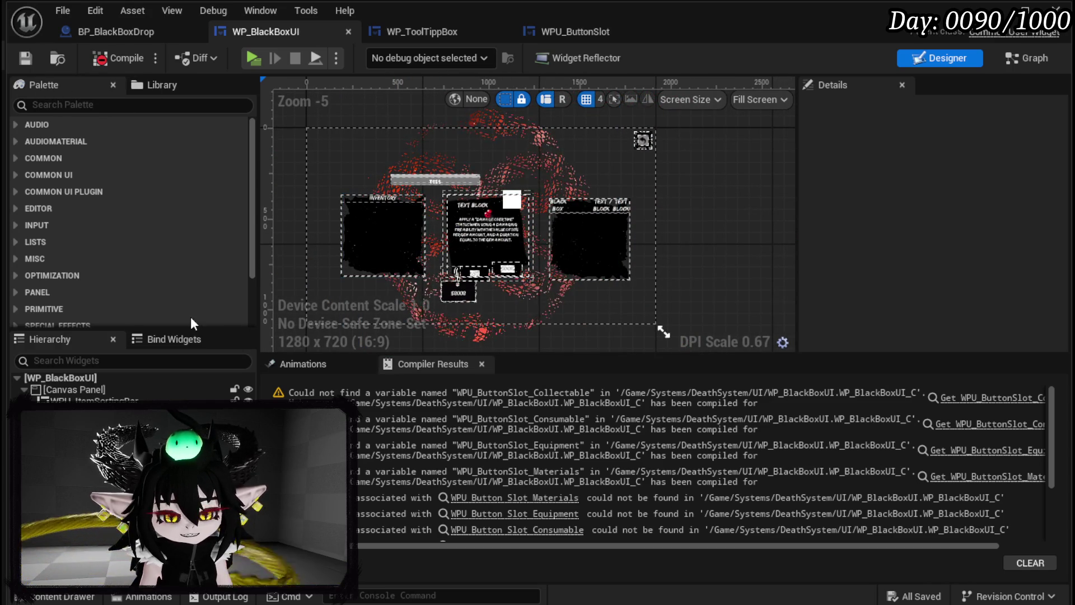
click(58, 105)
text(Image)
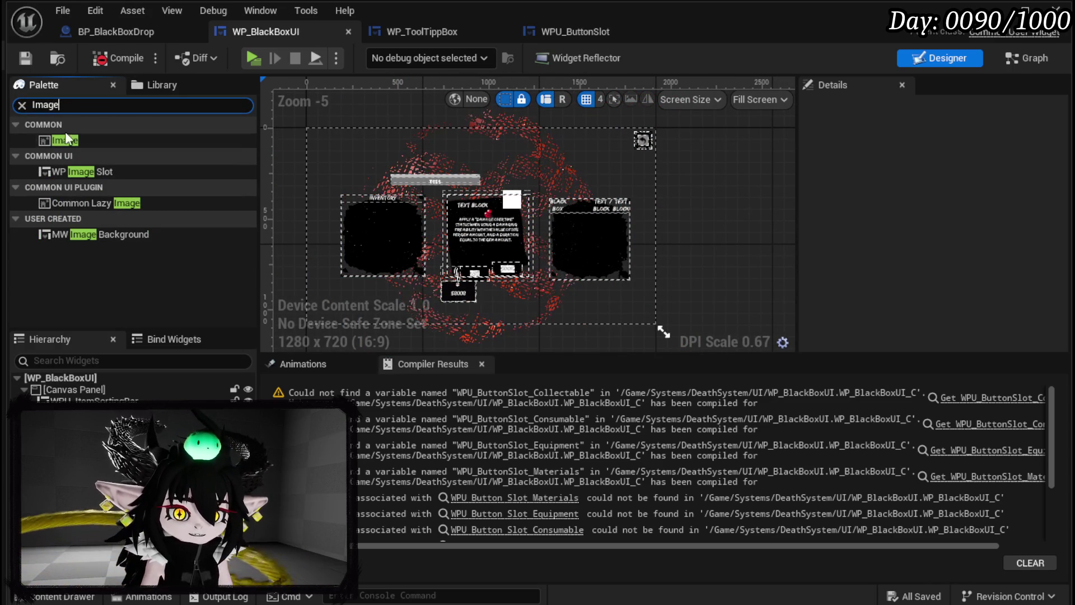
mouse_move(56, 141)
mouse_down()
mouse_move(76, 363)
mouse_move(63, 388)
mouse_up()
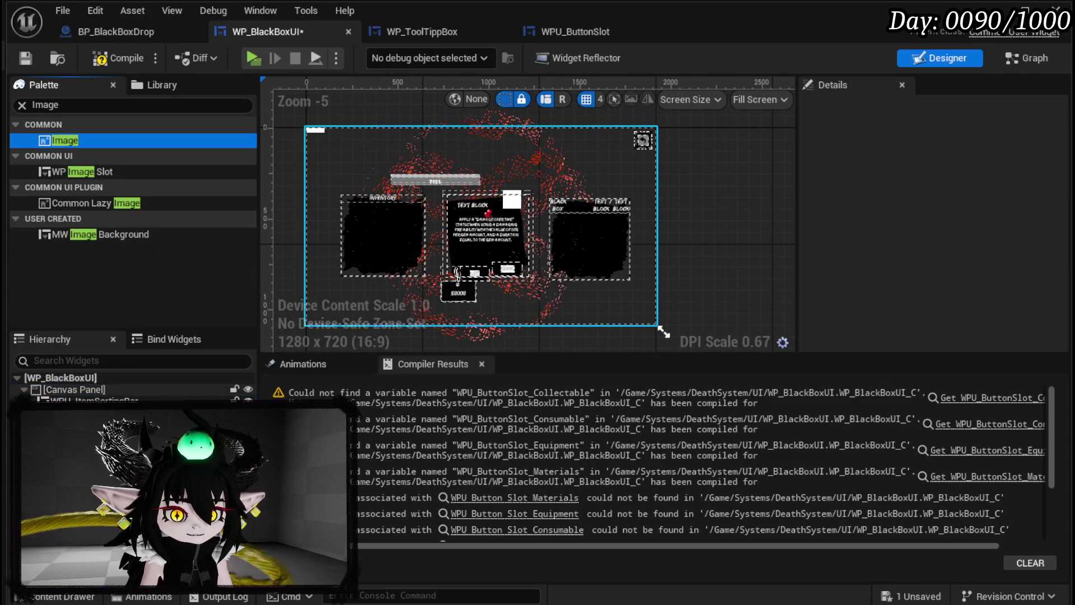
click(954, 179)
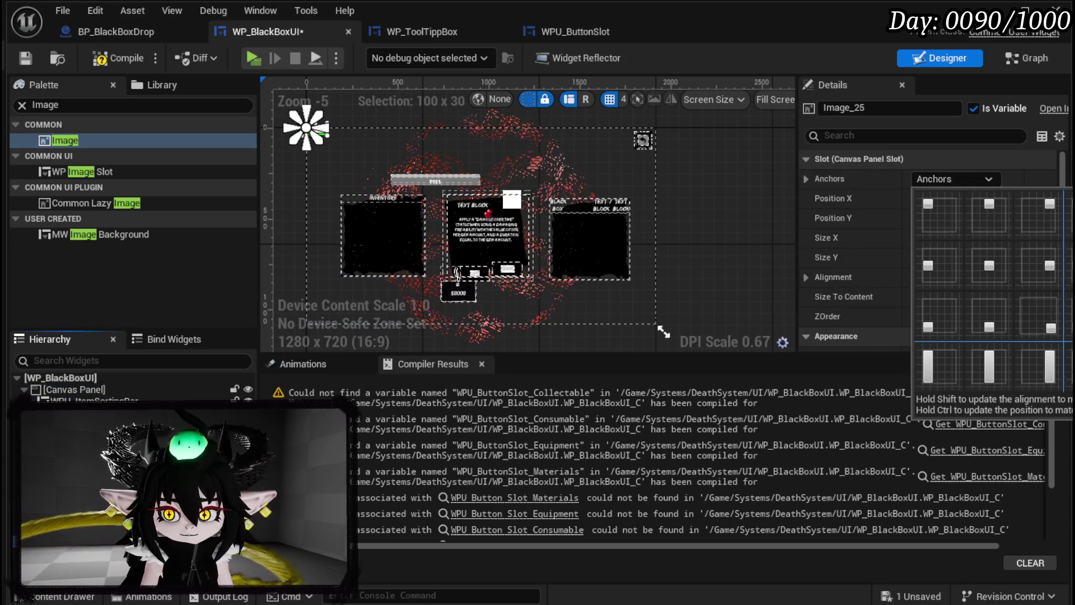
ctrl+click(1039, 317)
click(22, 58)
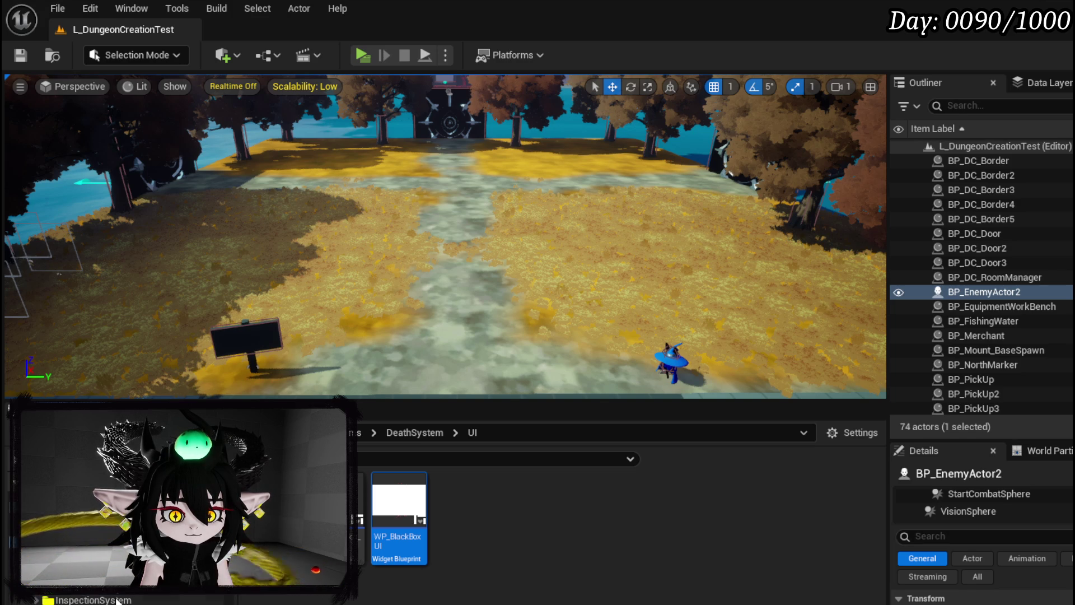
Step: Open the PlayerStatsHUD widget blueprint from the PlayerValuesSystem > UI folder
click(73, 595)
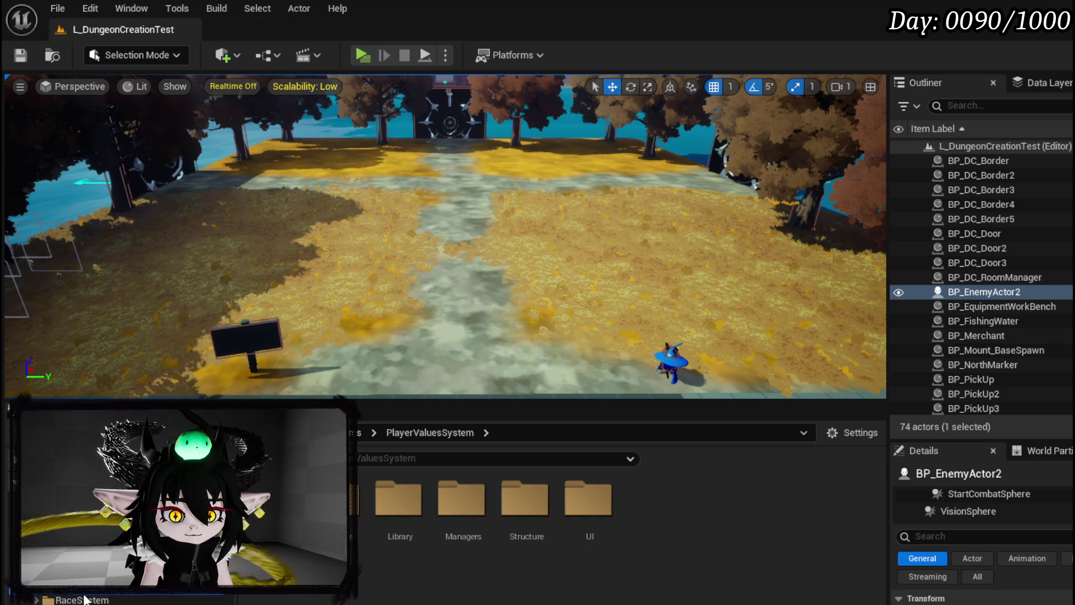
double_click(564, 532)
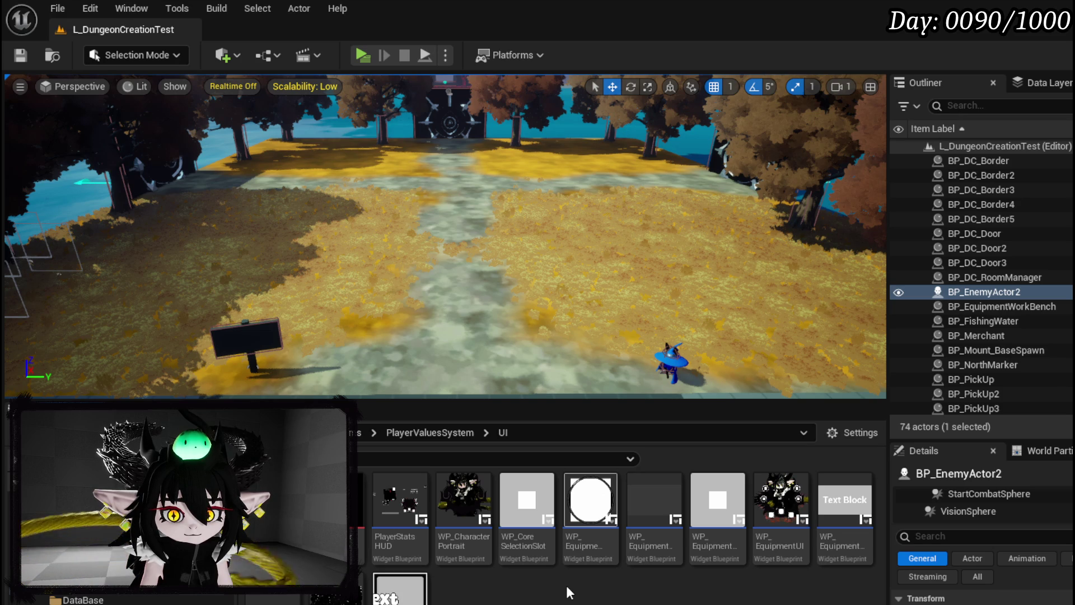
double_click(421, 547)
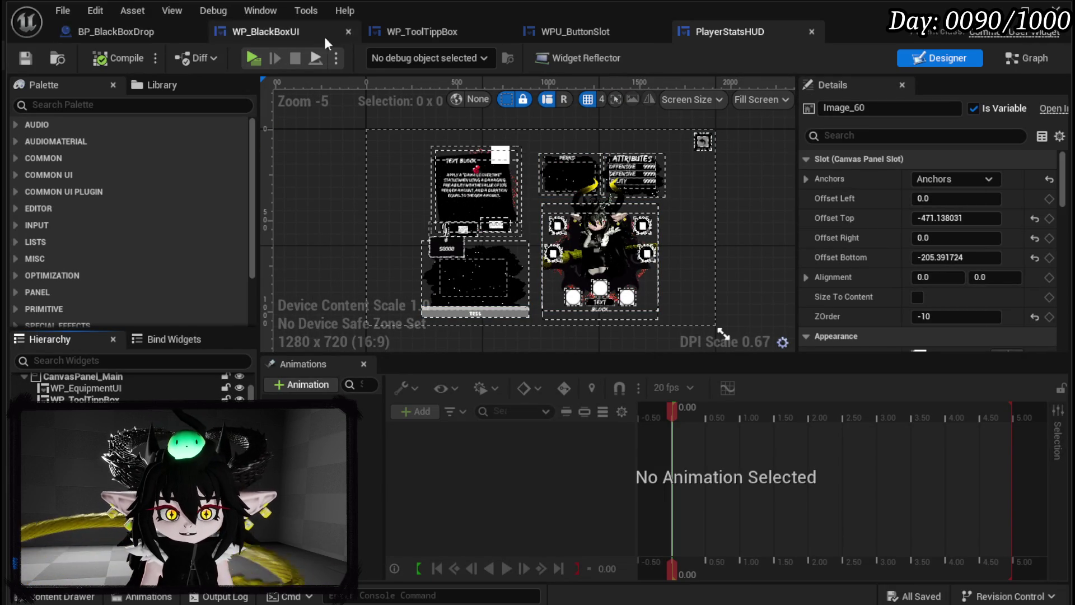
Step: Return to WP_BlackBoxUI and select the Image_60 background image
click(152, 28)
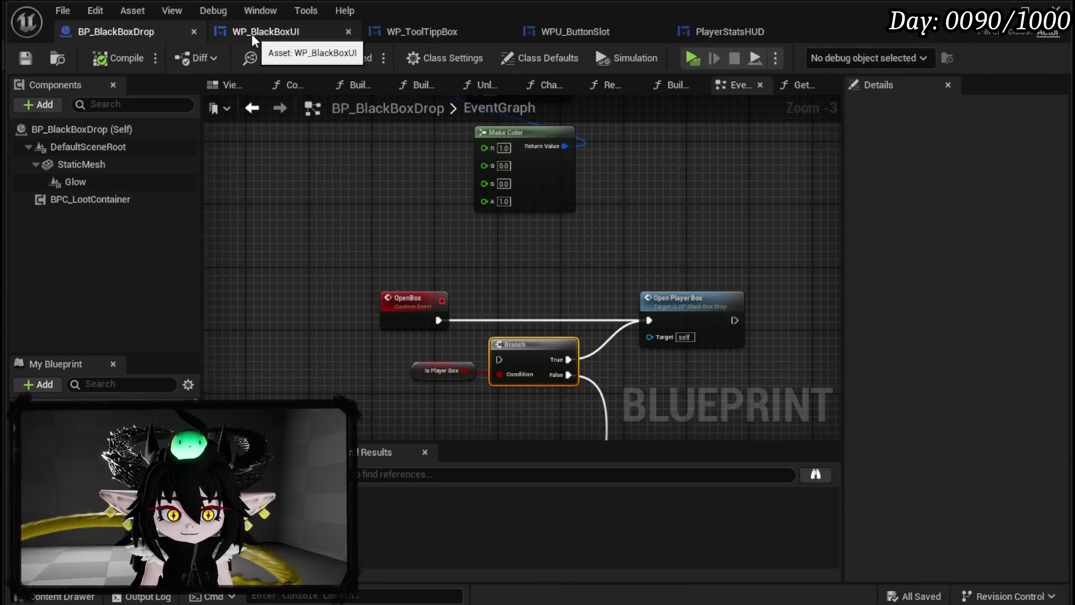
click(251, 33)
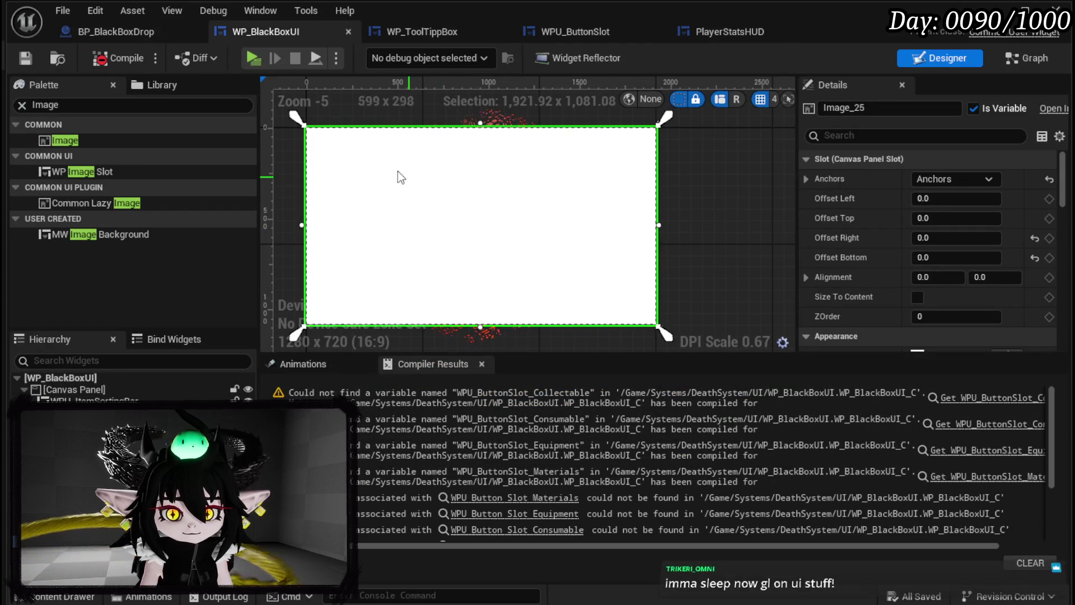
click(76, 388)
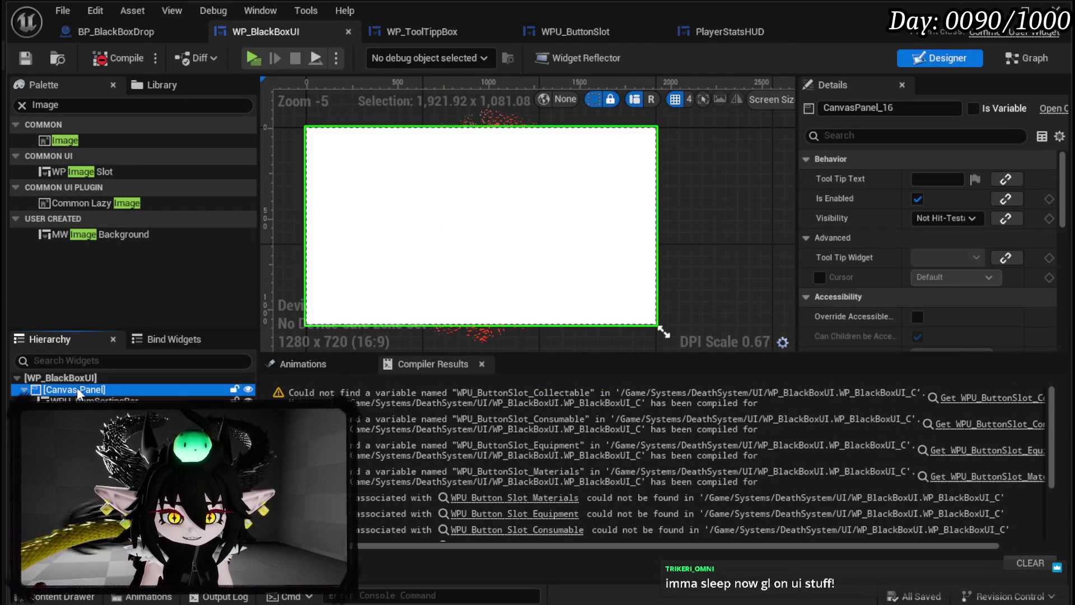
click(528, 218)
click(392, 235)
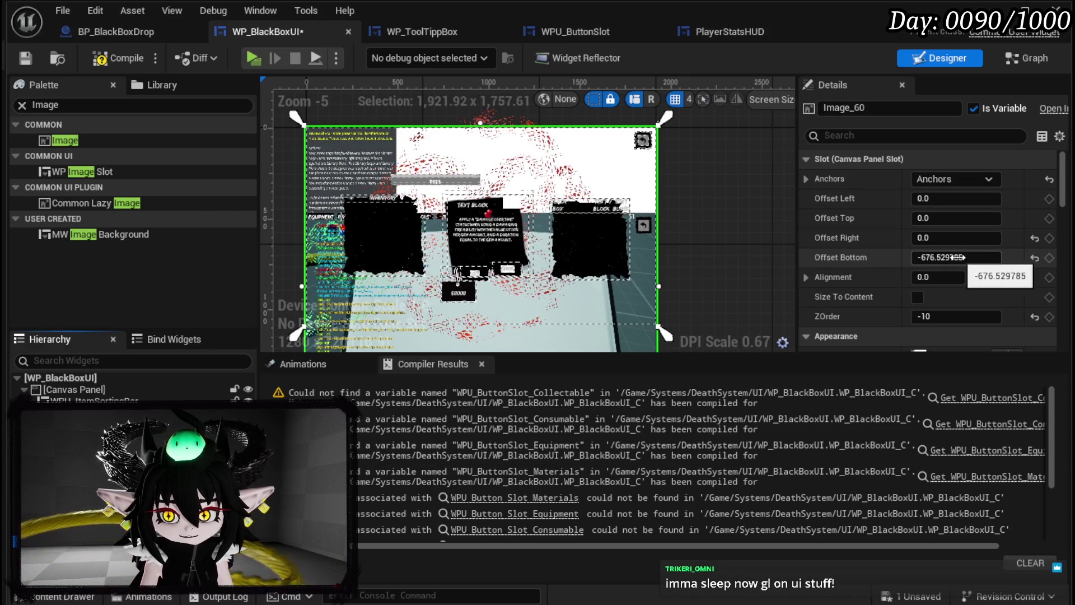
Step: Try setting Image_60's bottom offset to 0, then undo the change
drag(954, 253, 941, 253)
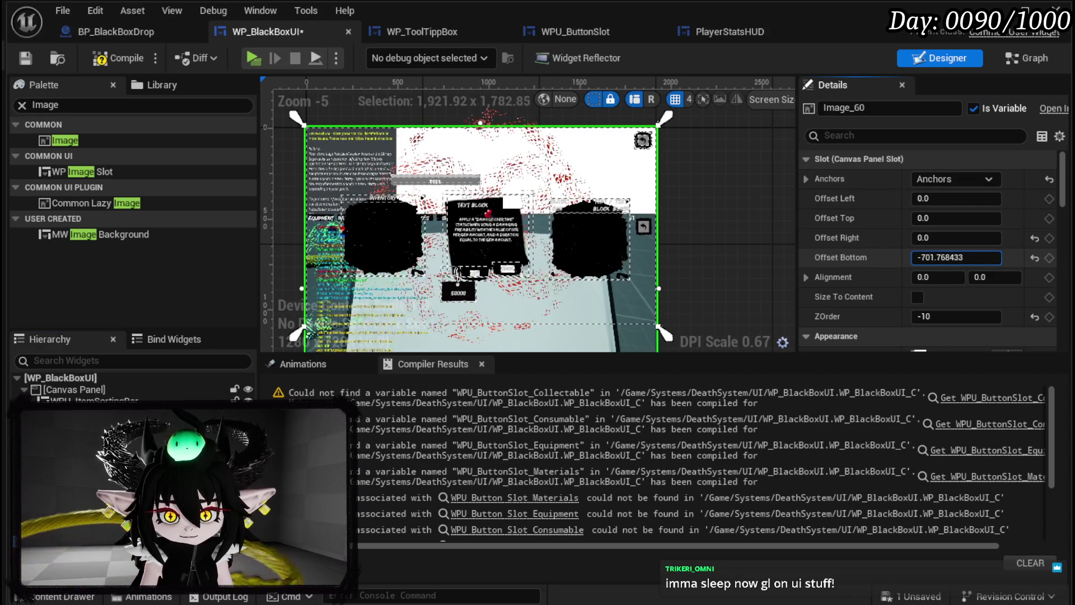
click(986, 259)
text(0)
key(Return)
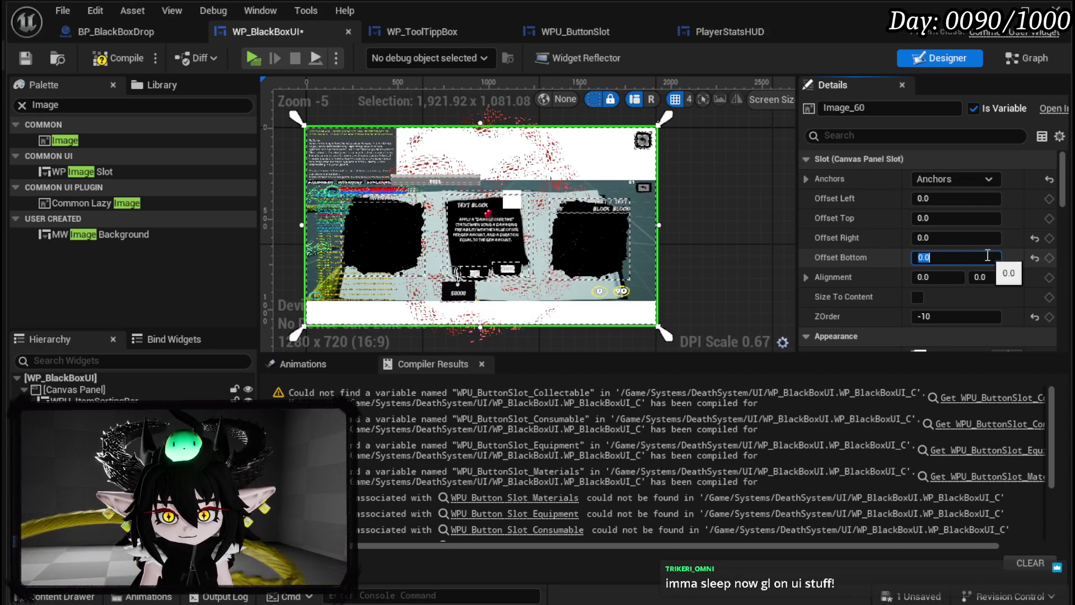
drag(698, 156, 716, 163)
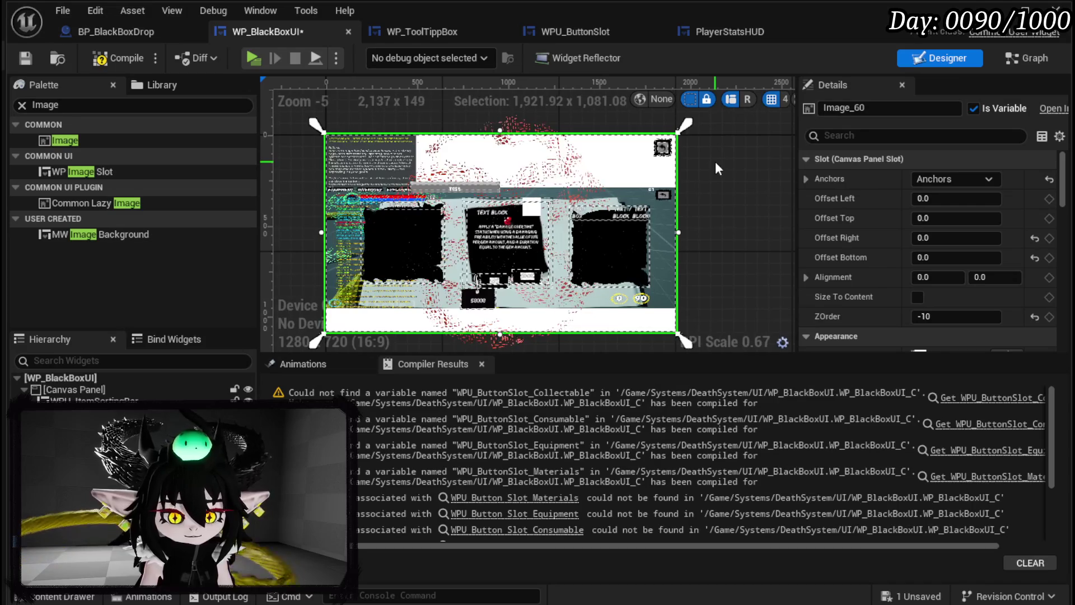
key(ctrl+z)
Step: Centre-anchor Image_60, move it upward to Position Y -1012.80, and save
click(952, 178)
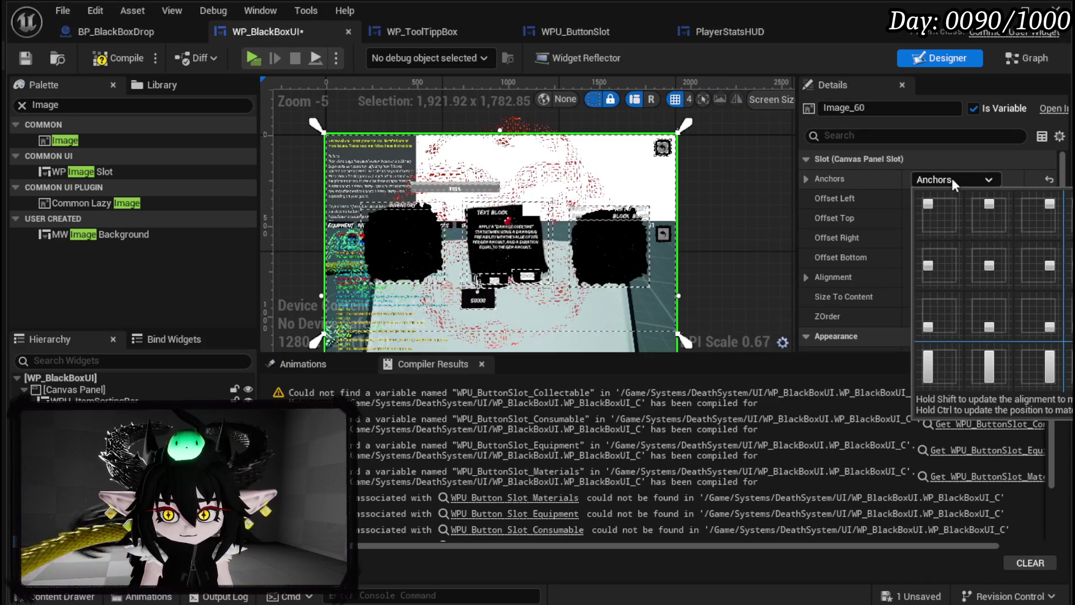
click(993, 253)
drag(953, 218, 907, 218)
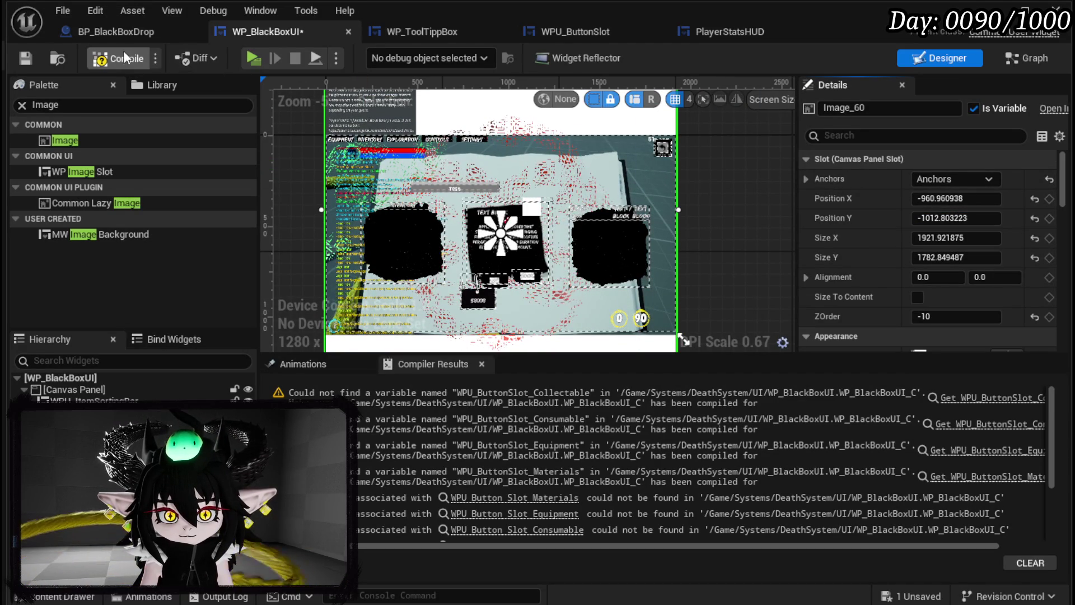
click(25, 58)
scroll(411, 225, up, 3)
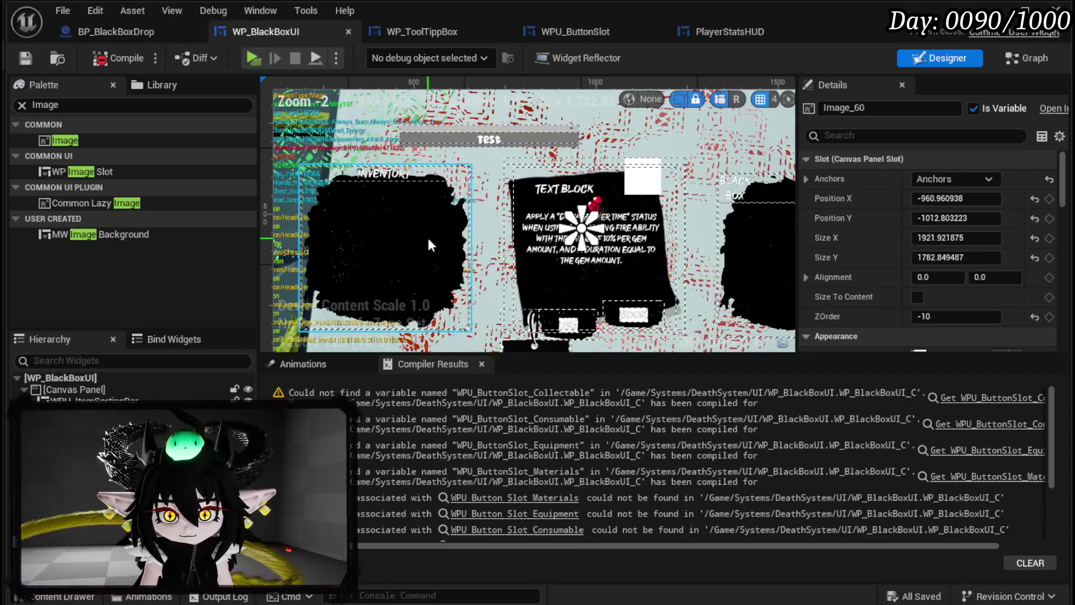
Step: Move Border_InventoryBox up and right, making it taller and wider on both sides
scroll(443, 235, down, 3)
click(459, 234)
mouse_move(453, 243)
mouse_down()
mouse_move(474, 219)
mouse_move(468, 207)
mouse_up()
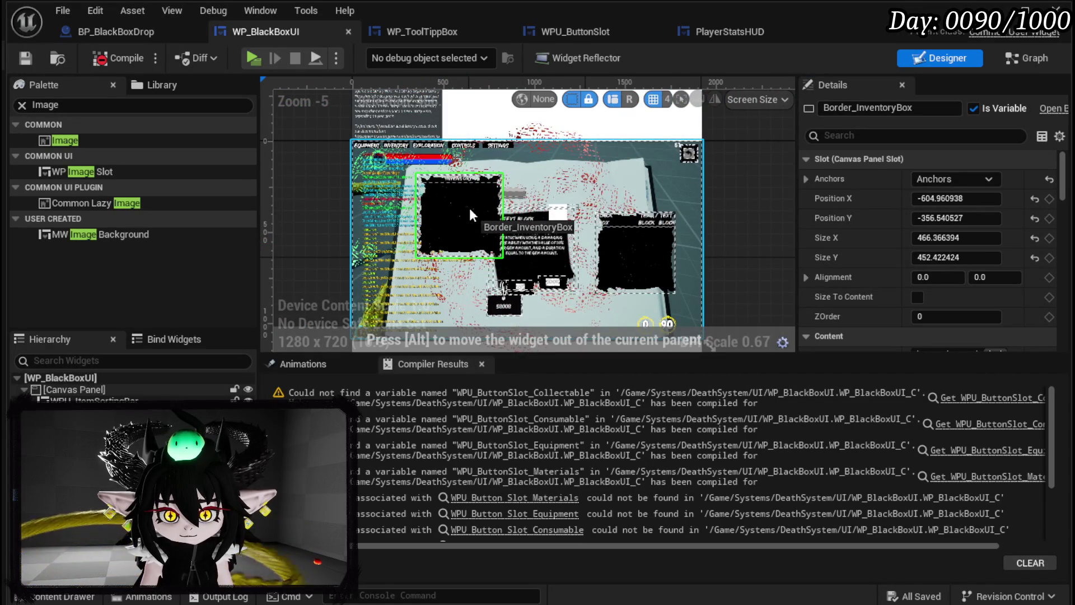
mouse_move(462, 259)
mouse_down()
mouse_move(462, 335)
mouse_move(463, 312)
mouse_up()
drag(416, 243, 406, 243)
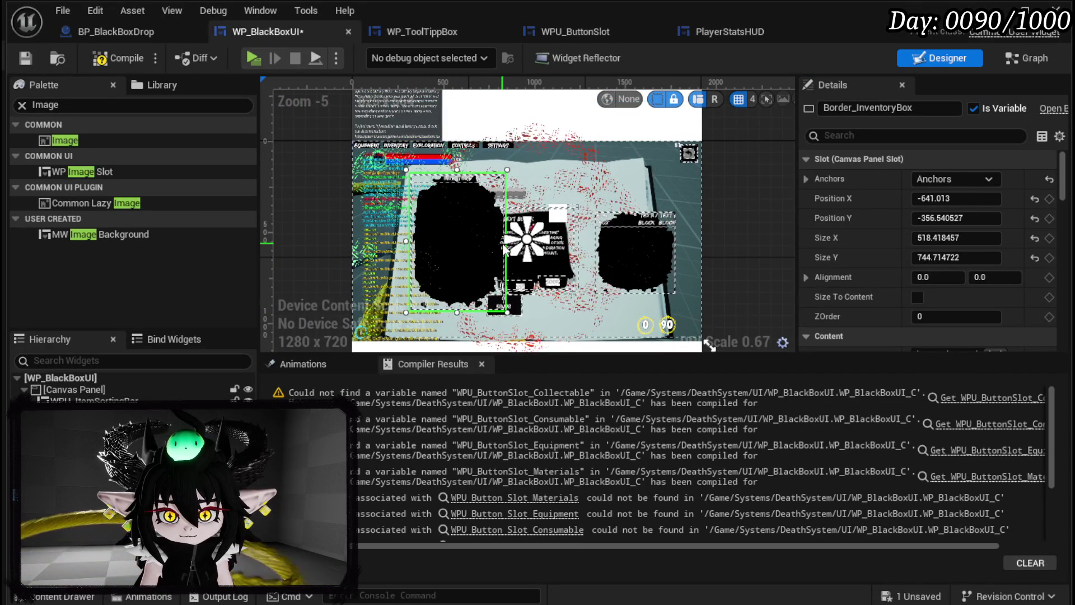
scroll(493, 251, up, 4)
mouse_move(499, 221)
mouse_down()
mouse_move(560, 221)
mouse_move(543, 220)
mouse_up()
scroll(543, 222, down, 5)
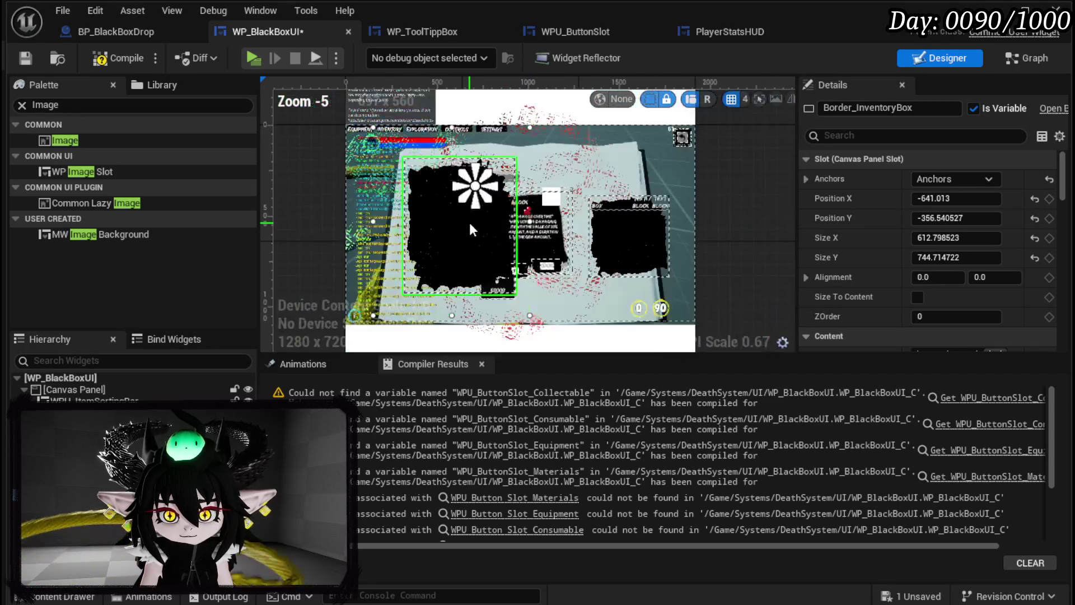
drag(433, 245, 433, 256)
Step: Shift Border_Box left and up, enlarge it, then lower it to about 143, 43
mouse_move(599, 246)
mouse_down()
mouse_move(564, 237)
mouse_move(566, 222)
mouse_up()
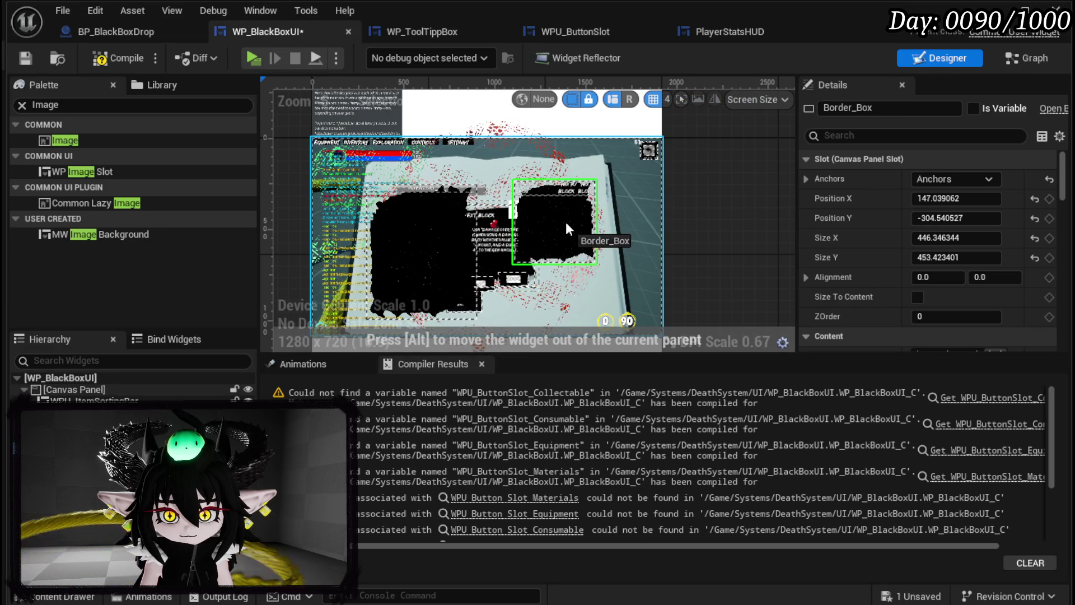
mouse_move(596, 267)
mouse_down()
mouse_move(613, 319)
mouse_move(606, 308)
mouse_up()
drag(513, 245, 560, 254)
scroll(473, 237, up, 3)
click(510, 251)
click(391, 221)
click(624, 208)
scroll(624, 208, down, 2)
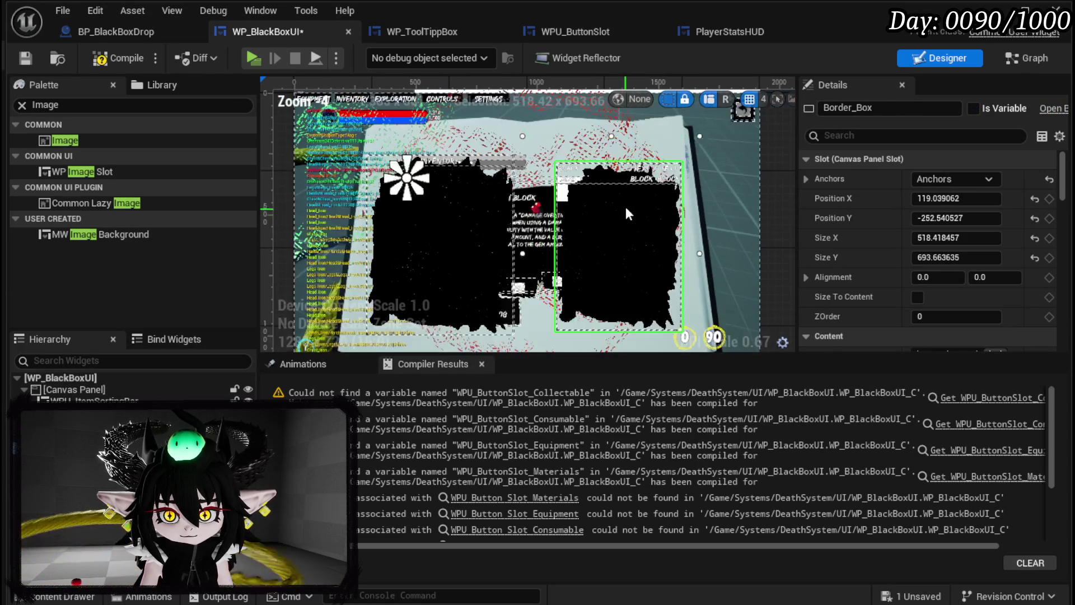
drag(618, 132, 619, 208)
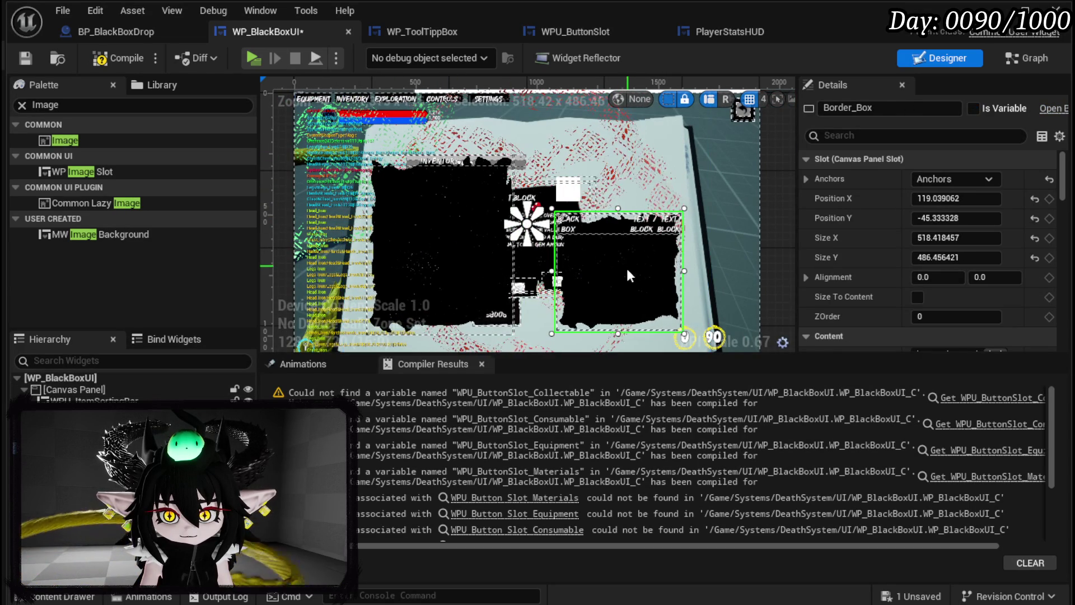
drag(628, 263, 626, 284)
Step: Raise the tooltip box up and right to about 392, -233, resettling the black and inventory boxes
click(540, 257)
mouse_move(539, 257)
mouse_down()
mouse_move(588, 252)
mouse_move(604, 187)
mouse_move(613, 191)
mouse_up()
drag(617, 275, 622, 259)
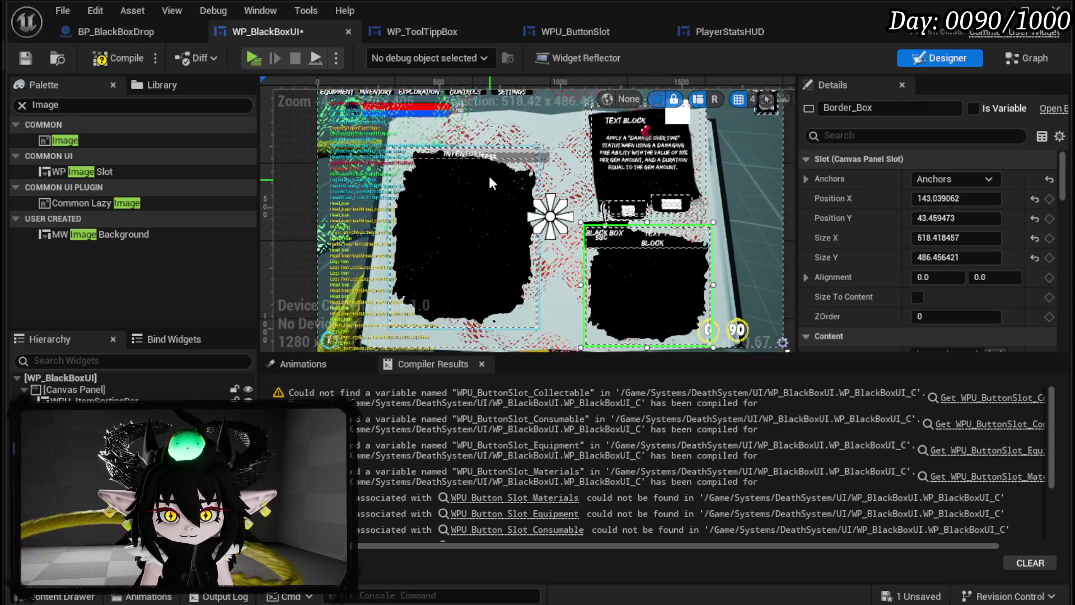
mouse_move(469, 206)
mouse_down()
mouse_move(471, 242)
mouse_move(483, 231)
mouse_move(476, 180)
mouse_up()
scroll(510, 222, up, 3)
click(509, 222)
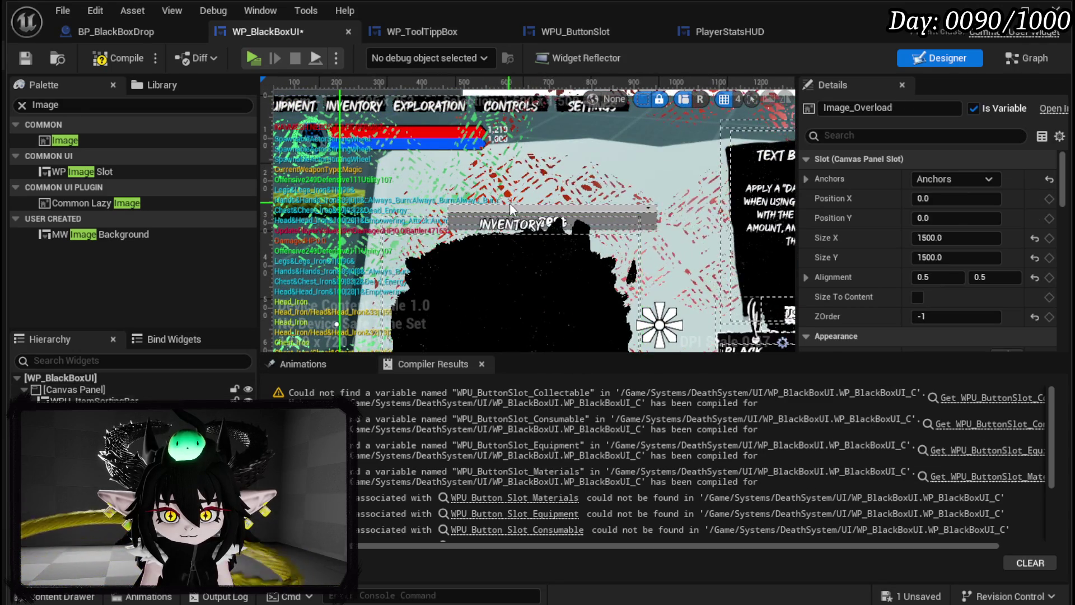
Step: Move WPU_ItemSortingBar up and left, and make Border_Box slightly shorter
click(509, 203)
drag(524, 209, 485, 193)
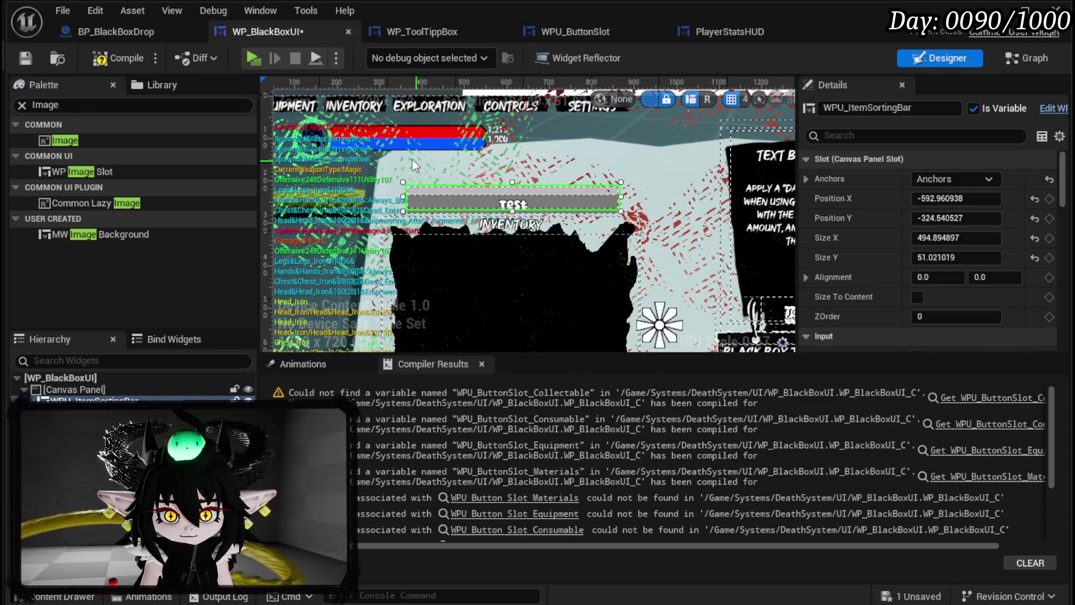
scroll(484, 202, down, 5)
scroll(484, 213, up, 4)
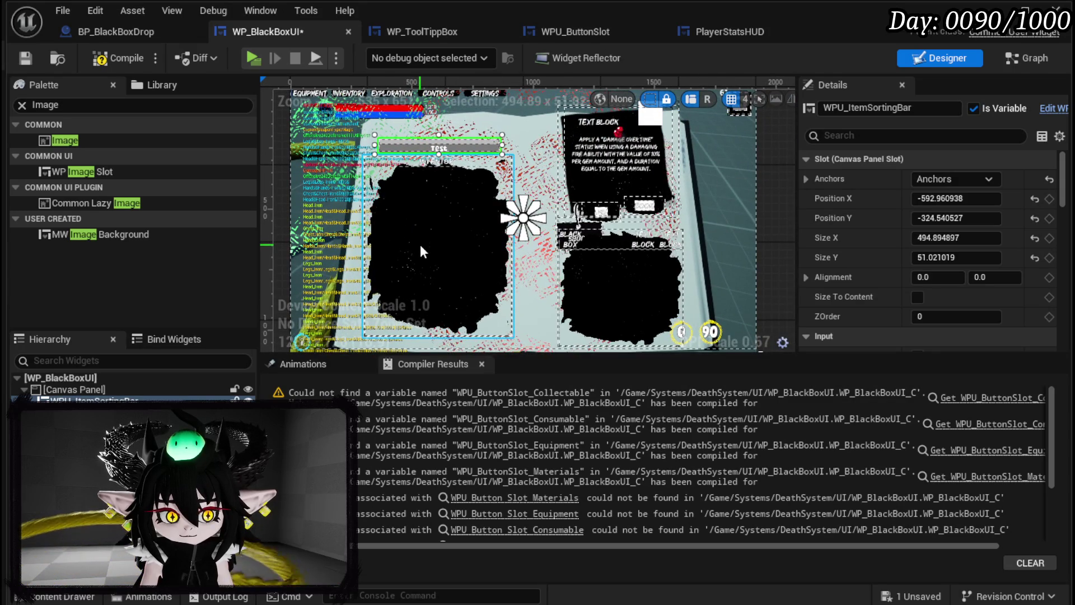
click(603, 289)
drag(602, 323, 603, 318)
click(434, 289)
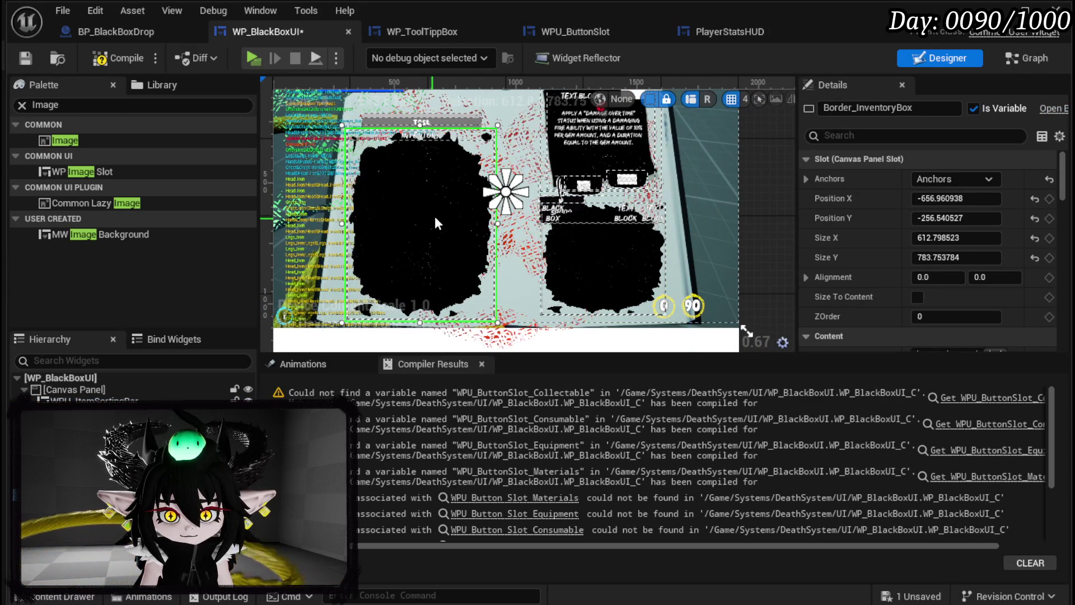
Step: Save WP_BlackBoxUI, view its BindButton graph, then return to the Designer
click(26, 58)
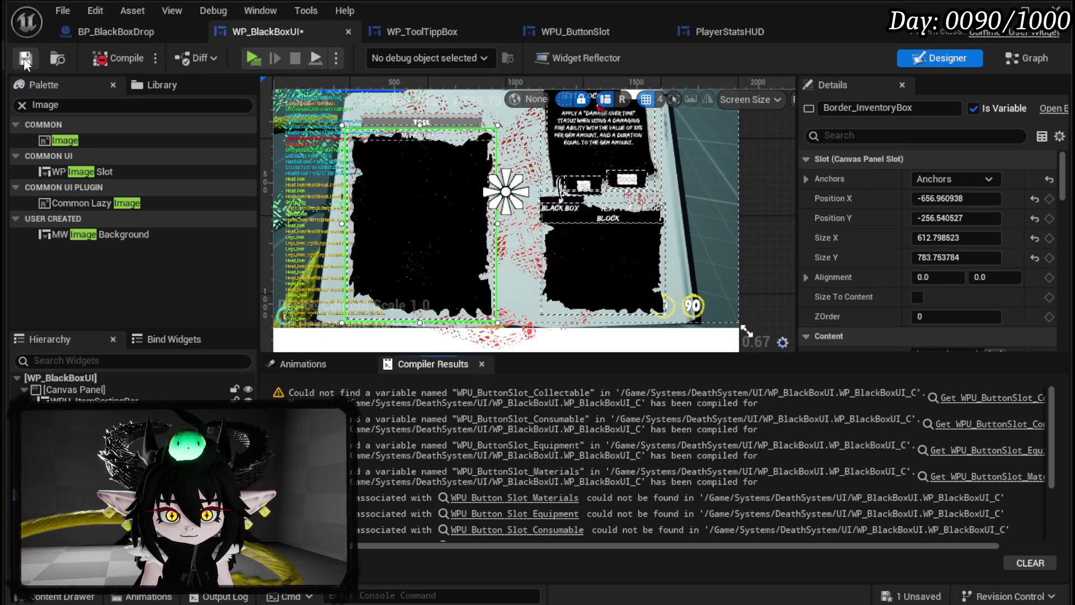
drag(526, 271, 612, 360)
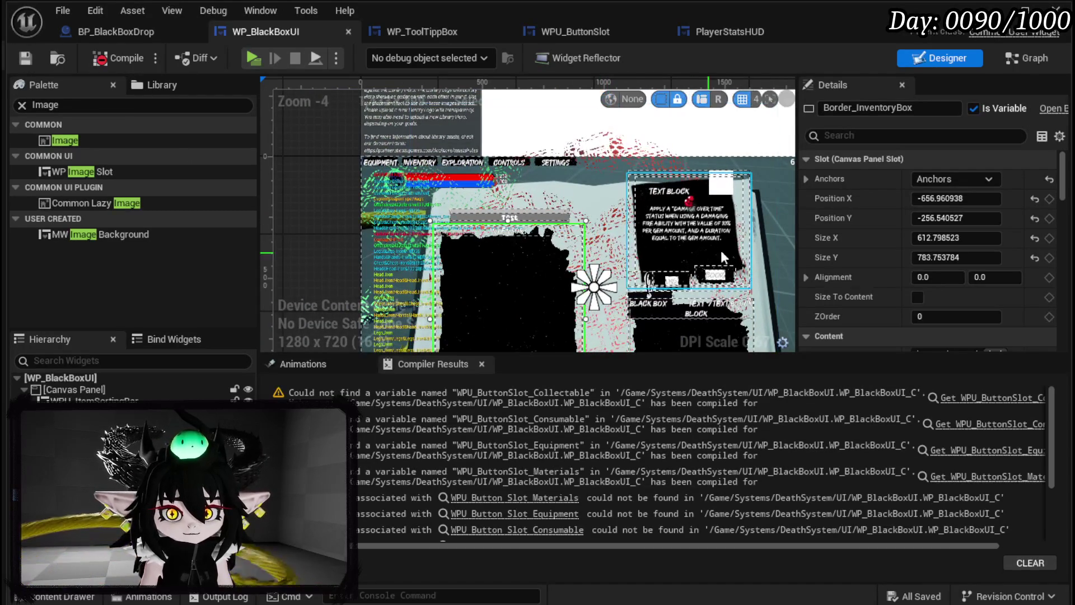
double_click(447, 264)
scroll(191, 238, up, 5)
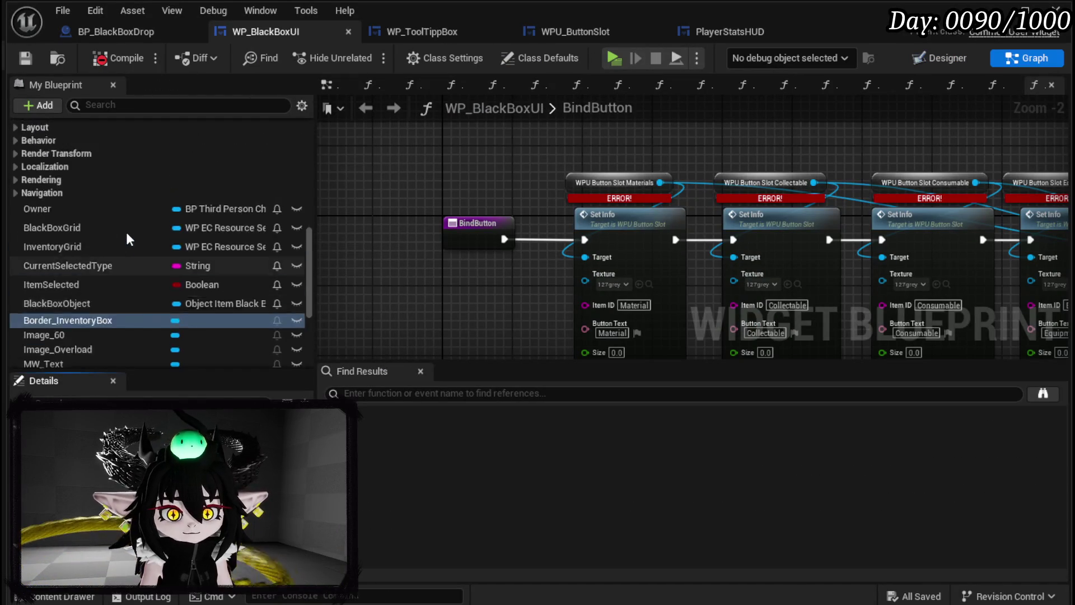
scroll(191, 240, up, 5)
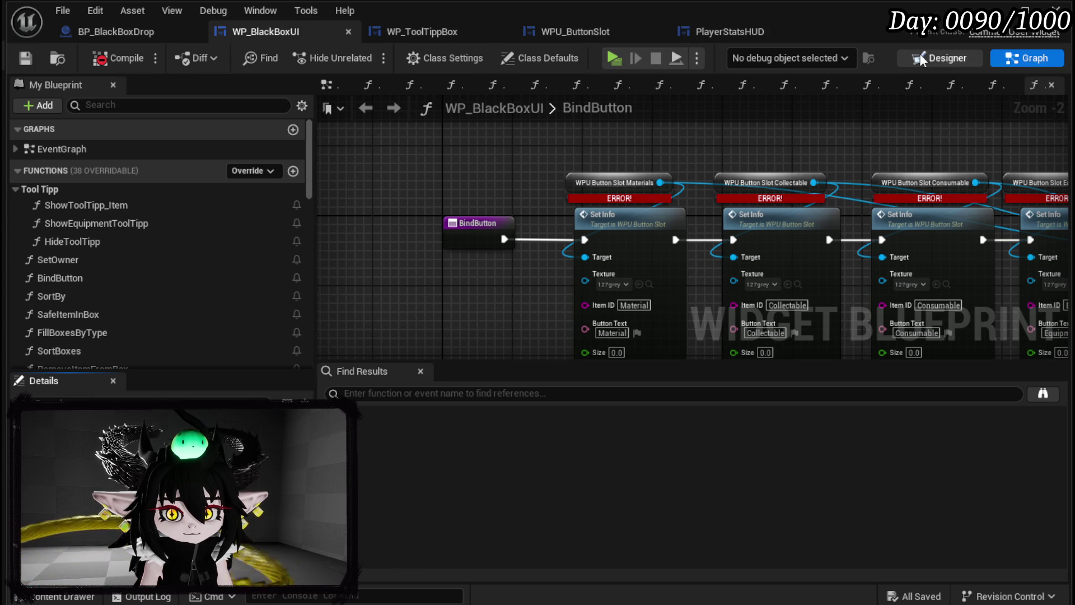
click(941, 58)
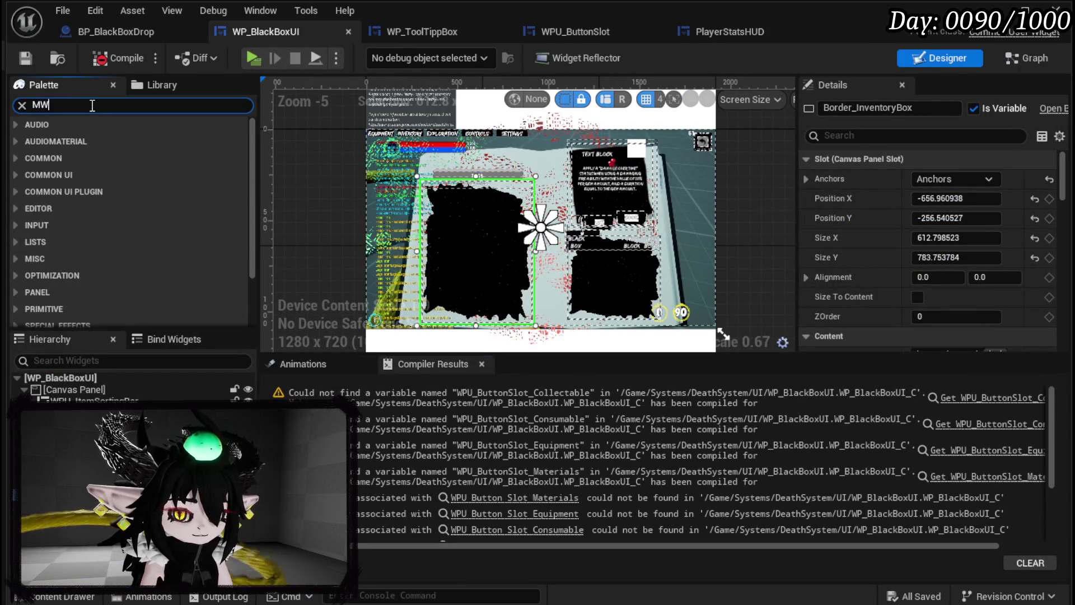
Step: Add three MW Buttons left of the inventory box, undoing the extra copy
text(Button)
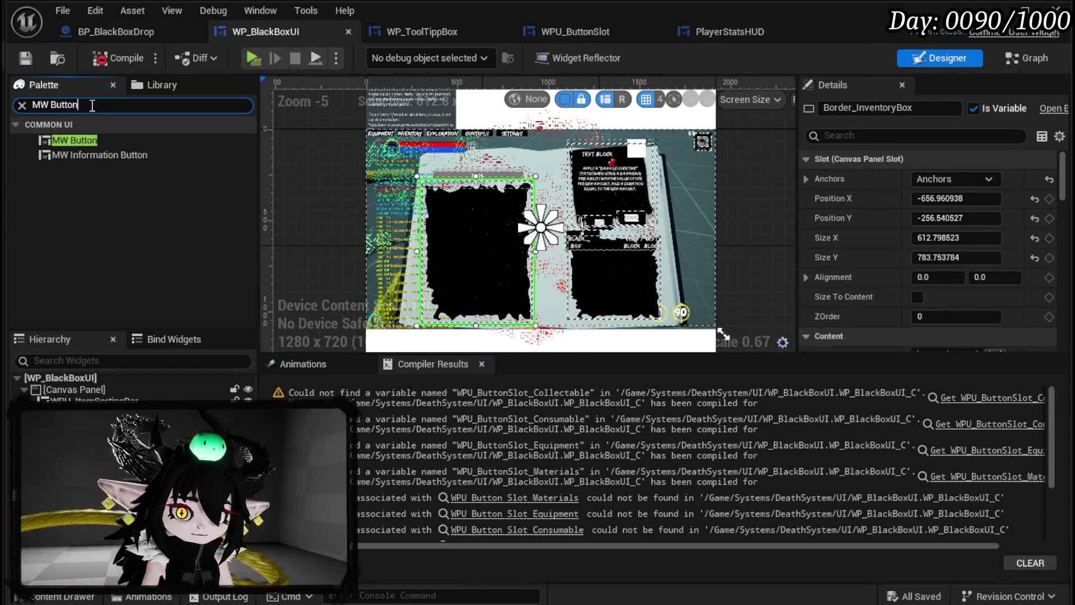
scroll(374, 196, up, 3)
drag(168, 140, 390, 150)
drag(84, 145, 379, 203)
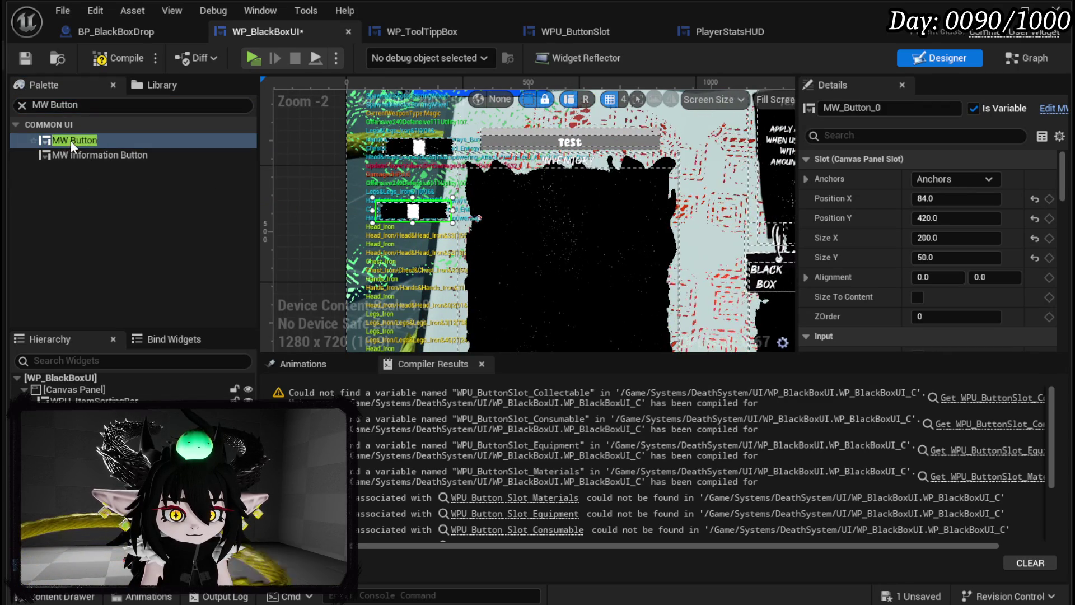
drag(345, 263, 368, 271)
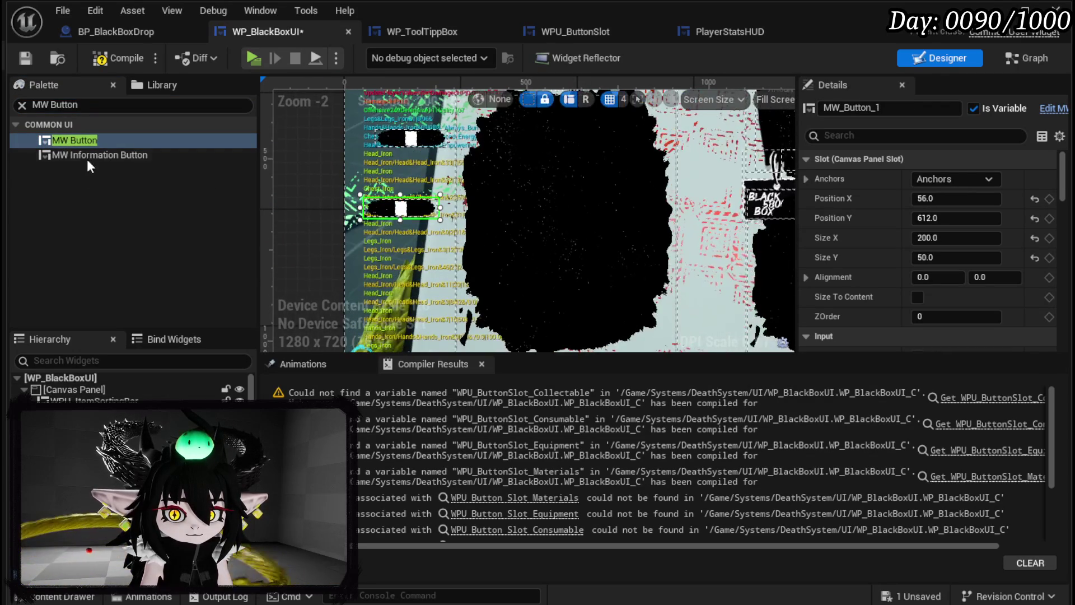
mouse_move(75, 142)
mouse_down()
mouse_move(340, 271)
mouse_move(362, 268)
mouse_up()
key(ctrl+z)
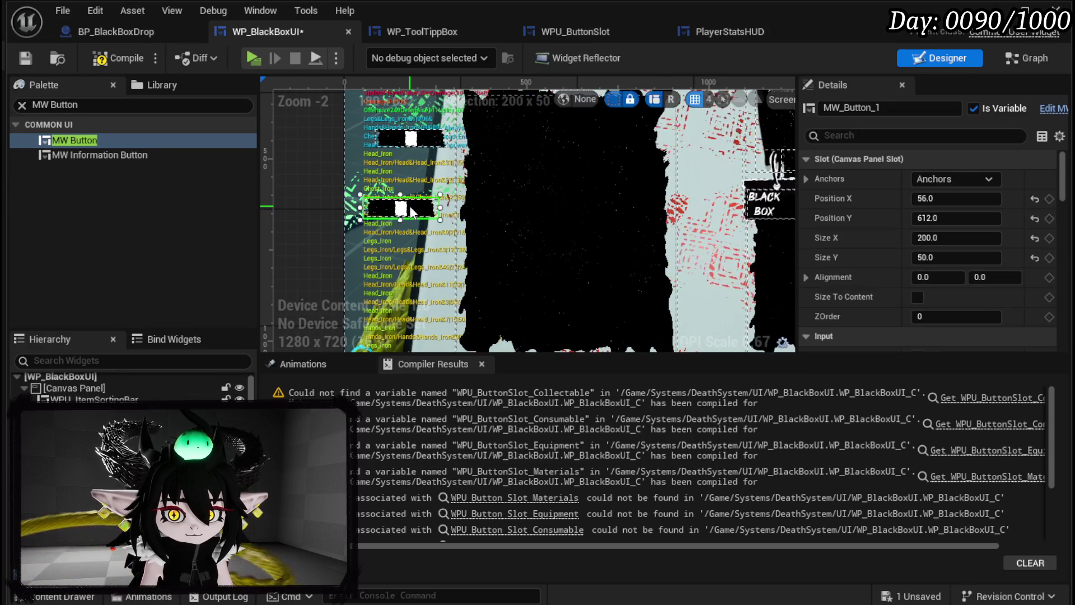
scroll(414, 274, down, 3)
scroll(425, 291, up, 3)
Step: Set an Anchors preset on each of the three buttons and make the top button taller
click(966, 174)
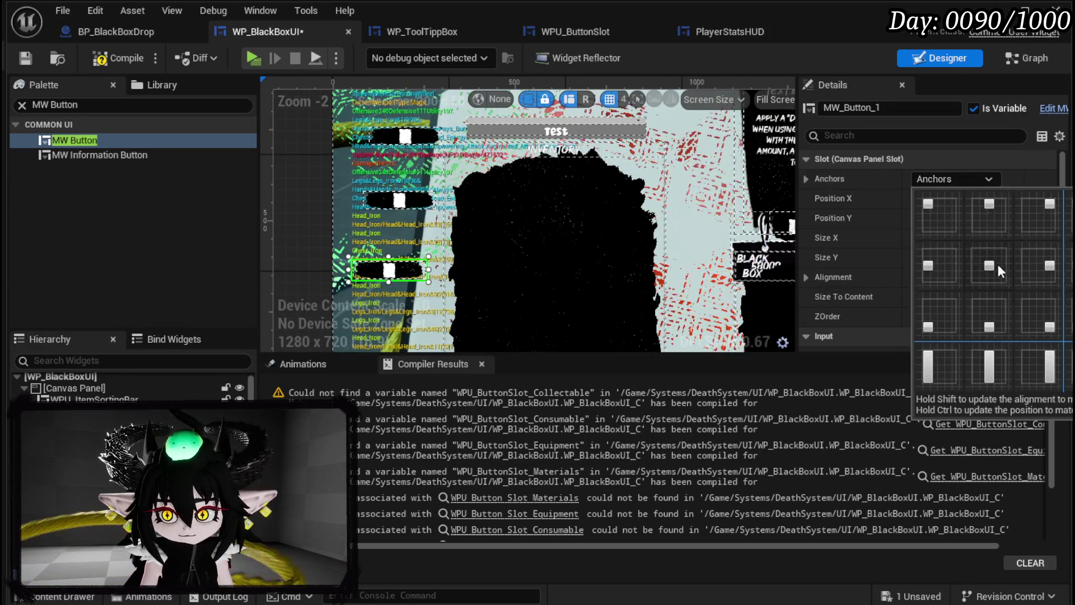
click(996, 258)
click(934, 179)
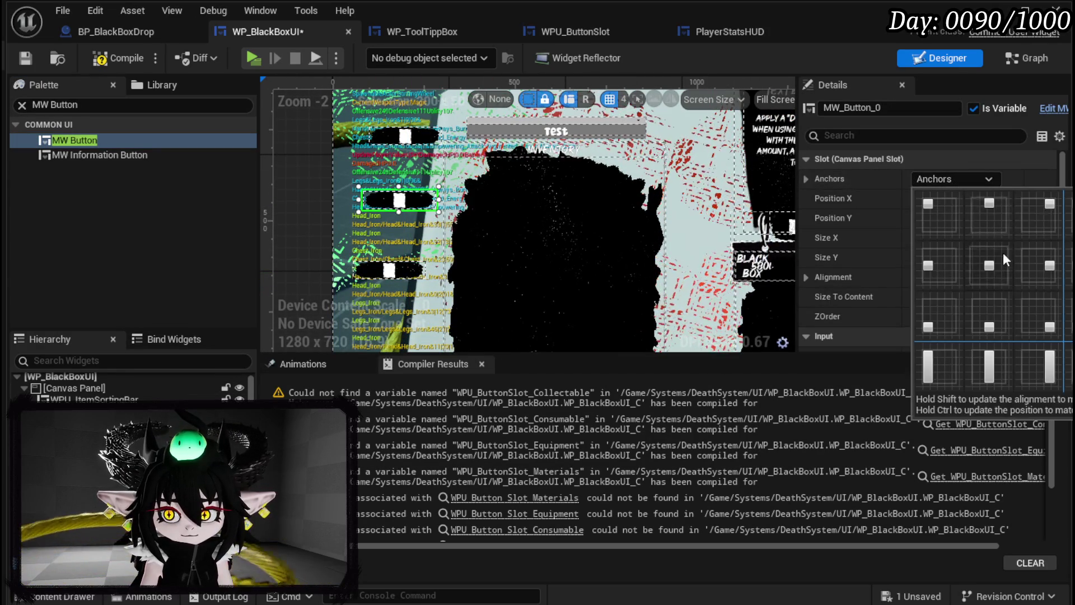
click(1009, 249)
click(960, 178)
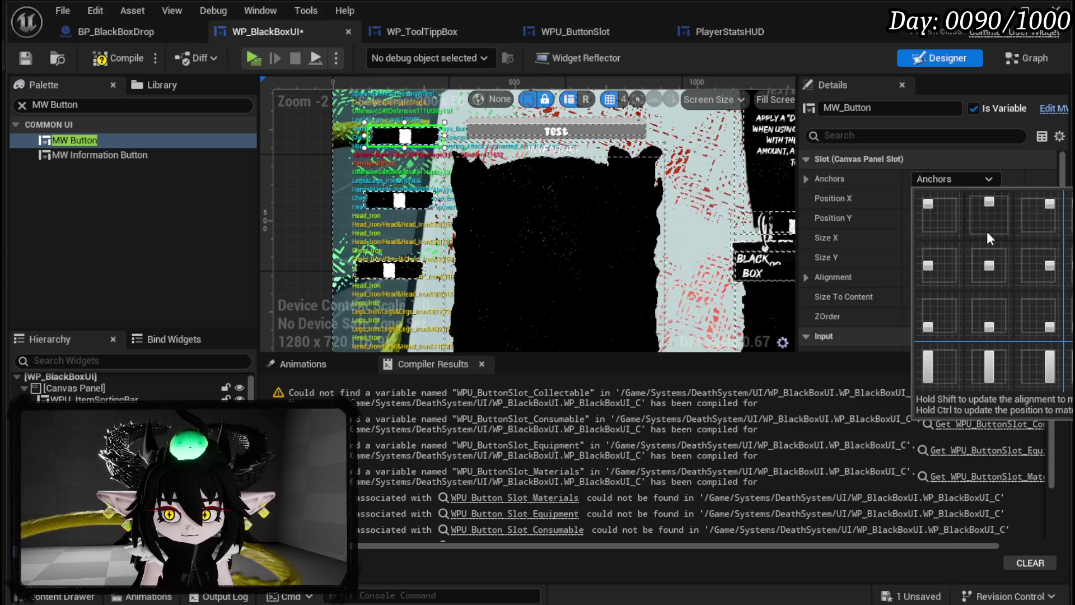
click(984, 224)
scroll(952, 303, down, 10)
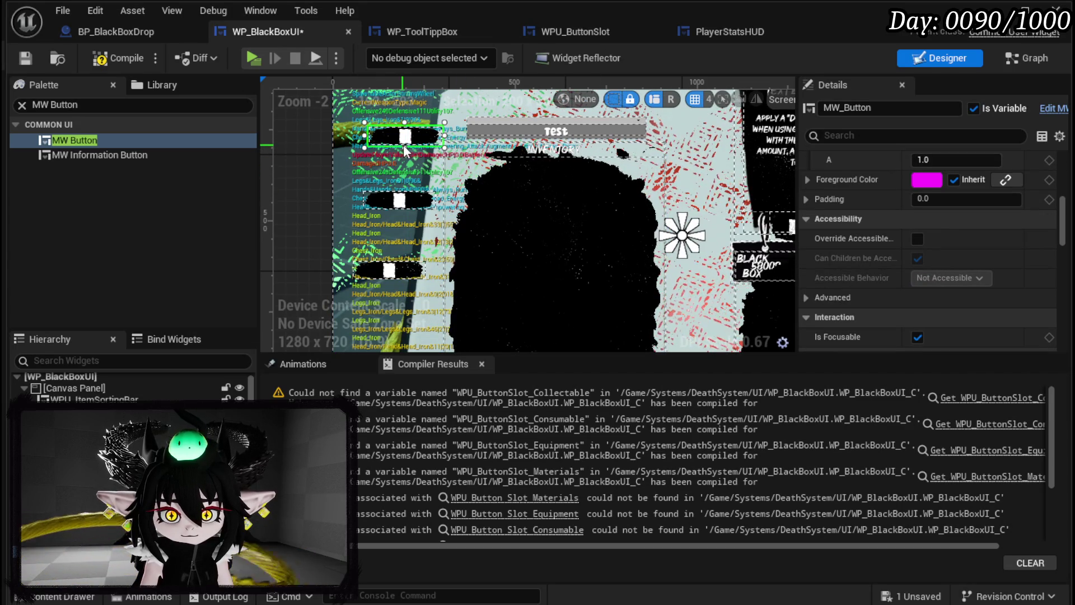
drag(404, 147, 396, 168)
scroll(844, 260, down, 15)
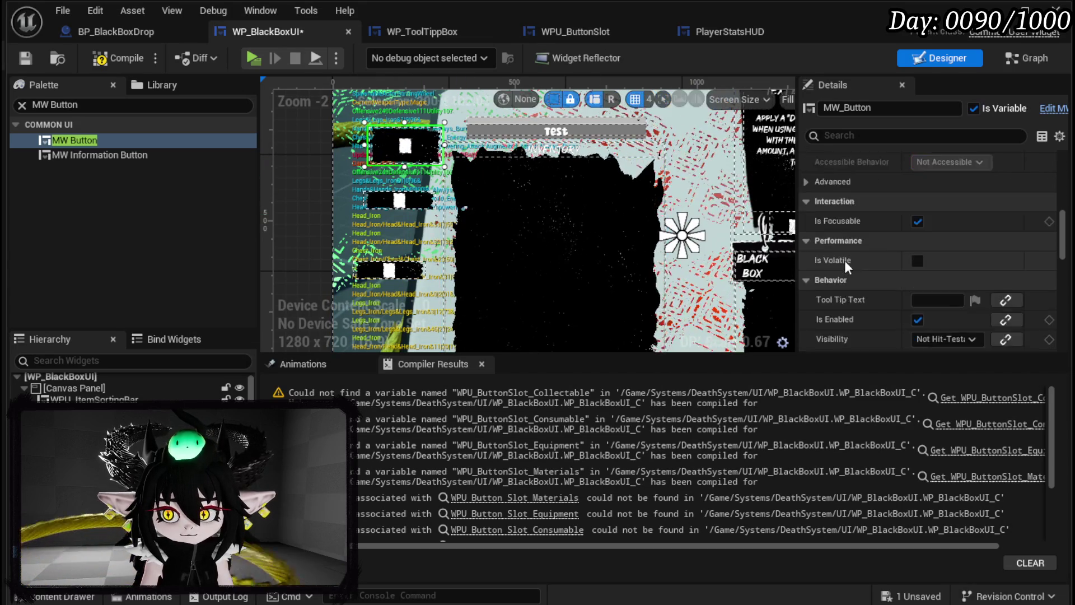
scroll(874, 277, down, 5)
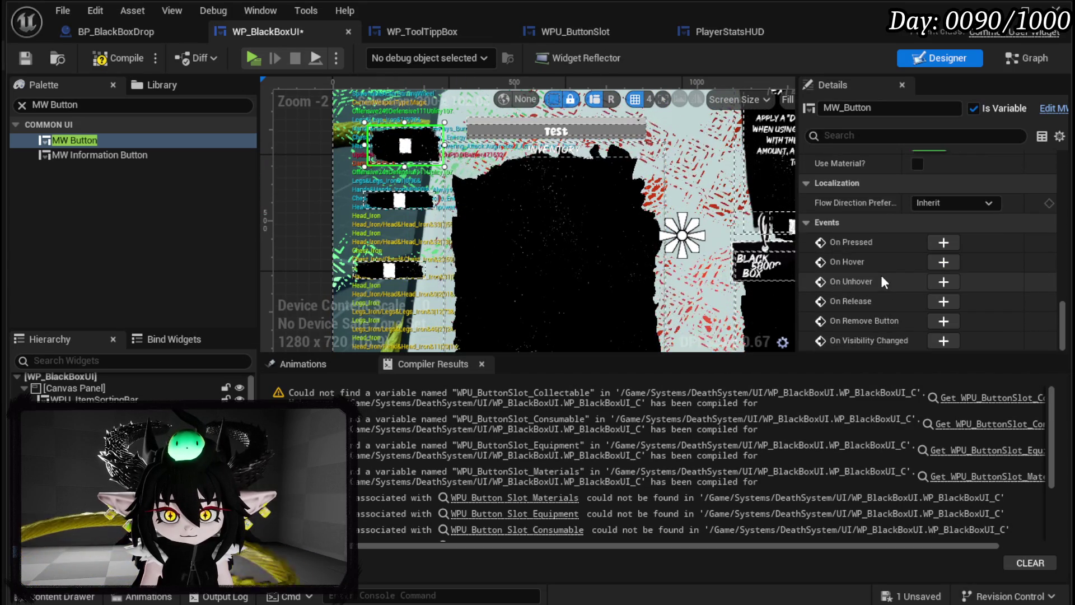
scroll(895, 288, up, 5)
text(Equipme)
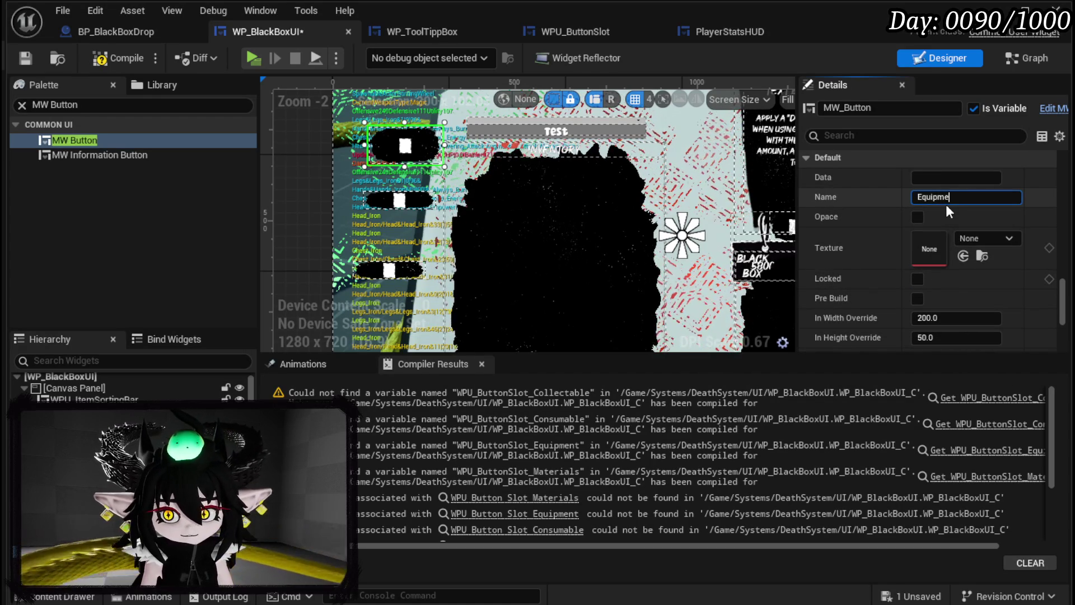
Step: Name the three buttons Equipment, Materials and Consumables
text(nt)
key(Return)
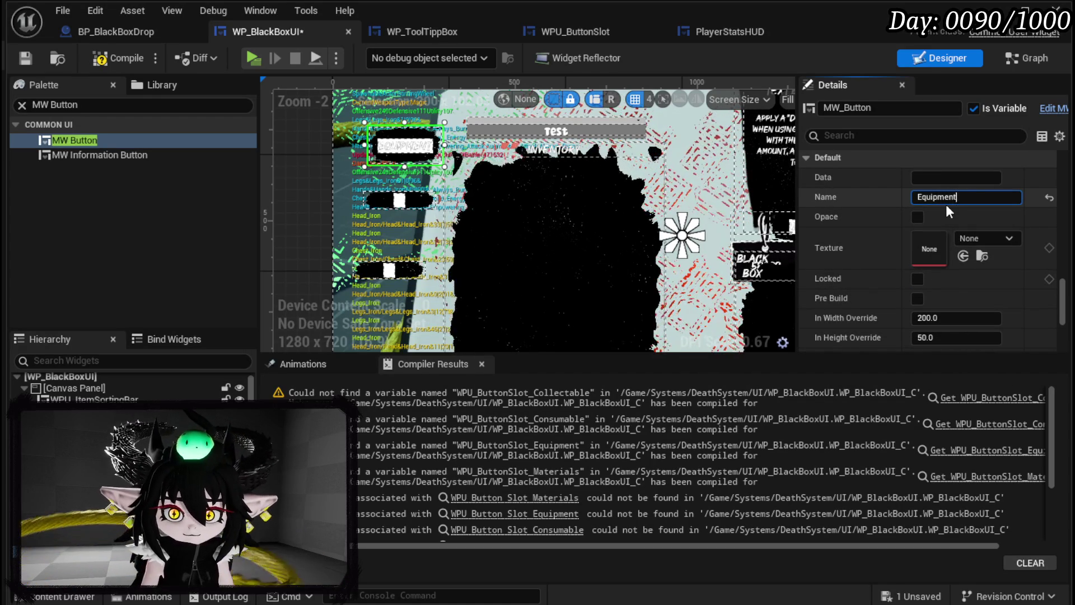
scroll(356, 207, up, 1)
click(356, 207)
click(951, 194)
text(Materials)
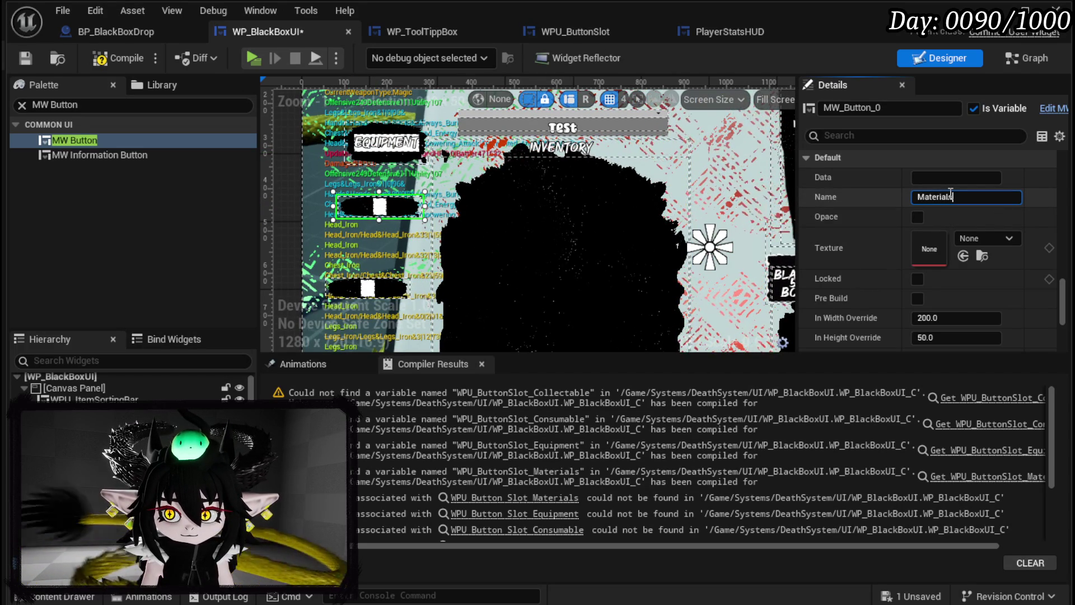
key(Return)
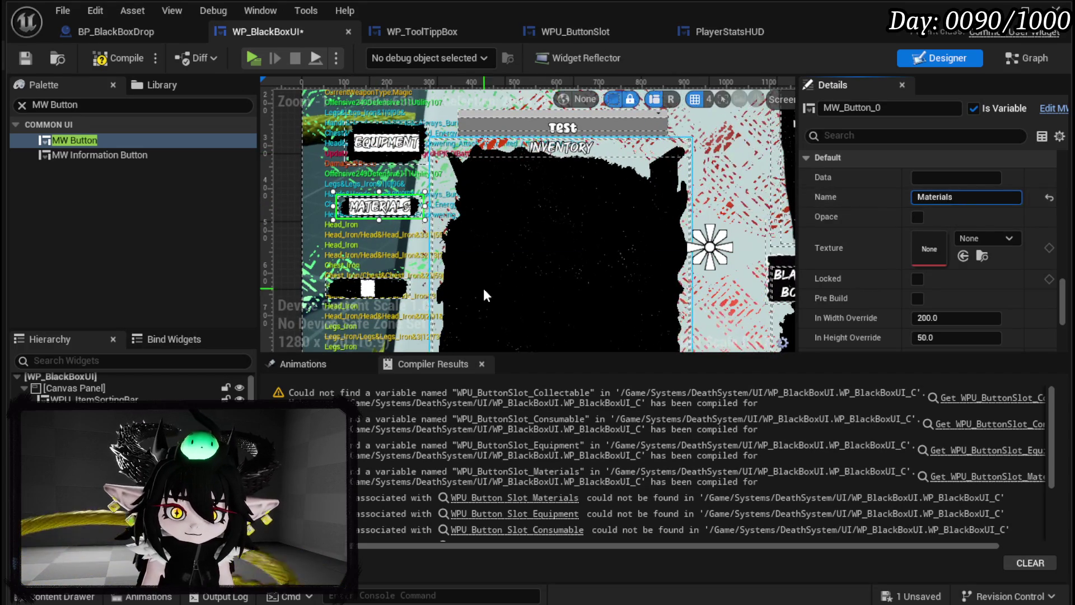
click(368, 289)
click(929, 196)
text(C)
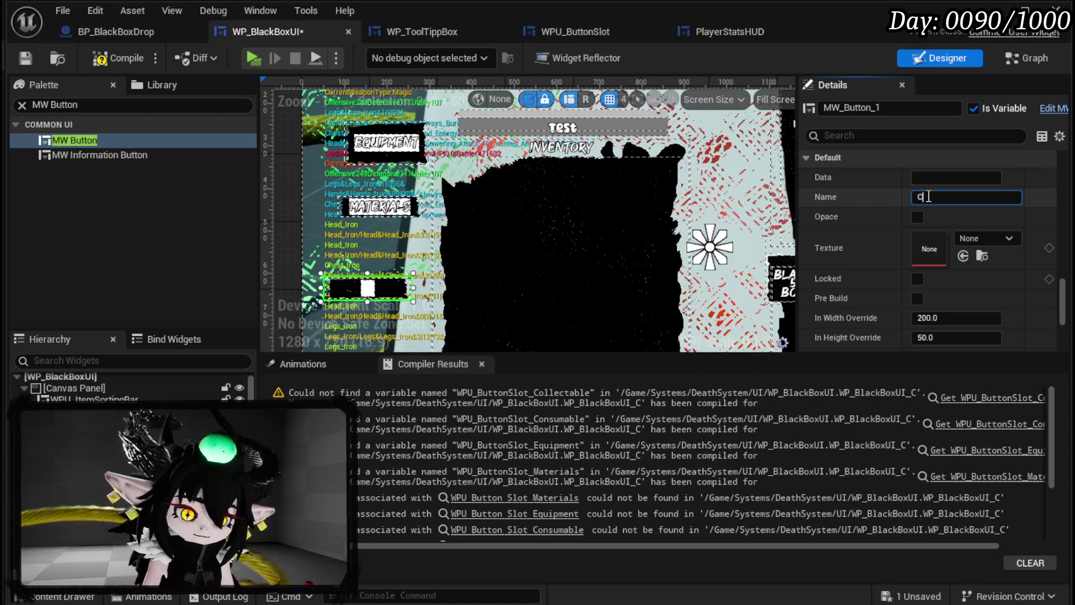
text(onsum)
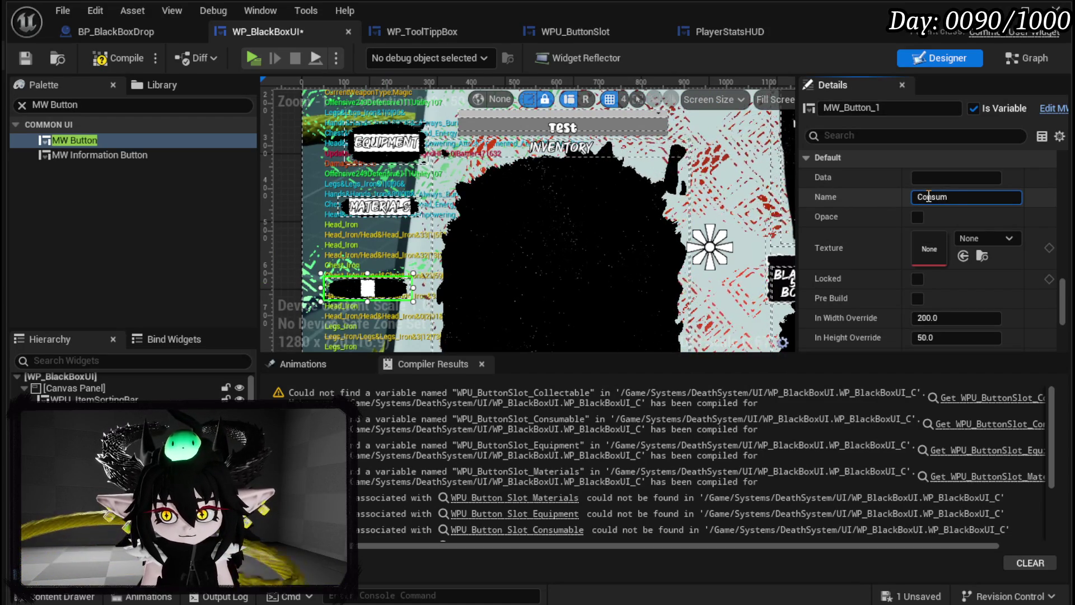
text(ables)
key(Return)
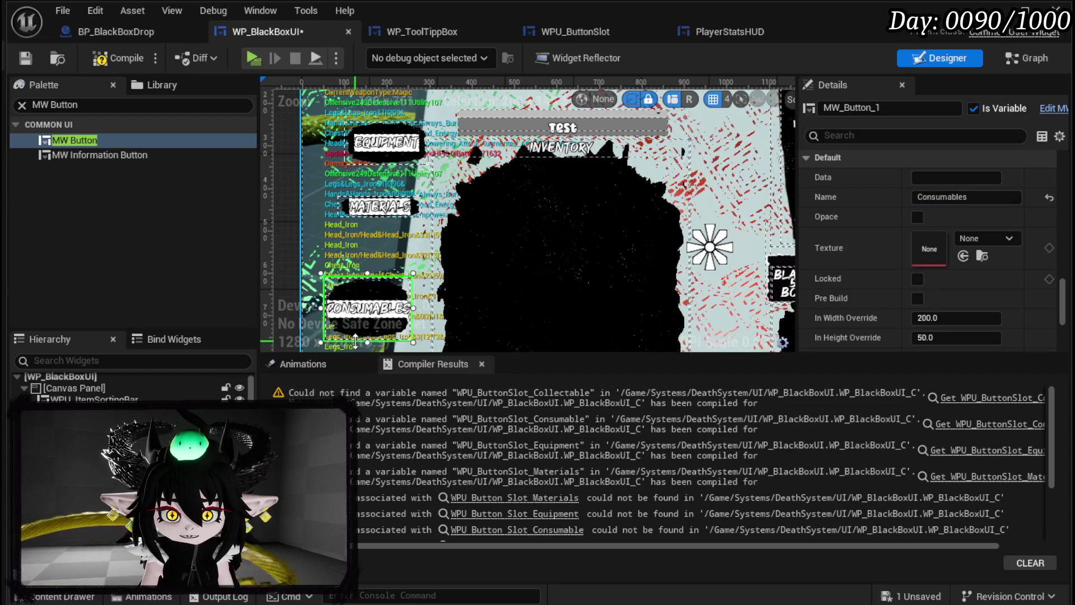
Step: Make MATERIALS taller and CONSUMABLES slightly shorter, then jump to the broken button-slot node
click(382, 214)
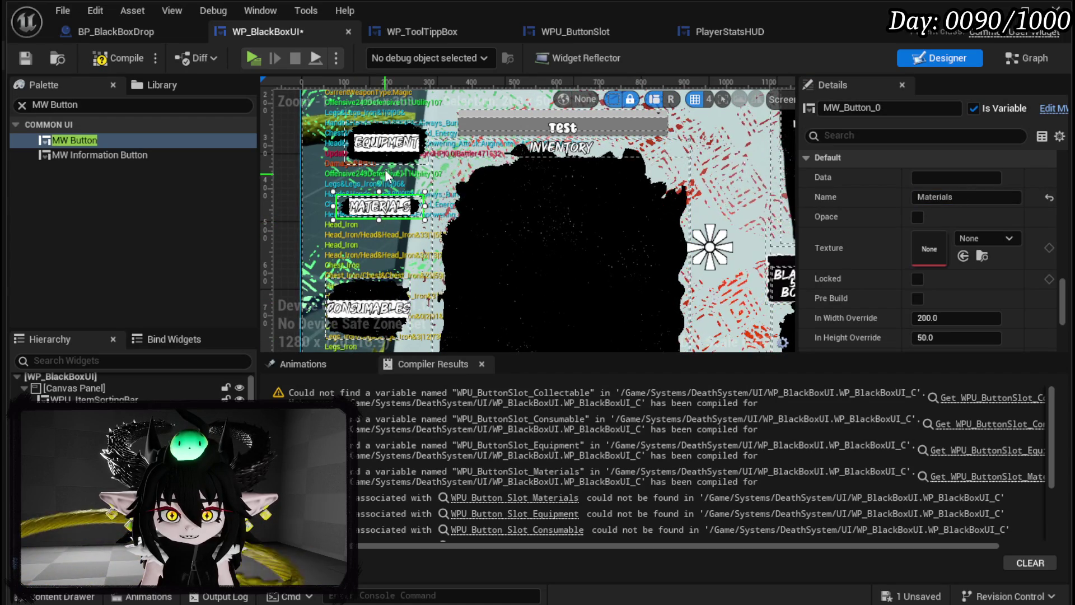
drag(378, 220, 379, 253)
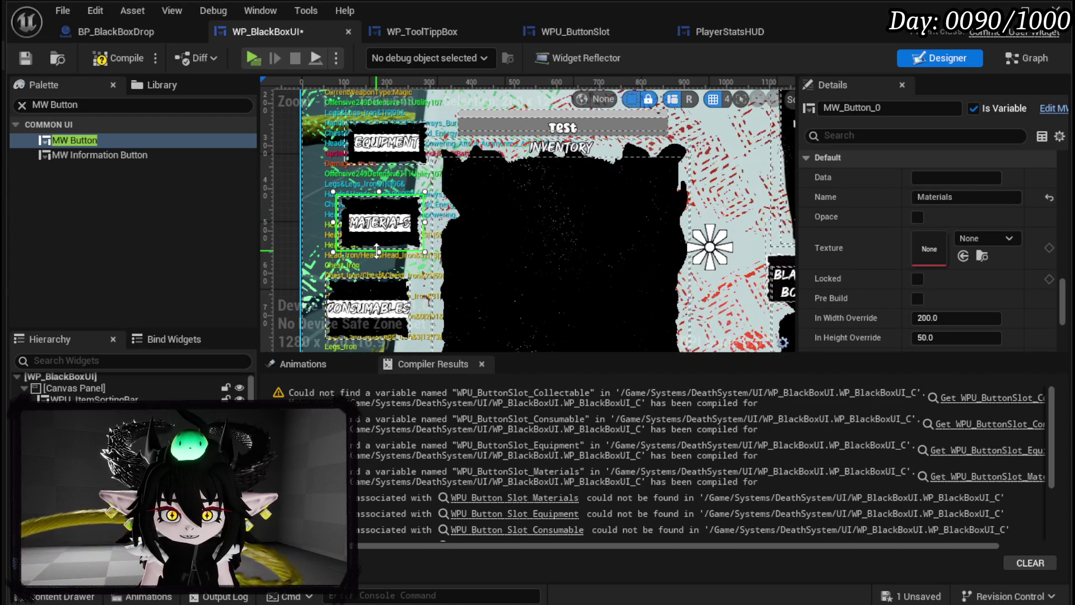
click(365, 296)
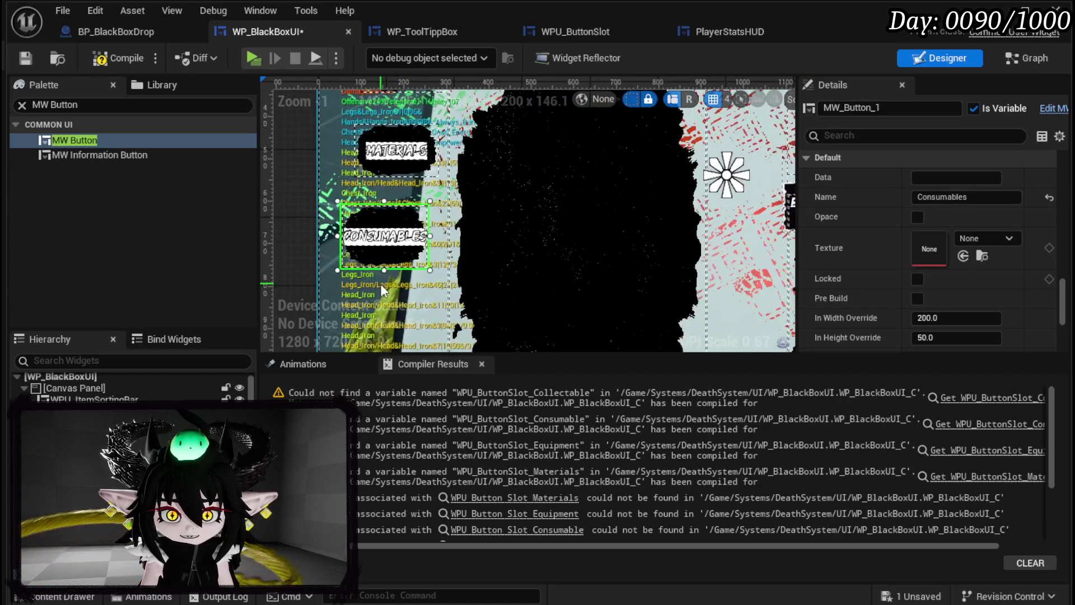
drag(385, 264, 385, 255)
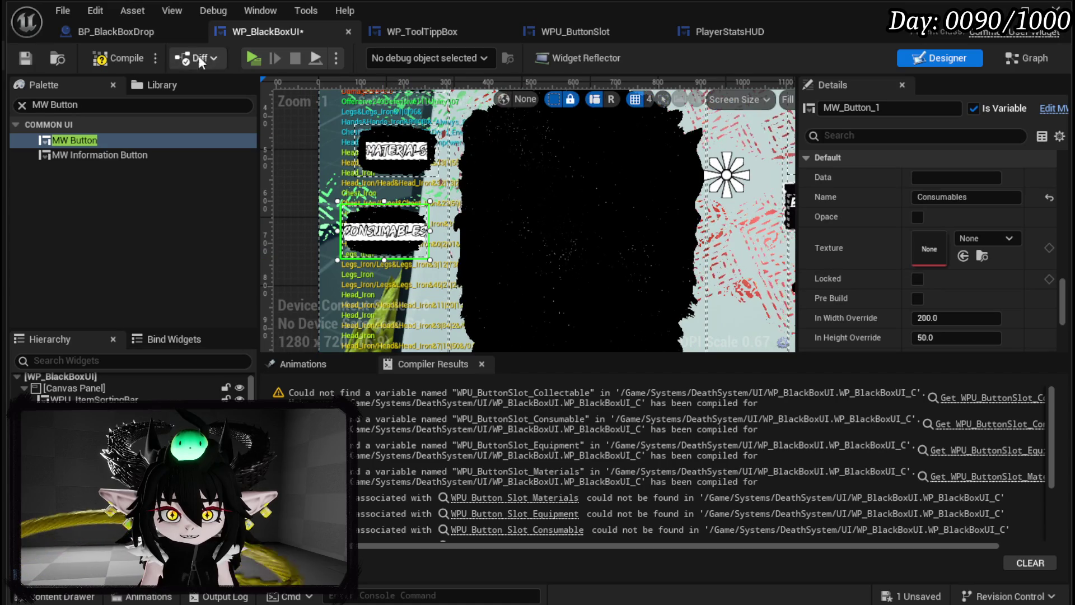
click(963, 397)
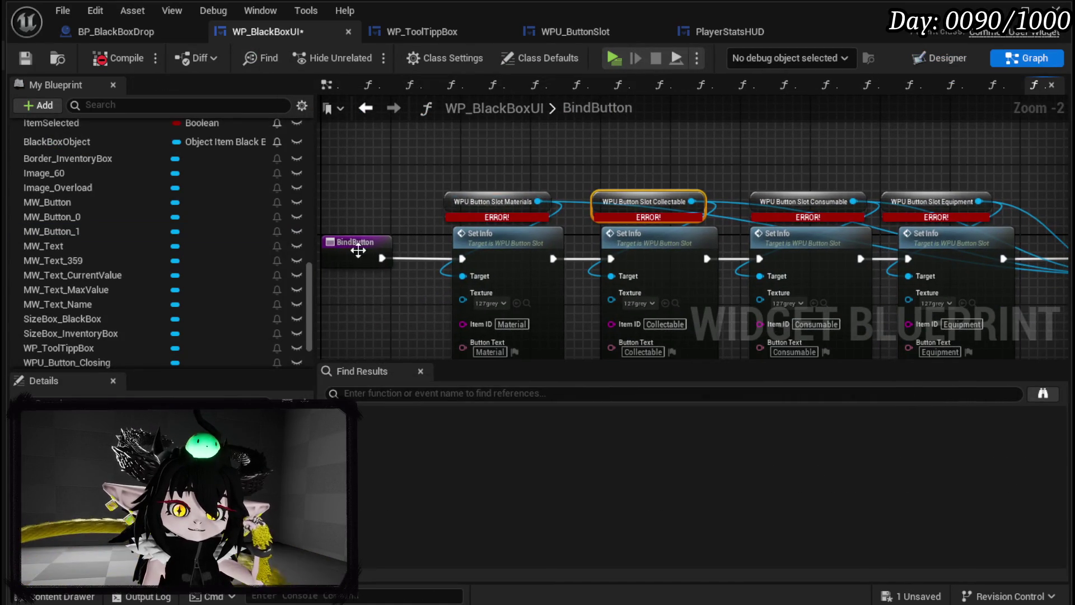
Step: Delete the four broken Set Info nodes and the On Press binding nodes from BindButton
mouse_move(857, 244)
mouse_down()
mouse_move(626, 207)
mouse_move(450, 223)
mouse_up()
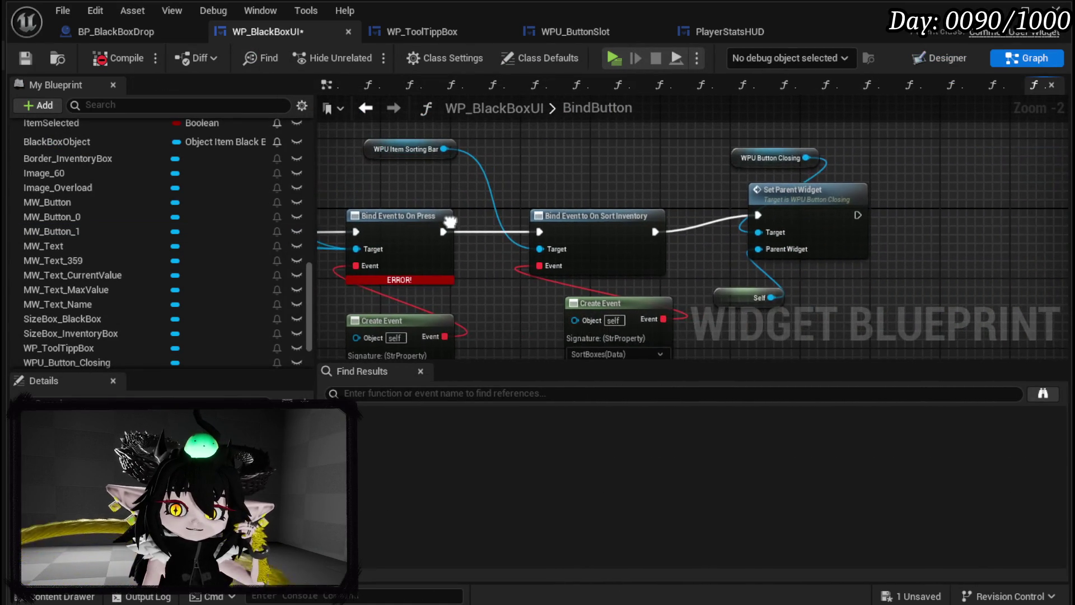
scroll(450, 223, down, 3)
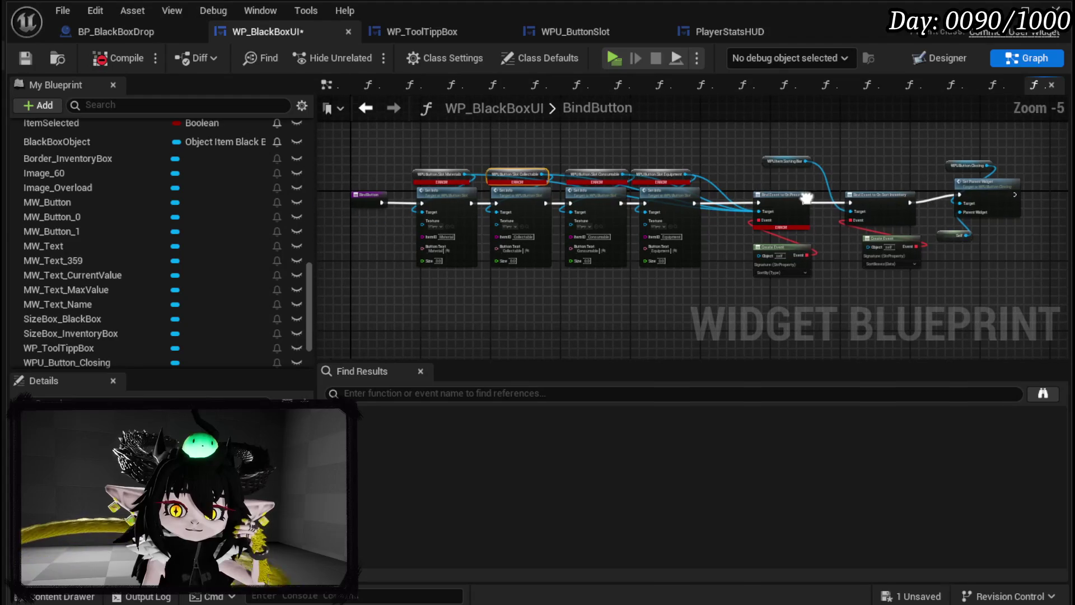
drag(434, 291, 671, 177)
key(Delete)
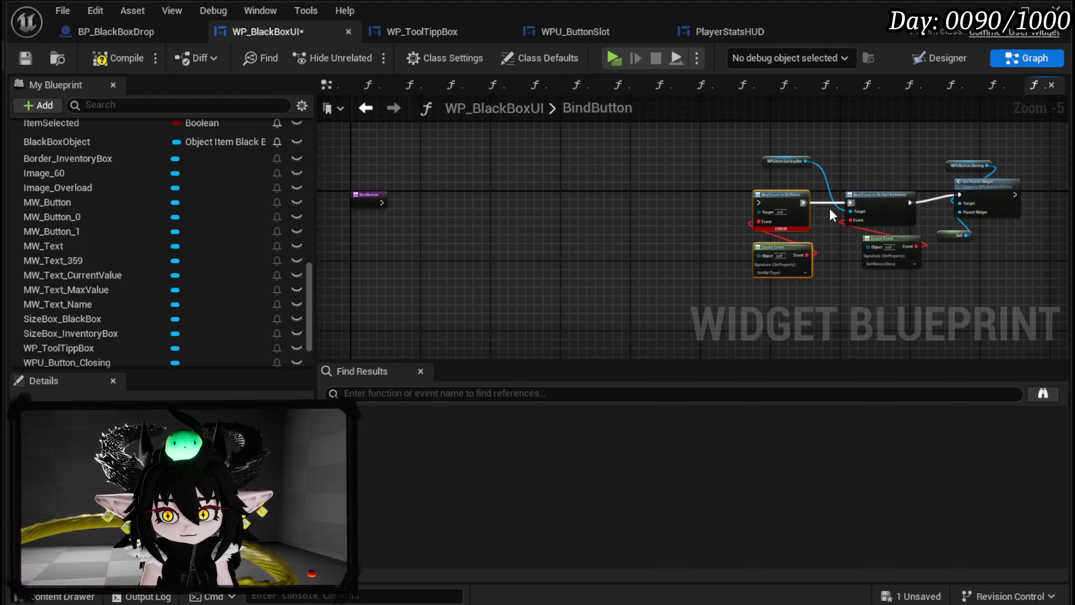
key(Delete)
Step: Move the sort-inventory binding nodes beside BindButton and save the blueprint
drag(756, 300, 960, 187)
mouse_move(1026, 188)
mouse_down()
mouse_move(610, 187)
mouse_move(597, 208)
mouse_up()
scroll(598, 205, up, 4)
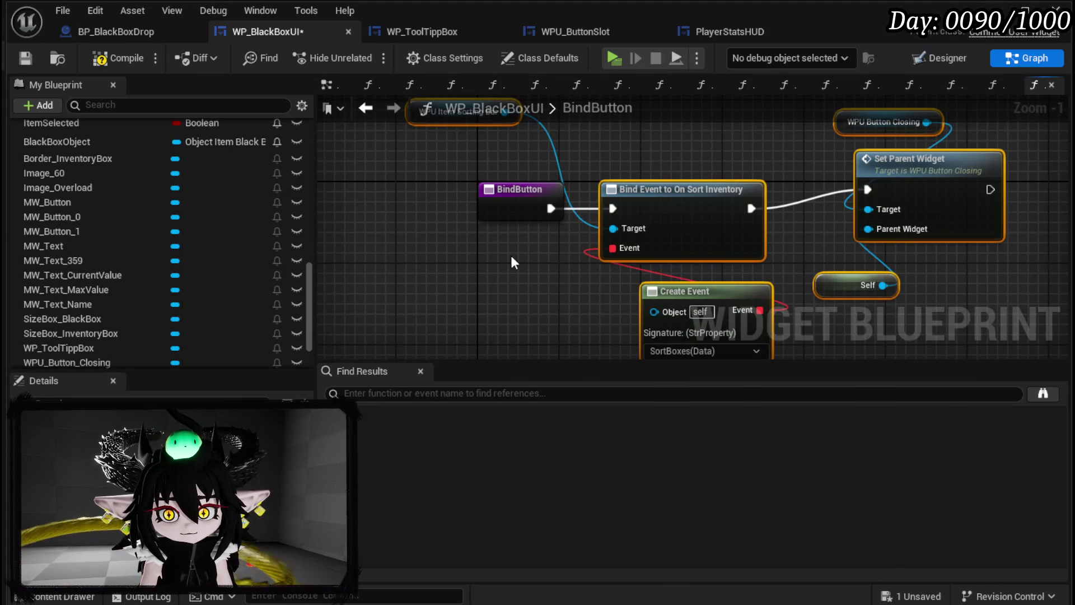
click(514, 258)
click(25, 58)
scroll(233, 215, up, 10)
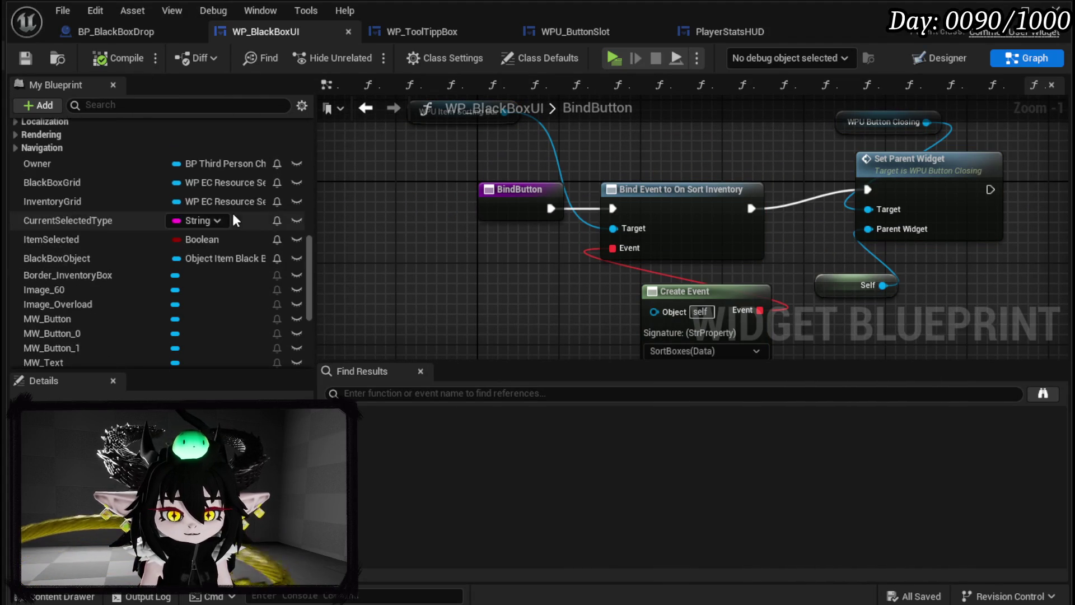
scroll(238, 209, up, 10)
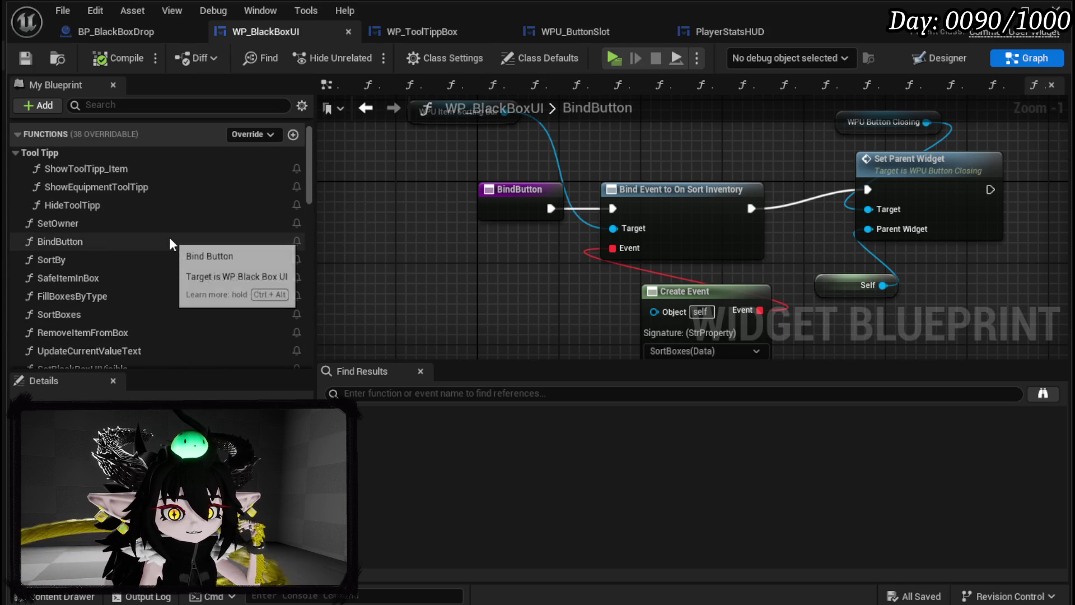
Step: Open FillBoxesByType and try an Enum to String node on Type, then delete it
double_click(140, 296)
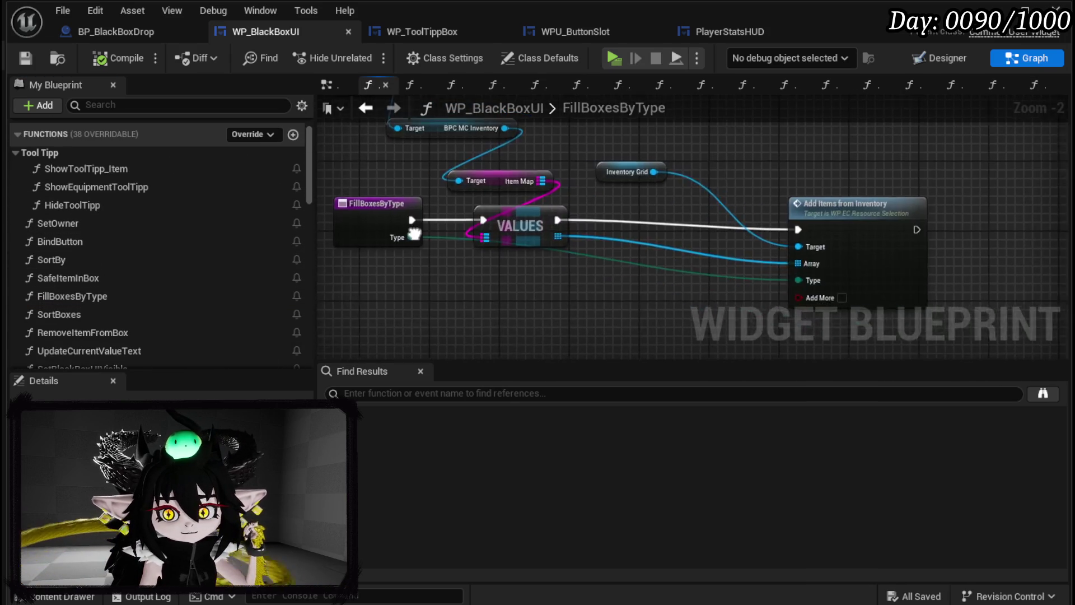
drag(450, 324, 465, 282)
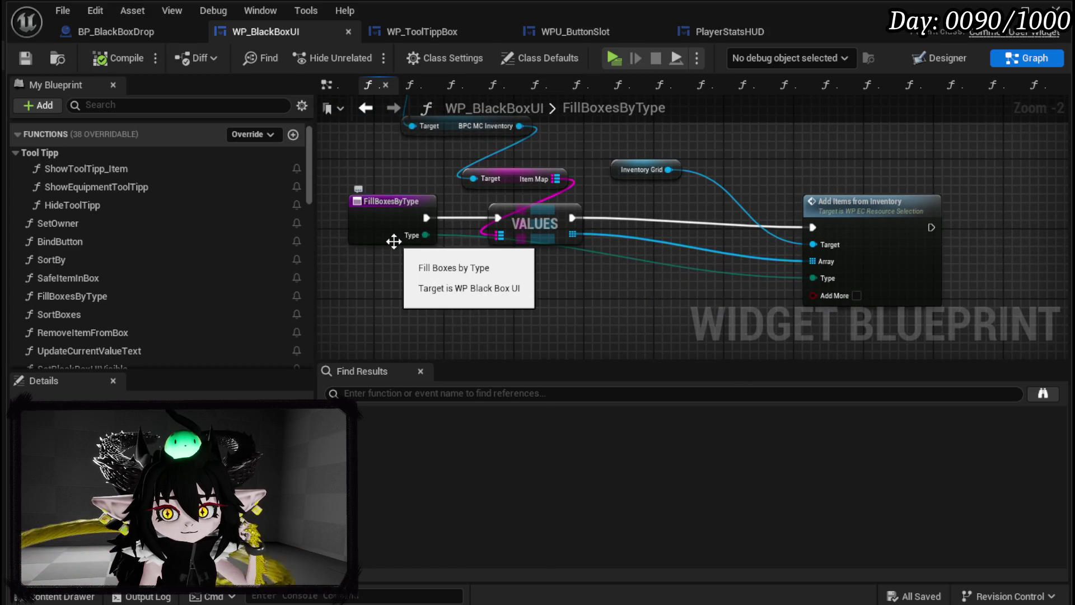
drag(394, 242, 354, 246)
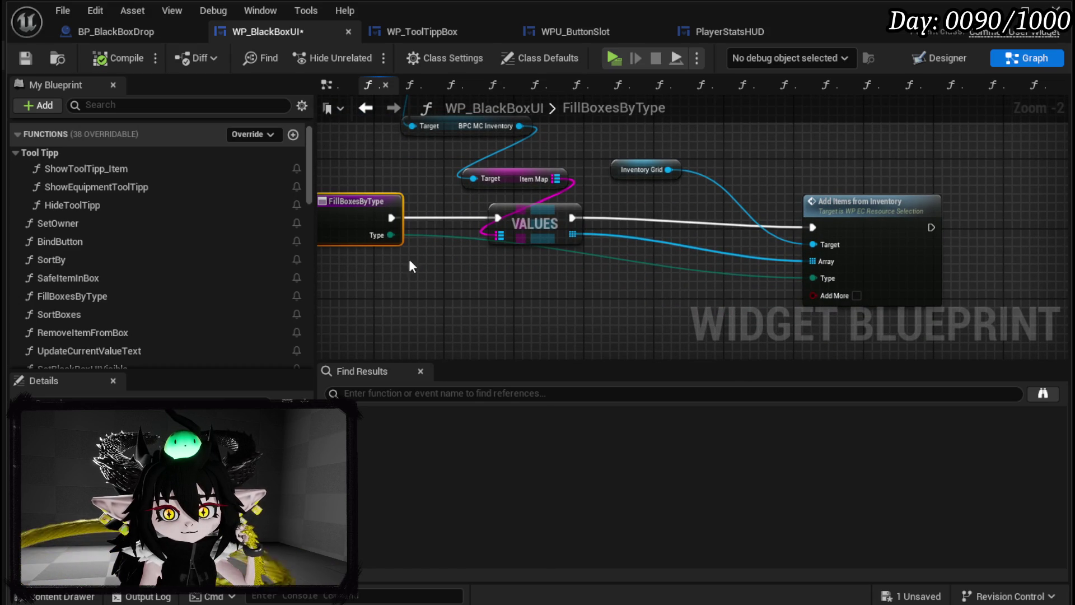
drag(387, 238, 469, 274)
text(string)
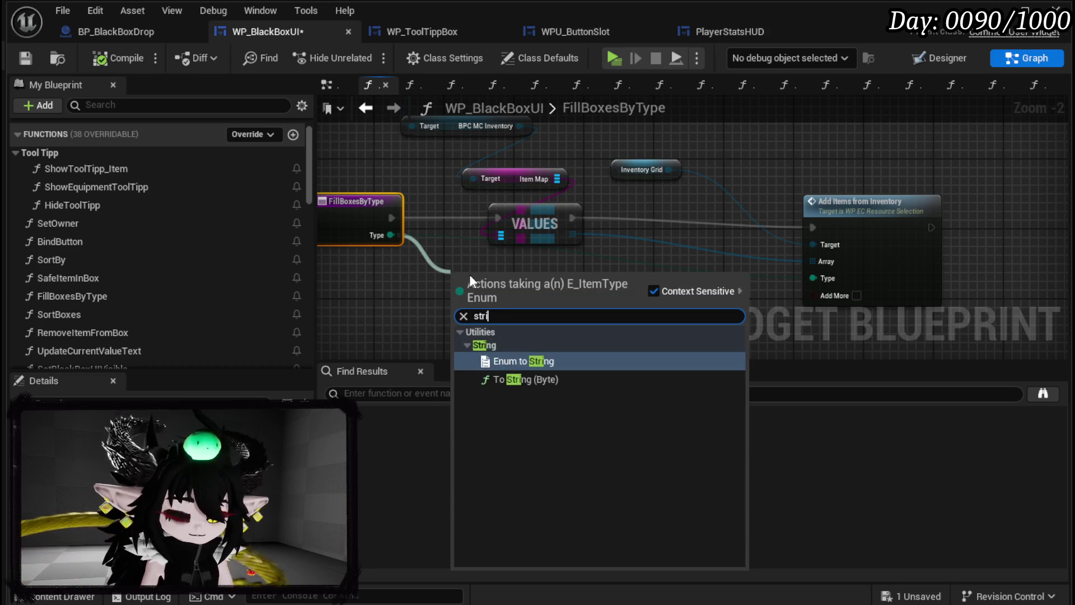
key(Return)
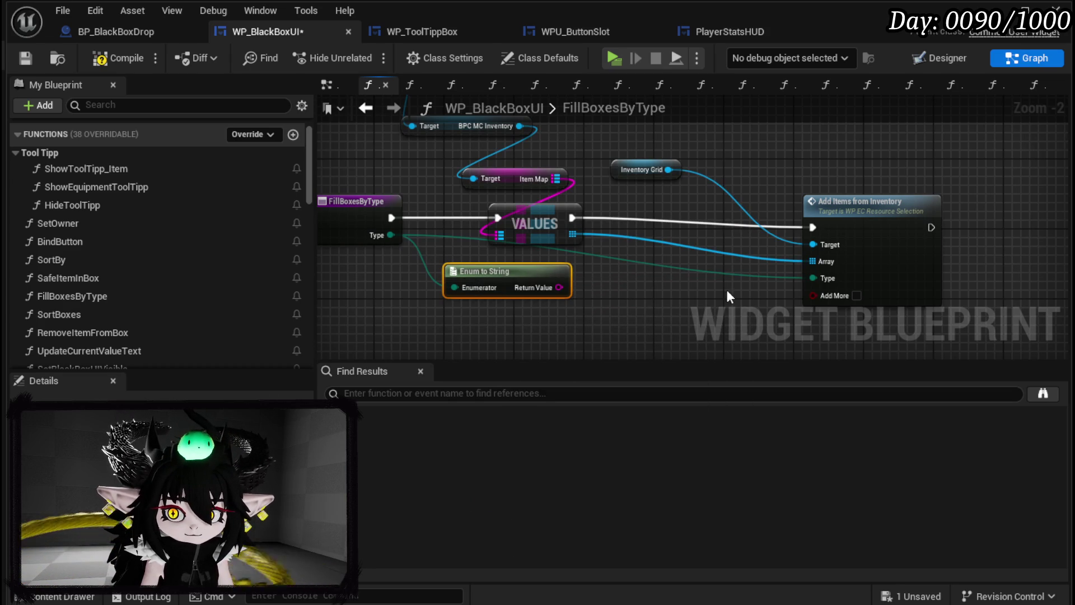
key(Delete)
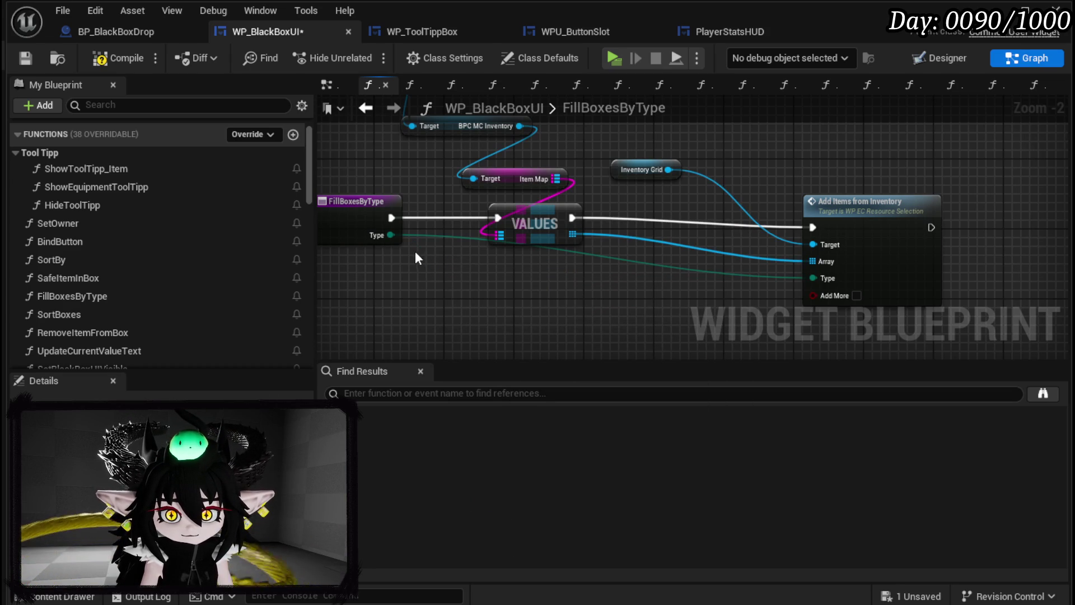
Step: Search for a string-to-enum conversion, abandon it, and save the blueprint
right_click(423, 286)
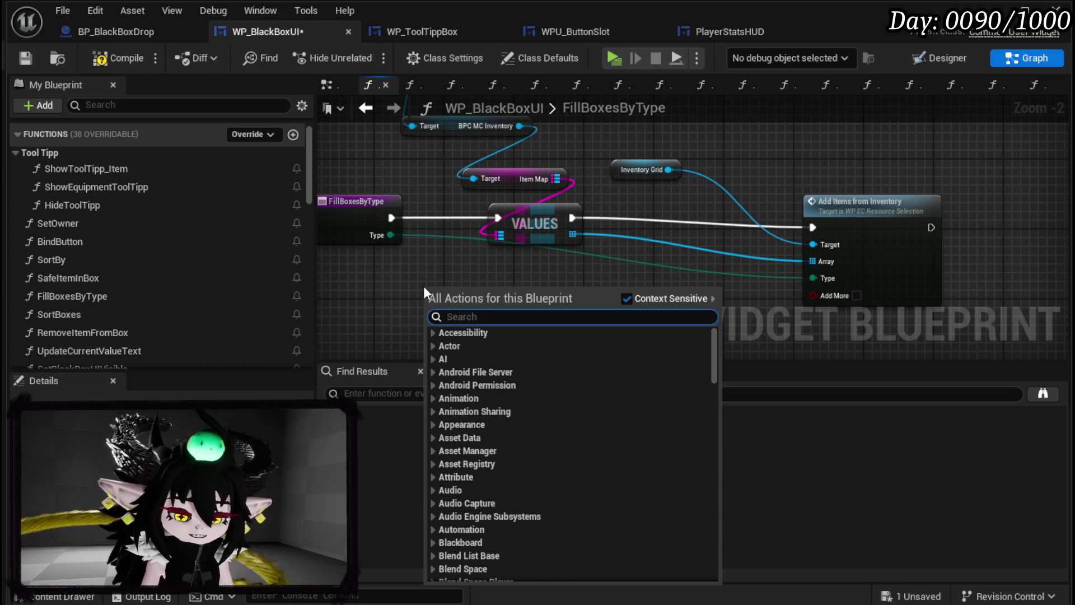
text(string to enum)
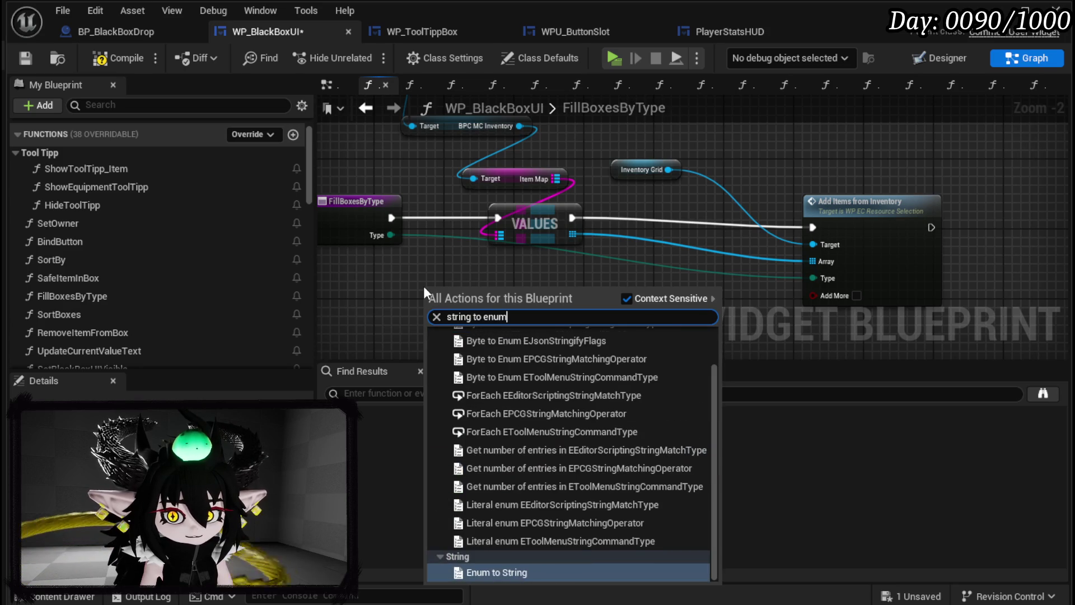
scroll(563, 378, up, 2)
scroll(571, 358, down, 2)
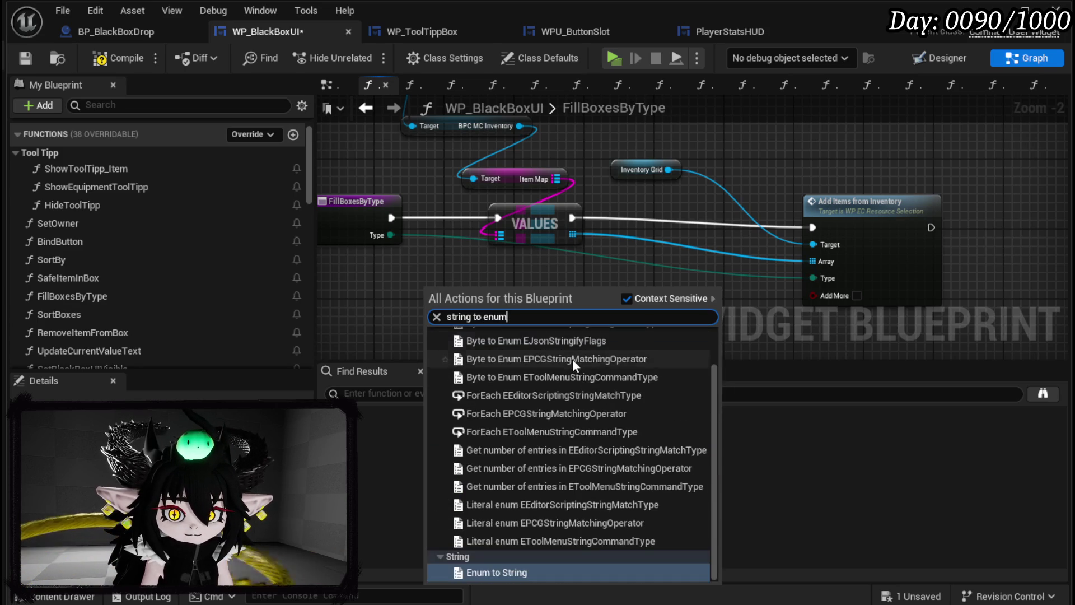
click(413, 278)
drag(415, 281, 456, 266)
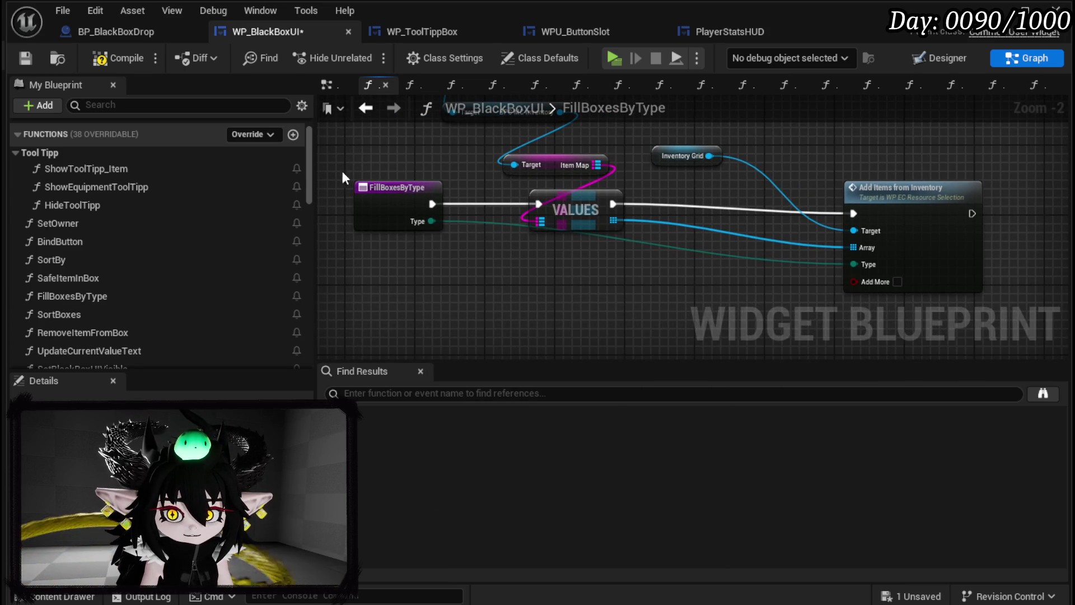
click(22, 54)
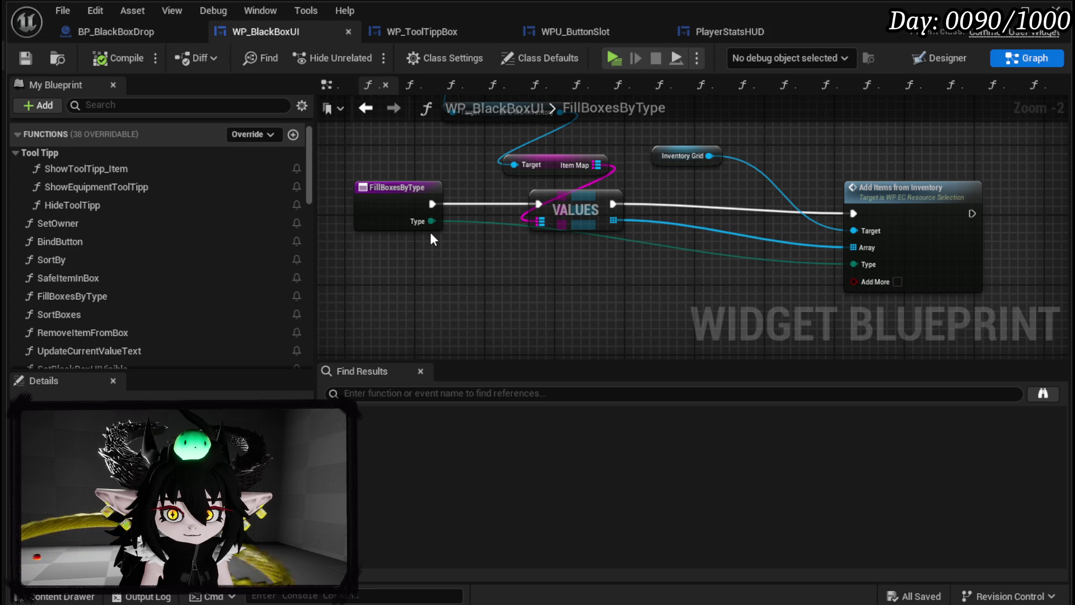
Step: Break the Type wire into Add Items from Inventory and change the Type input to String
drag(432, 239, 426, 284)
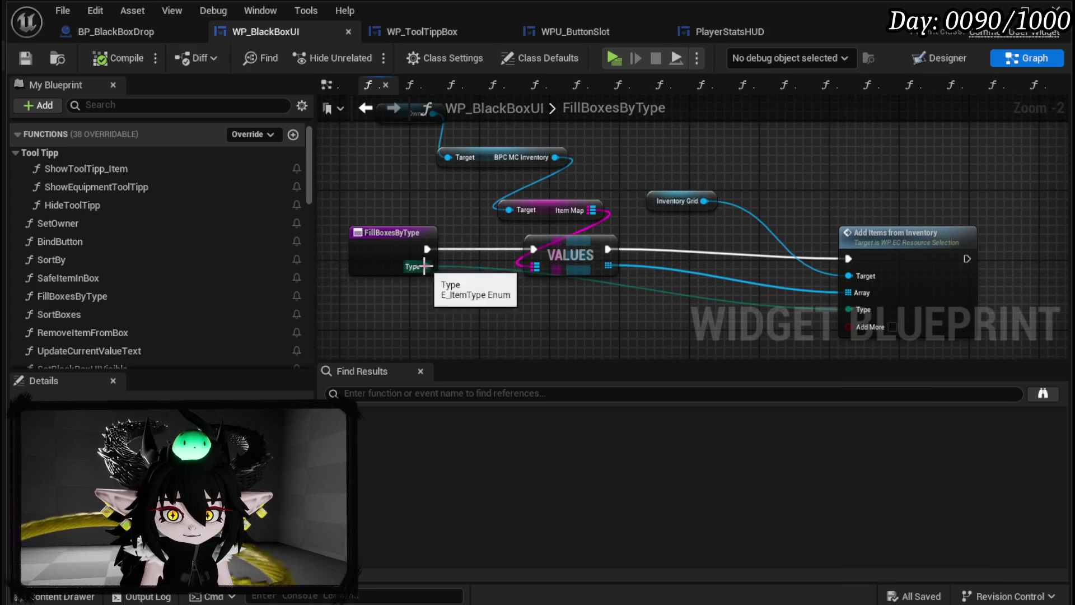
alt+click(424, 266)
drag(511, 298, 526, 262)
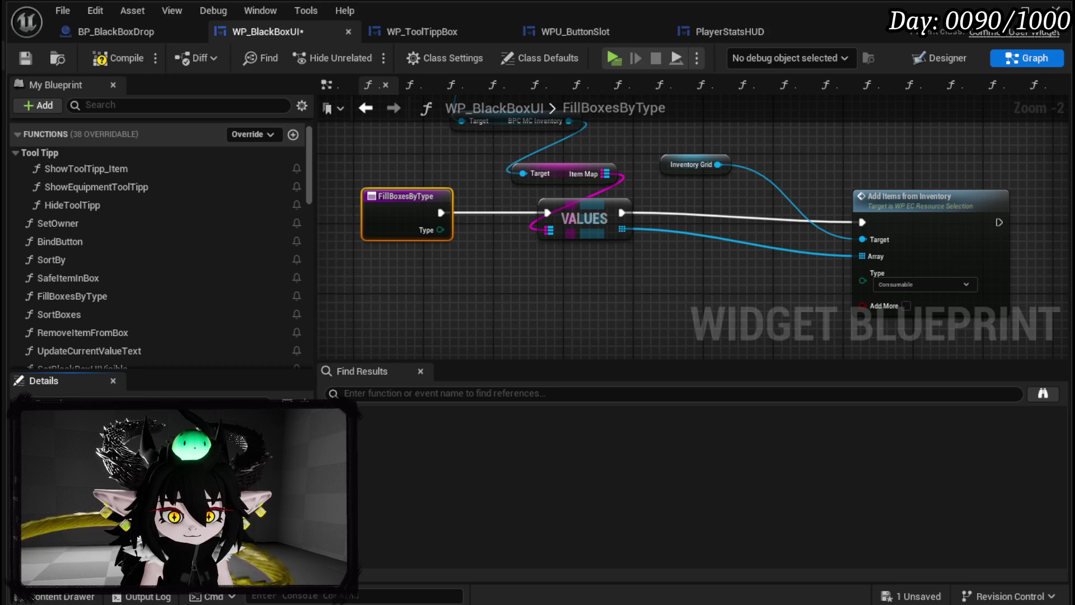
click(168, 518)
click(179, 343)
Step: Add a Switch on String node on Type and route the function's execution into it
drag(395, 219, 319, 234)
drag(385, 238, 467, 255)
text(Swit)
key(Return)
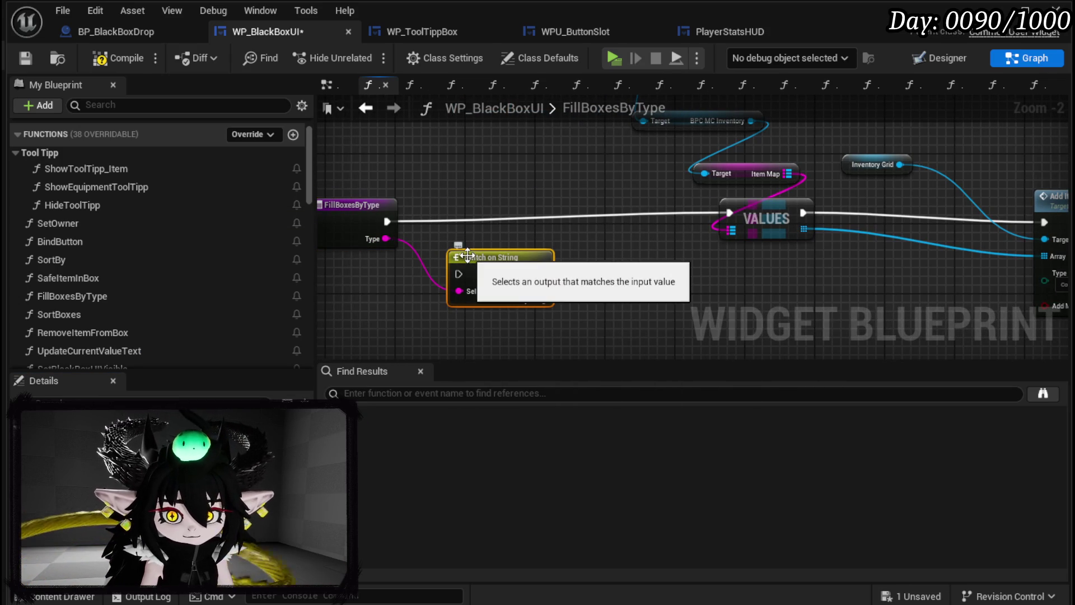
mouse_move(387, 221)
mouse_down()
mouse_move(476, 278)
mouse_move(458, 274)
mouse_up()
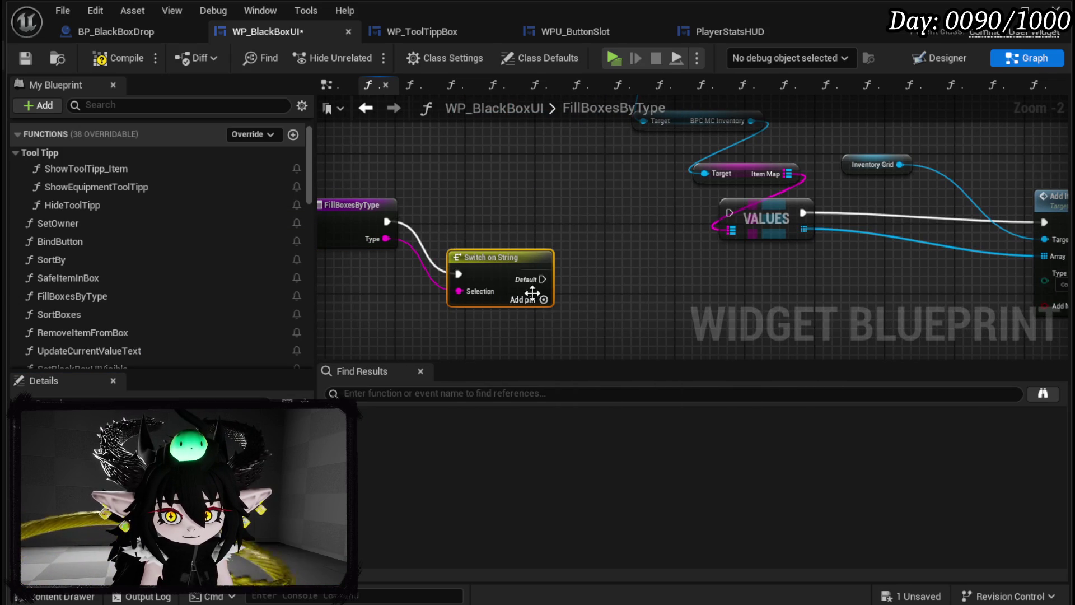
Step: Give the switch three cases: Equipment, Material and Consumables
click(543, 300)
click(543, 317)
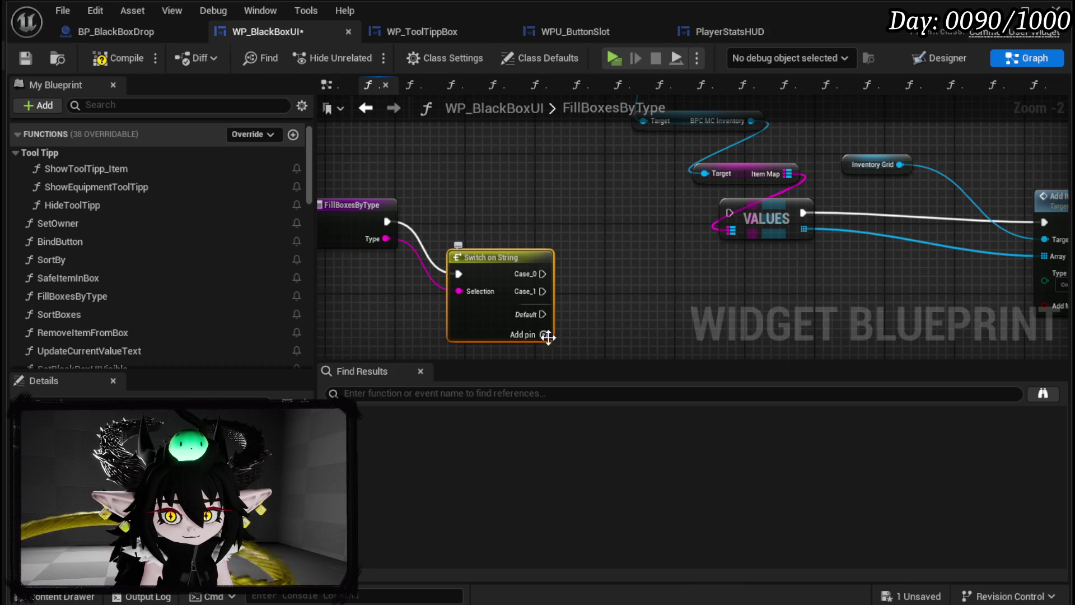
click(544, 335)
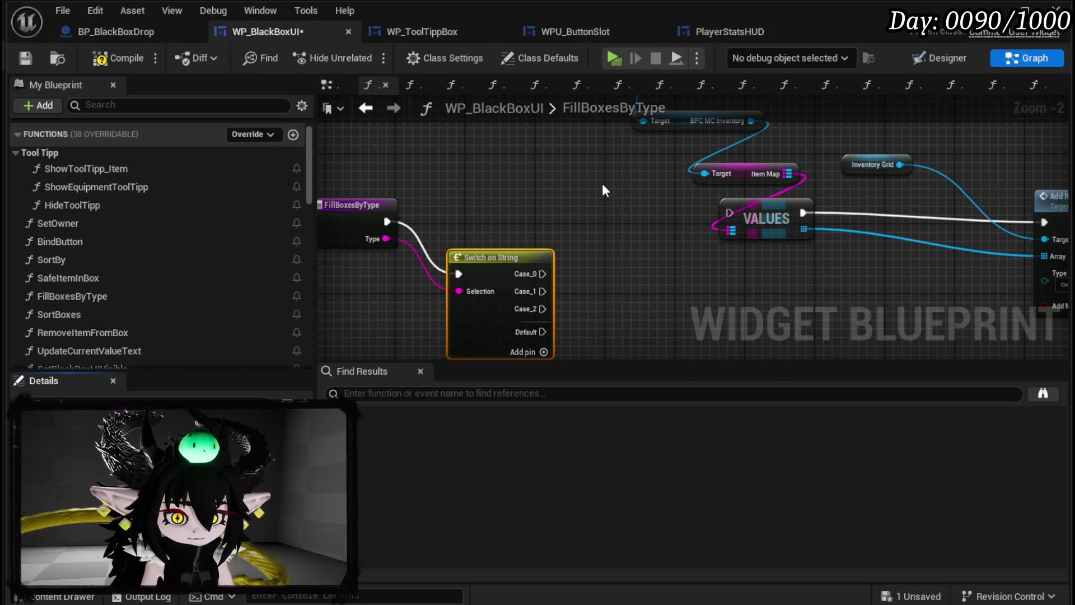
text(Equipment)
key(Return)
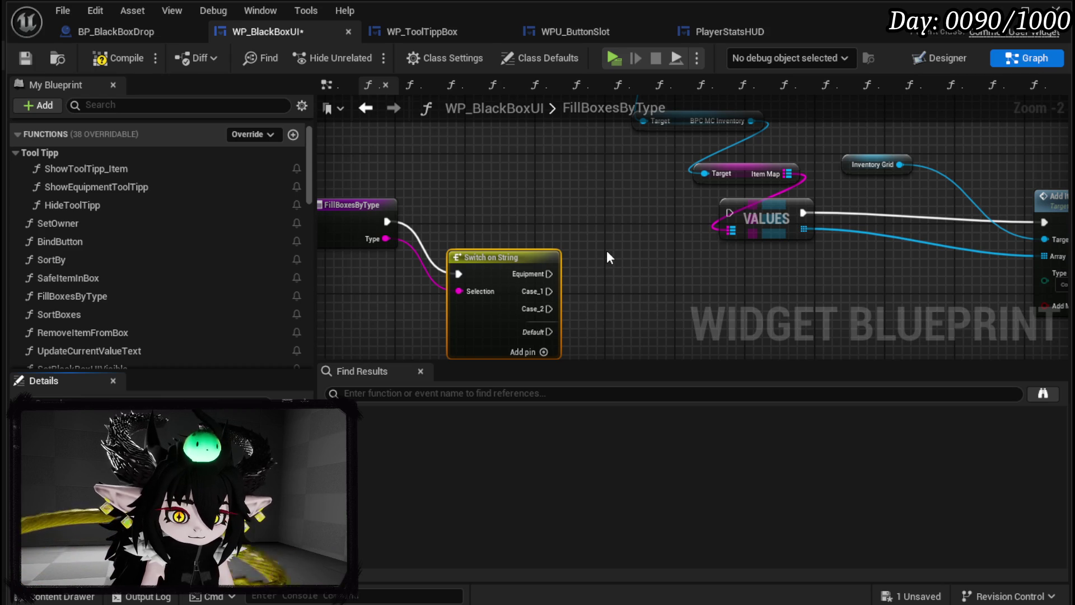
text(Material)
key(Return)
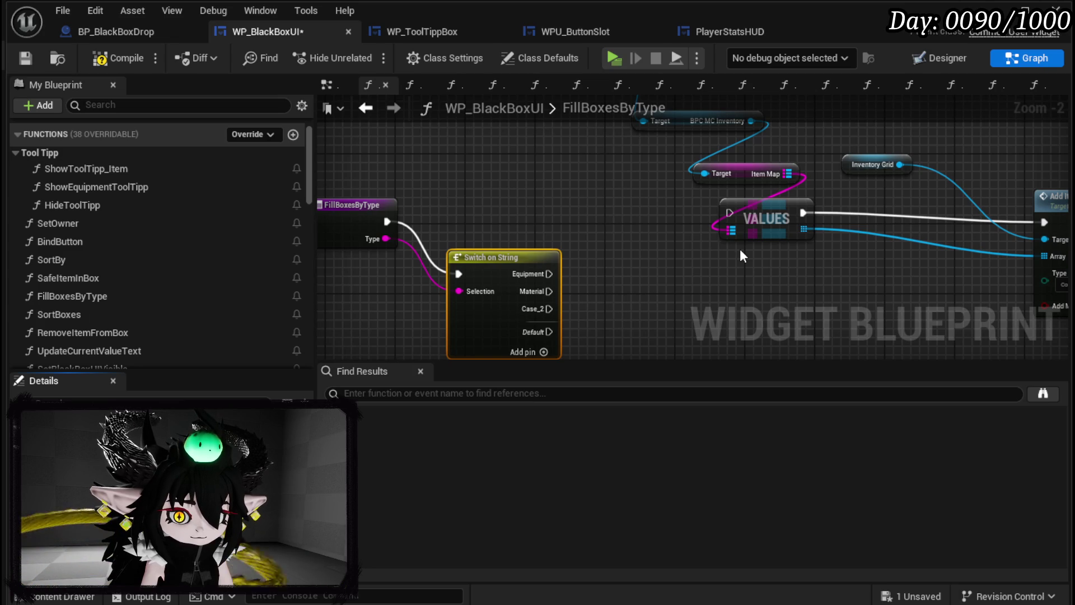
key(Return)
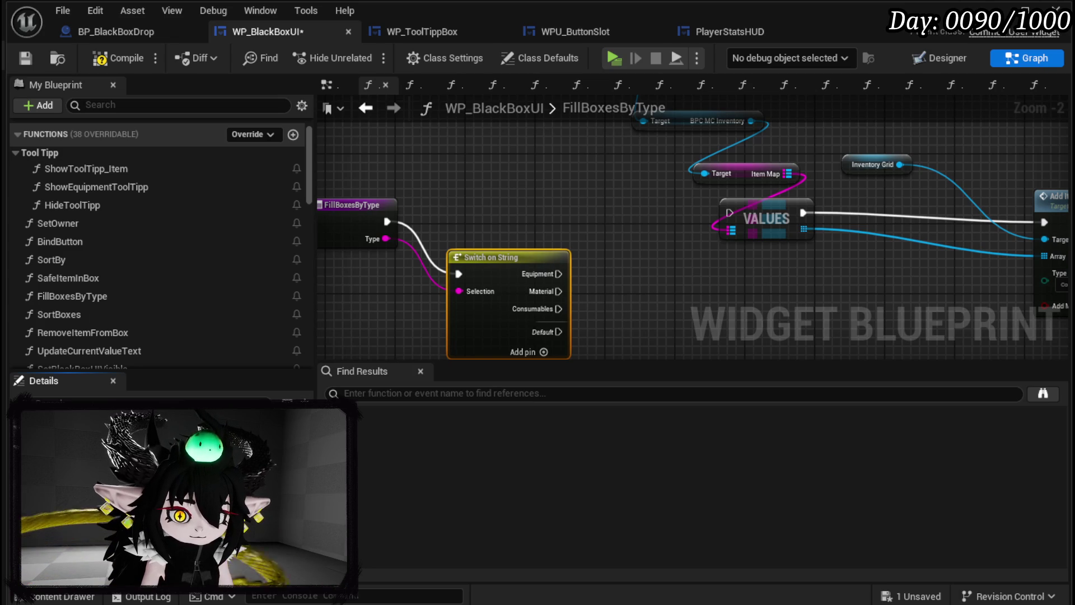
Step: Wire the Equipment case into the VALUES node and set Add Items from Inventory's type to Equipment
mouse_move(639, 271)
mouse_down()
mouse_move(619, 204)
mouse_move(707, 271)
mouse_up()
mouse_move(960, 270)
mouse_down()
mouse_move(804, 287)
mouse_move(656, 256)
mouse_move(647, 242)
mouse_move(724, 261)
mouse_up()
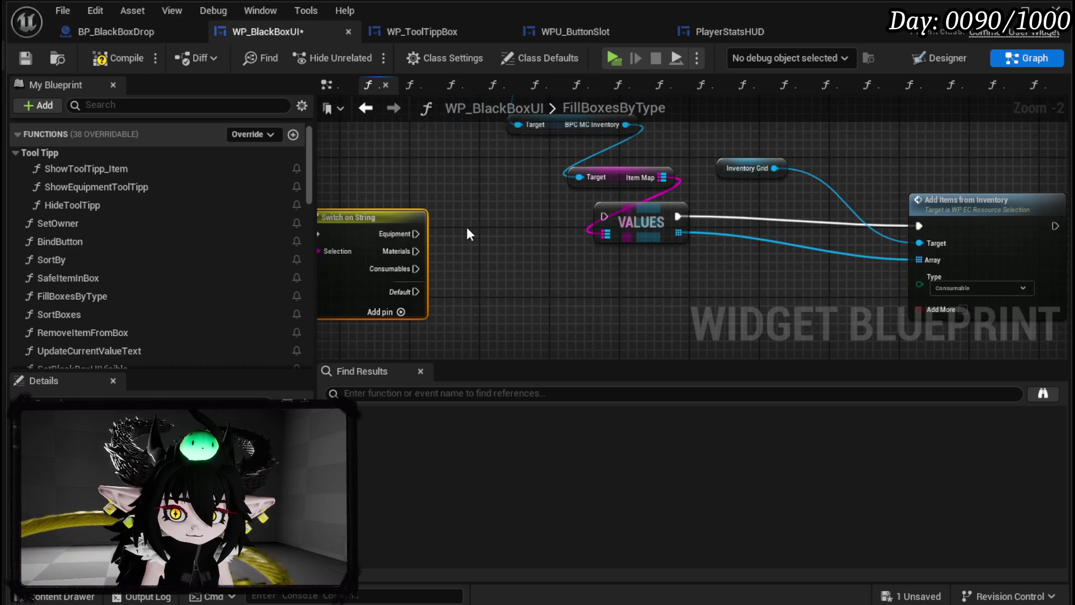
mouse_move(414, 234)
mouse_down()
mouse_move(604, 216)
mouse_move(403, 205)
mouse_up()
click(969, 288)
click(958, 310)
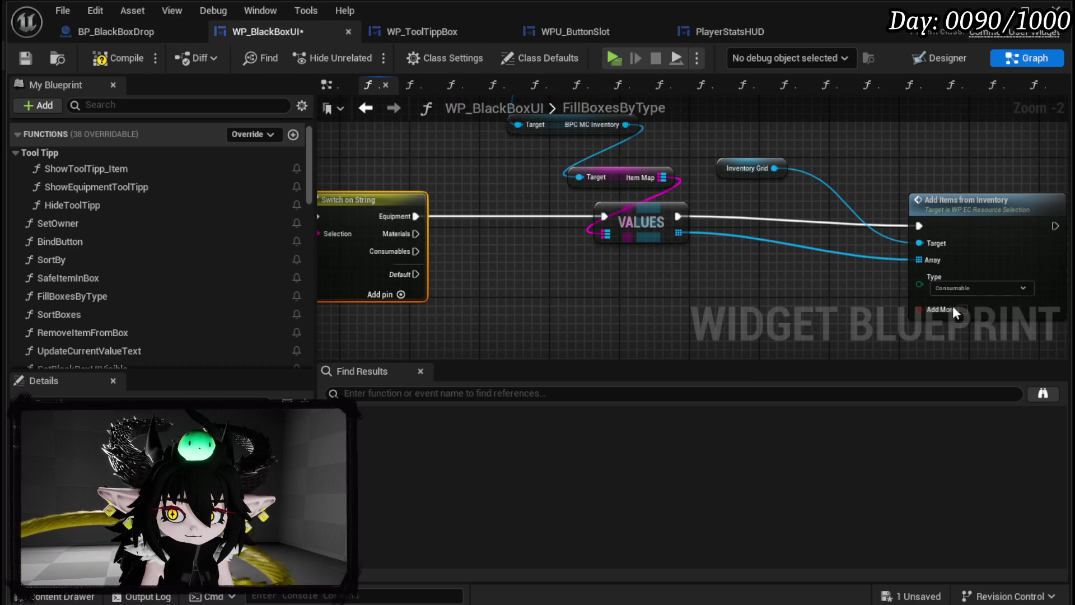
drag(742, 294, 630, 289)
drag(882, 201, 741, 201)
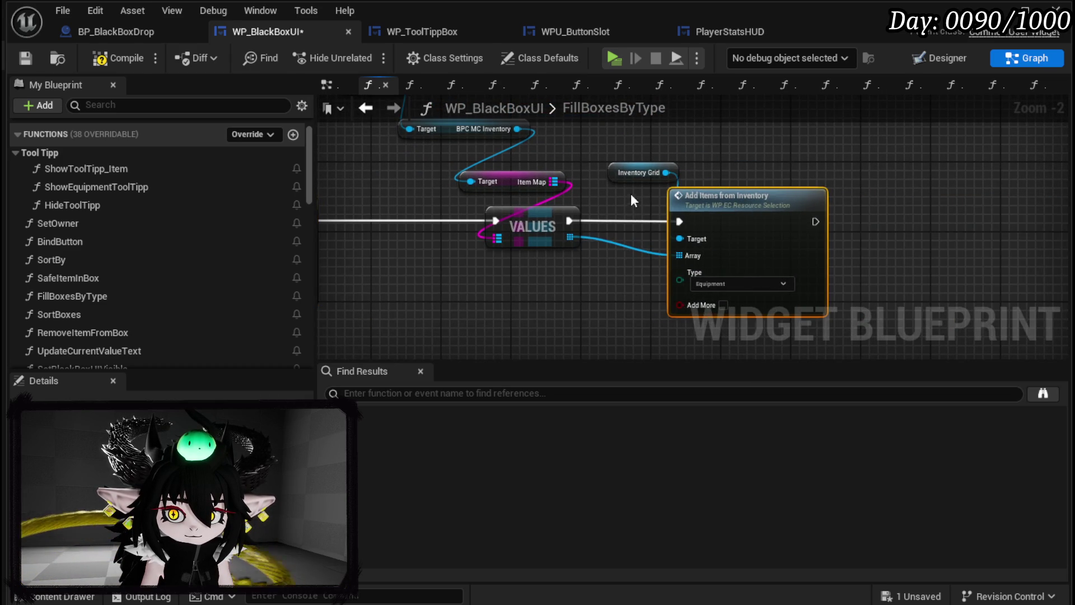
Step: Copy the Target, Item Map and VALUES nodes and paste two copies
scroll(566, 311, down, 1)
drag(513, 301, 673, 172)
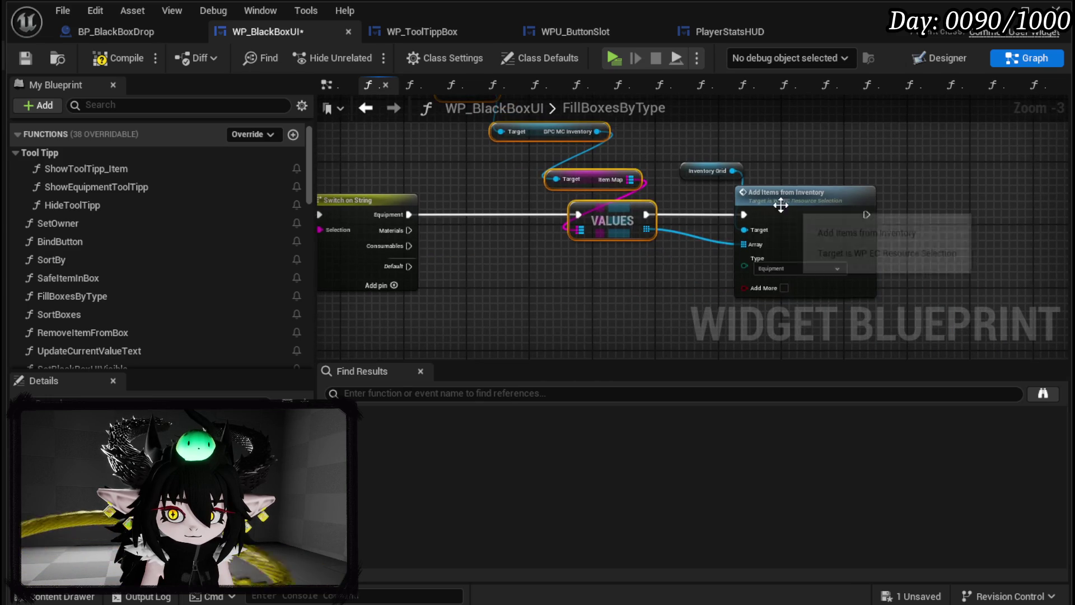
scroll(533, 272, down, 3)
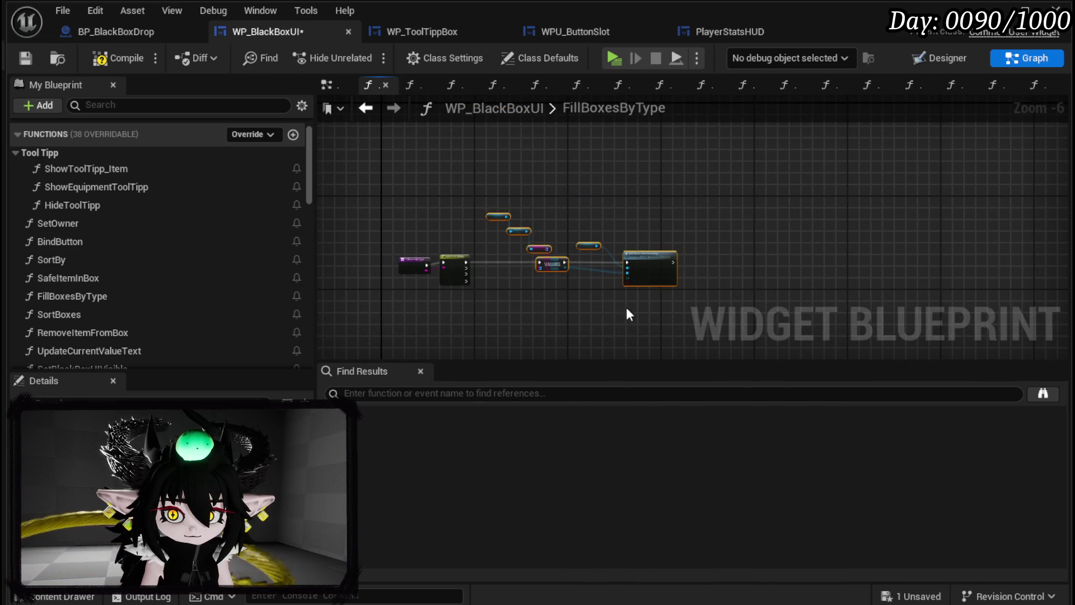
key(ctrl+c)
key(ctrl+v)
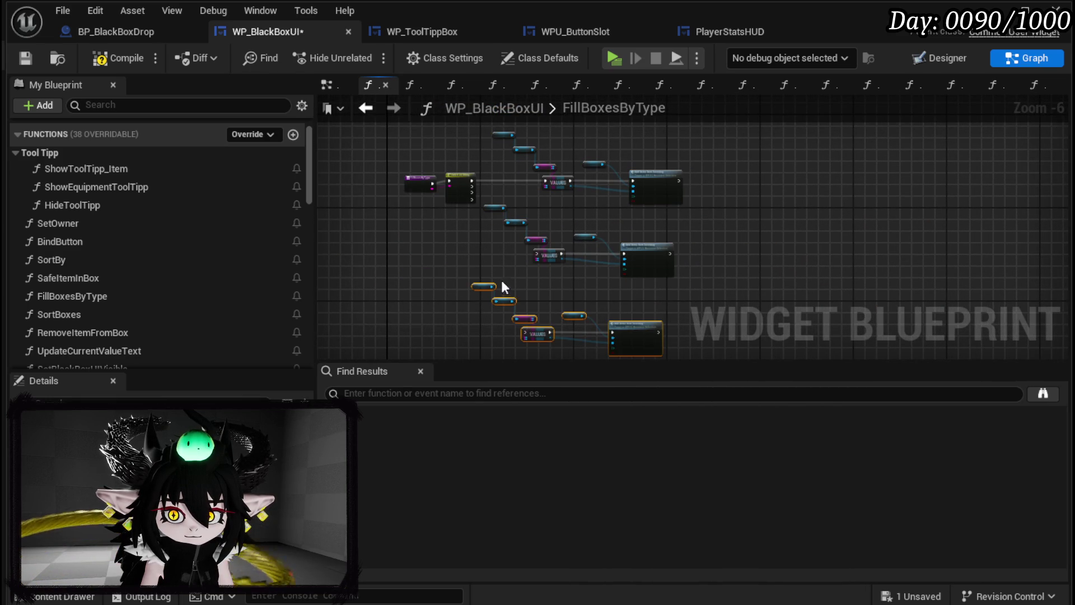
Step: Wire the Materials and Consumables switch cases to the two copied Add Items branches
scroll(468, 196, up, 4)
mouse_move(516, 193)
mouse_down()
mouse_move(936, 228)
mouse_move(949, 239)
mouse_move(681, 221)
mouse_up()
scroll(604, 188, down, 2)
scroll(604, 195, up, 1)
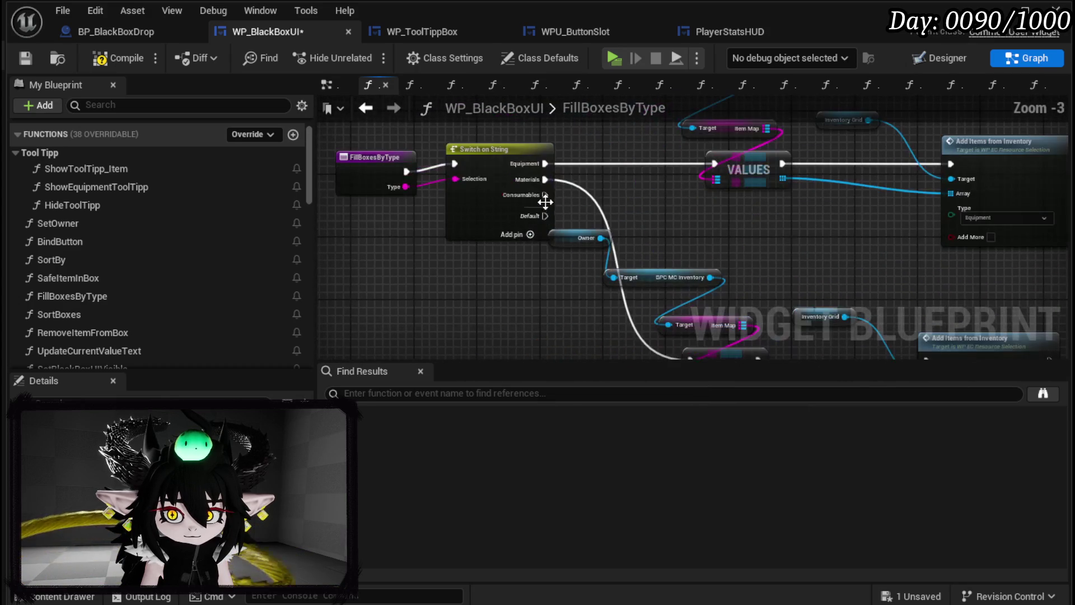
mouse_move(542, 195)
mouse_down()
mouse_move(614, 254)
mouse_move(657, 171)
mouse_up()
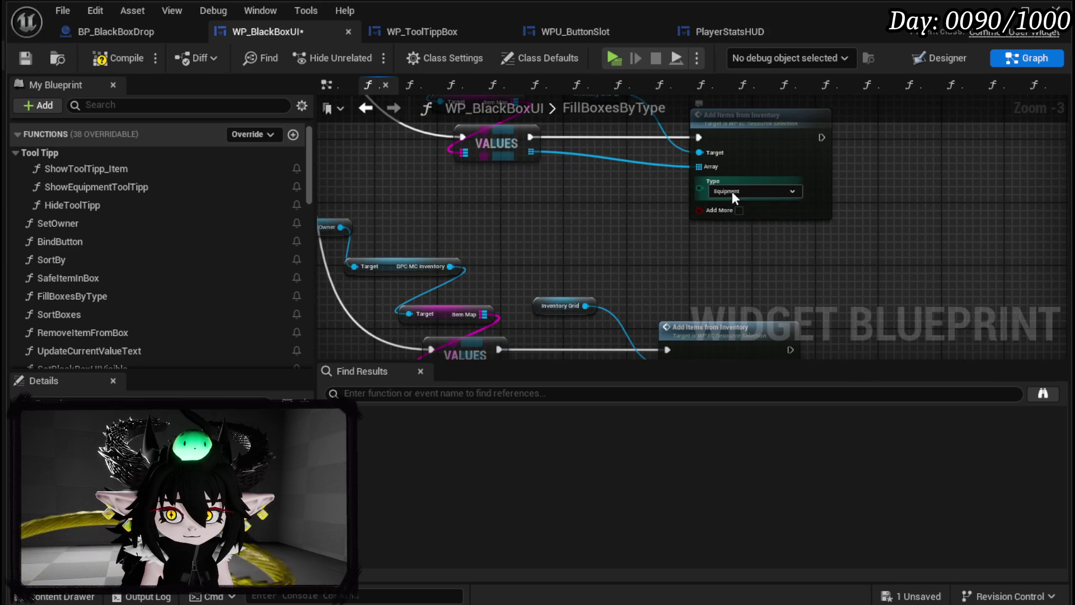
Step: Keep the first branch as Equipment, set the second branch's Type to Material, then compile and save
click(735, 213)
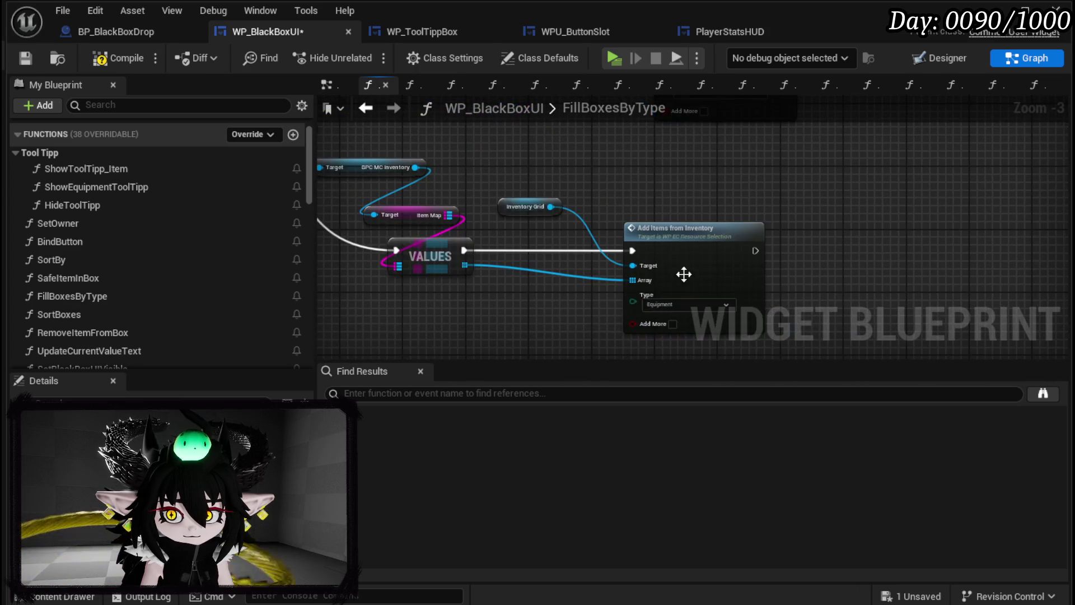
click(673, 307)
click(663, 324)
scroll(583, 180, down, 1)
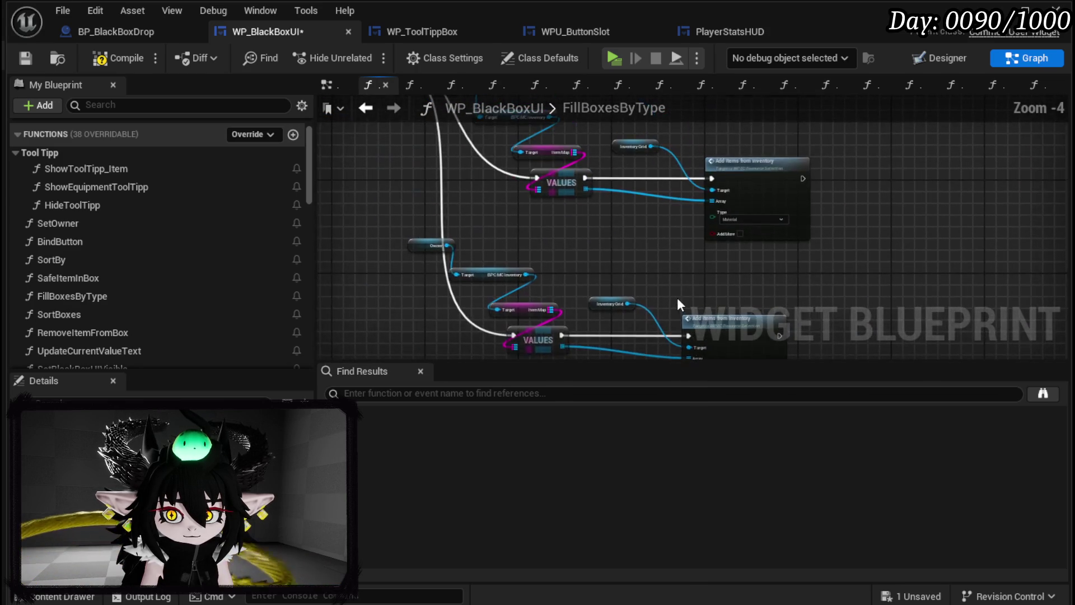
scroll(684, 241, up, 2)
scroll(678, 237, down, 3)
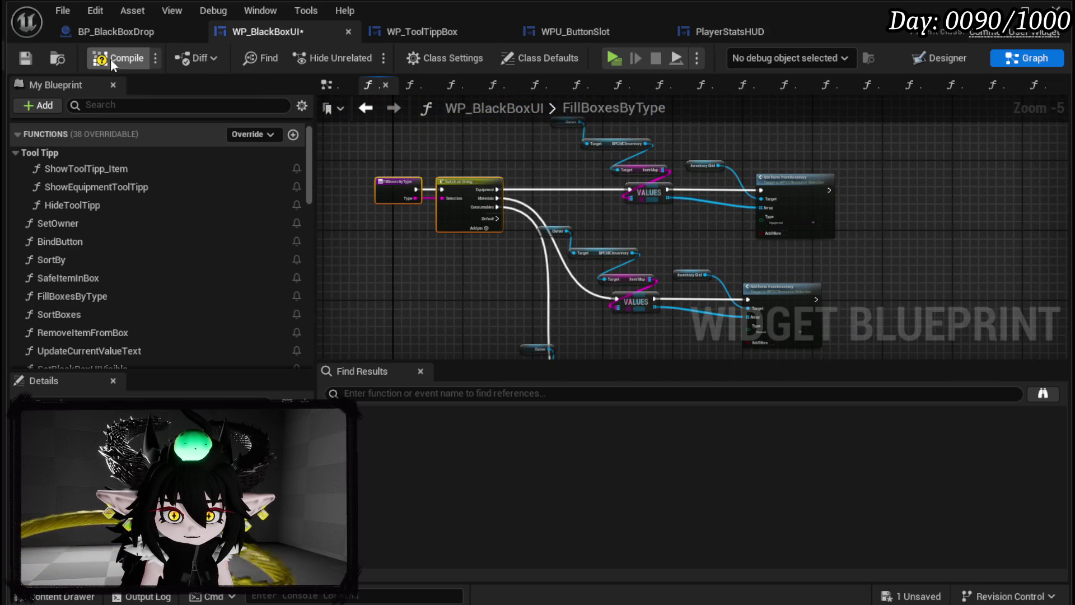
click(31, 59)
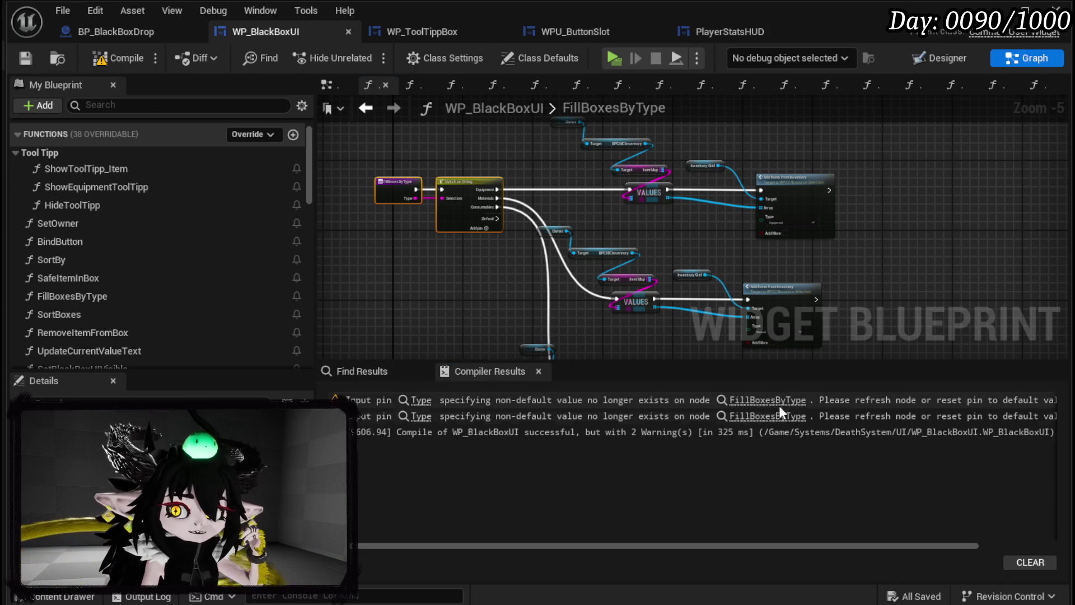
Step: Follow the Type pin warning to SortBy and refresh the Fill Boxes by Type nodes
click(778, 402)
scroll(497, 224, down, 5)
scroll(482, 241, up, 3)
drag(480, 246, 771, 345)
drag(468, 247, 559, 338)
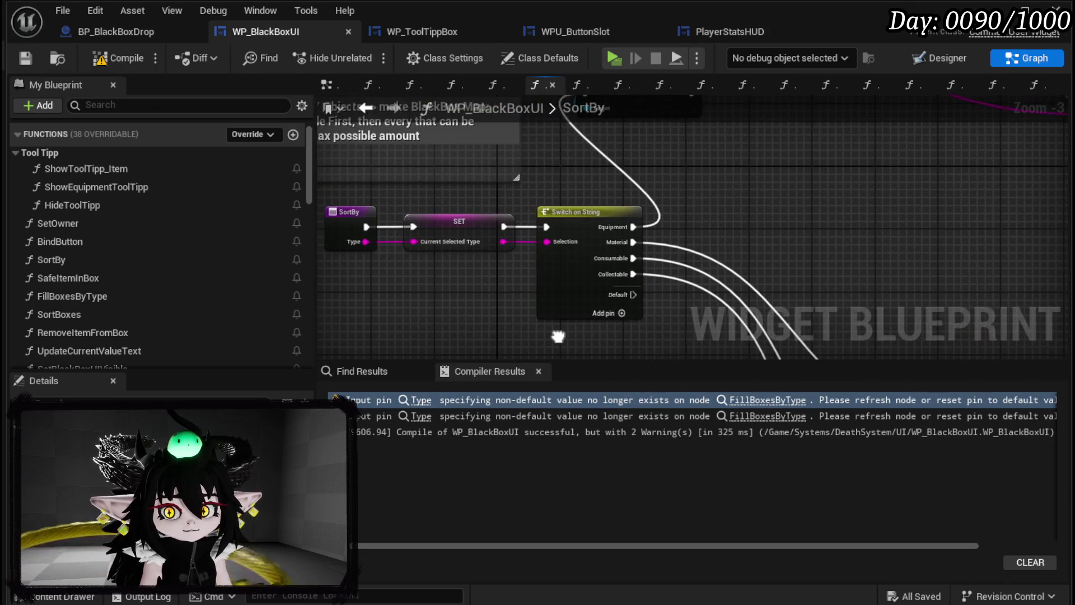
scroll(645, 246, down, 2)
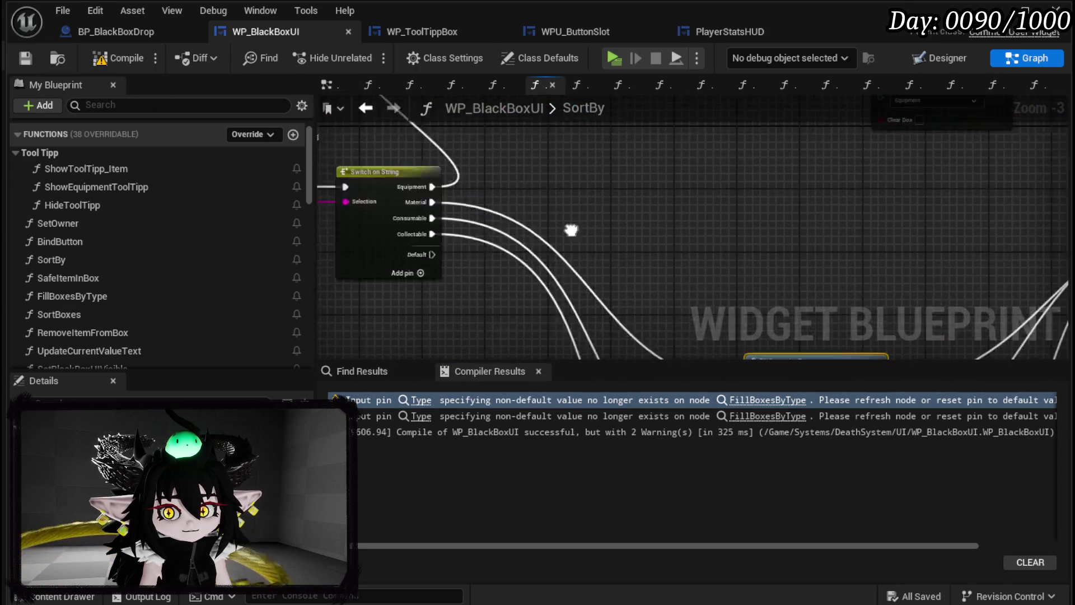
drag(679, 232, 642, 200)
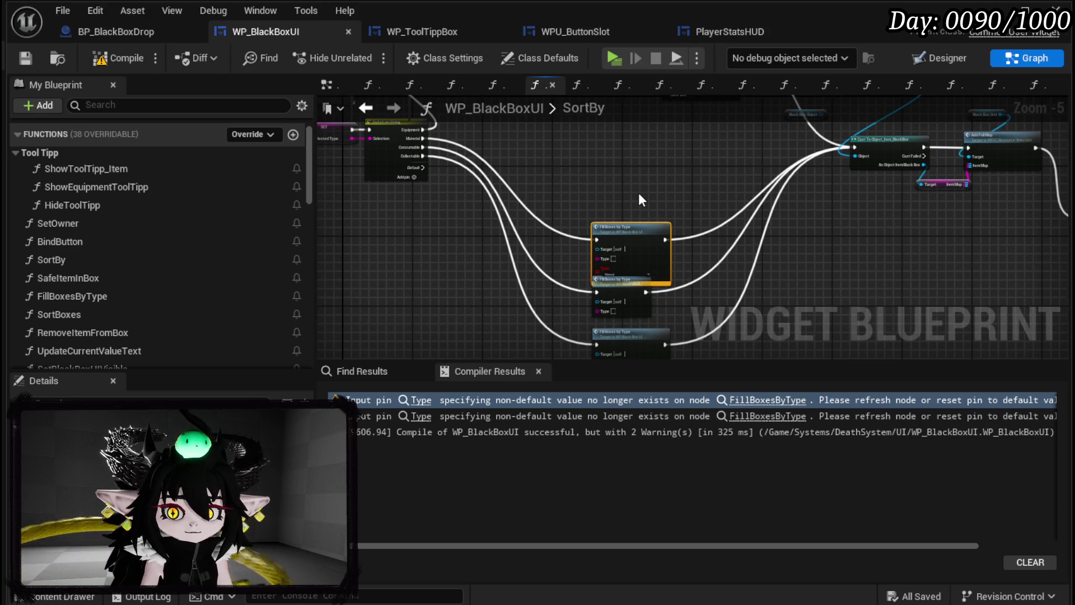
scroll(516, 152, down, 2)
scroll(521, 160, down, 1)
scroll(547, 201, down, 4)
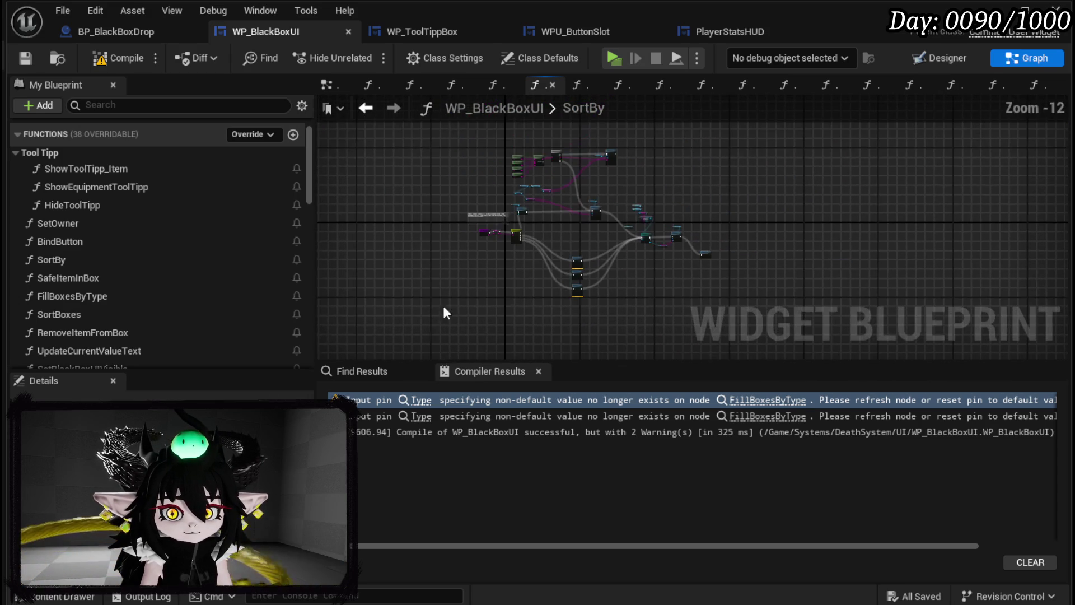
scroll(577, 263, up, 9)
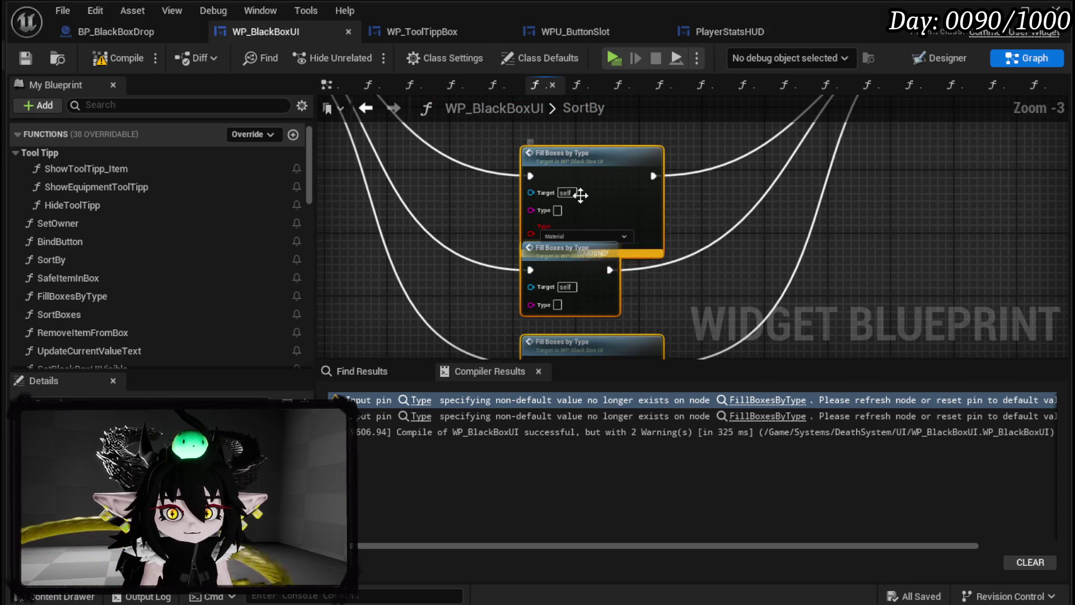
right_click(581, 195)
click(633, 303)
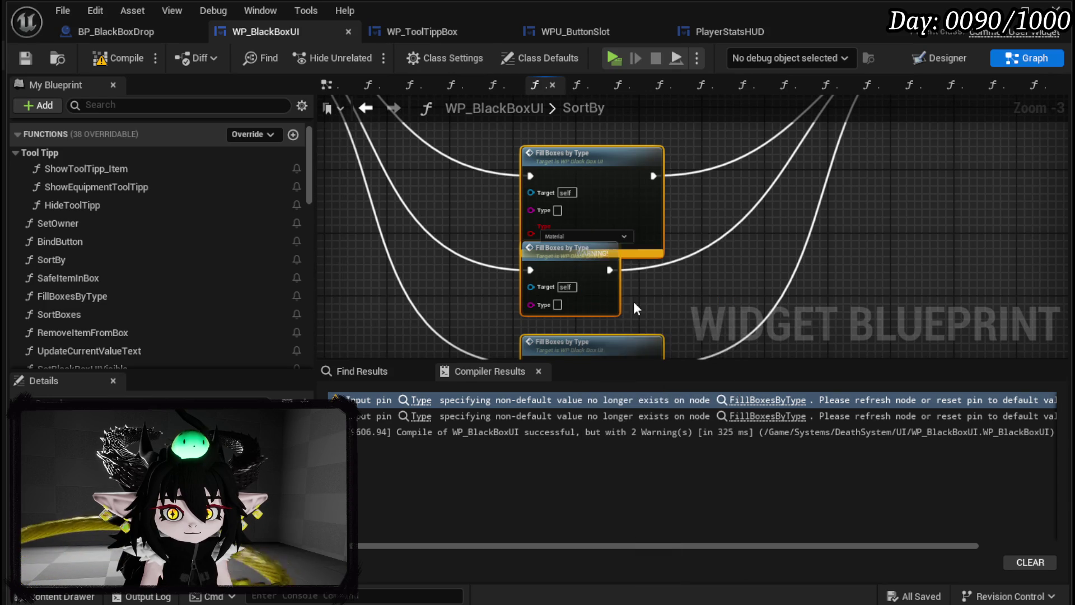
Step: Group the three refreshed Fill Boxes by Type nodes beside the Switch on String node
drag(462, 212, 516, 281)
scroll(610, 214, down, 5)
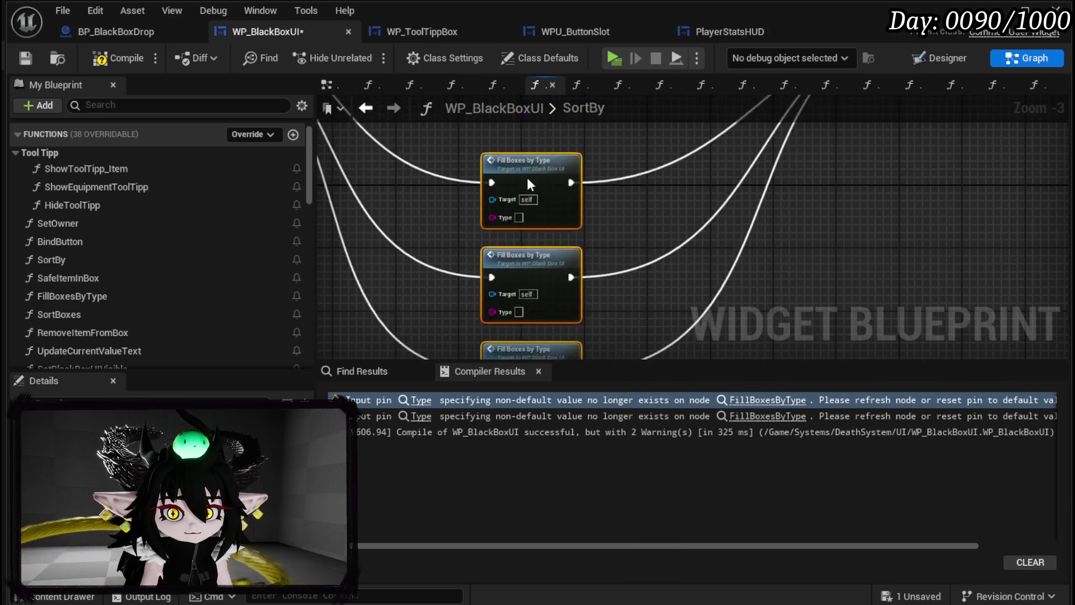
drag(597, 189, 681, 319)
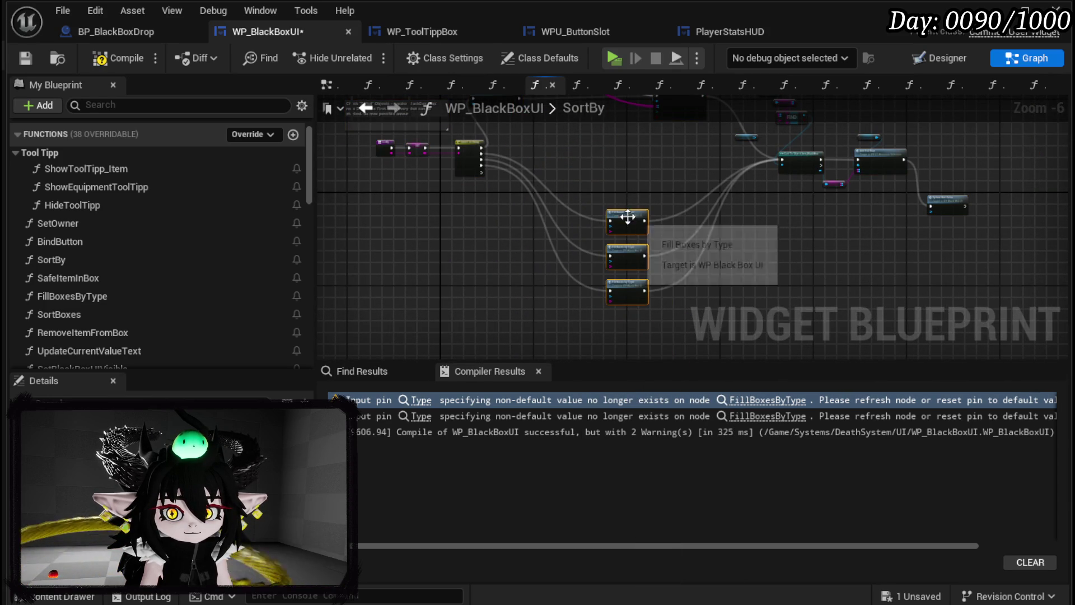
drag(628, 217, 536, 152)
scroll(579, 201, up, 4)
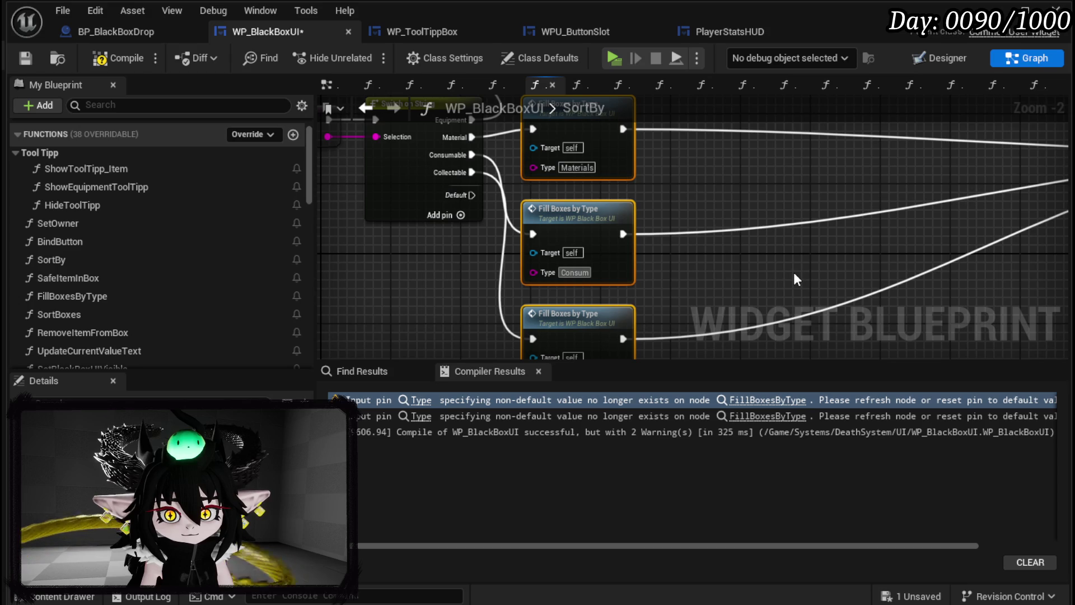
mouse_move(795, 273)
mouse_down()
mouse_move(789, 248)
mouse_move(547, 186)
mouse_move(488, 218)
mouse_up()
scroll(433, 251, down, 1)
mouse_move(432, 251)
mouse_down()
mouse_move(565, 275)
mouse_move(691, 238)
mouse_up()
scroll(568, 274, down, 2)
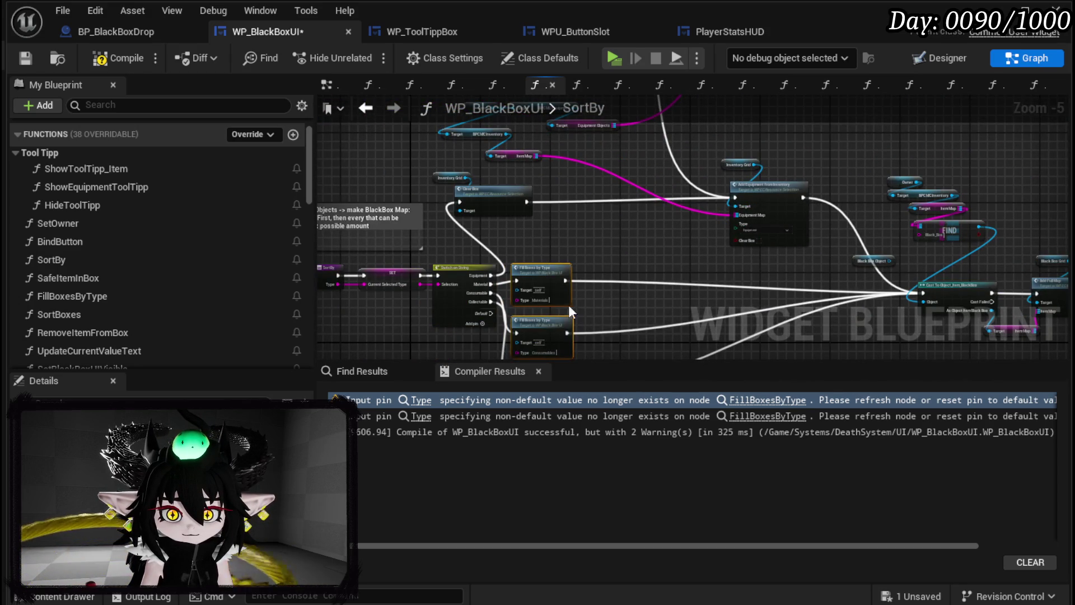
scroll(577, 319, up, 3)
mouse_move(635, 234)
mouse_down()
mouse_move(457, 326)
mouse_move(681, 180)
mouse_up()
scroll(457, 326, down, 2)
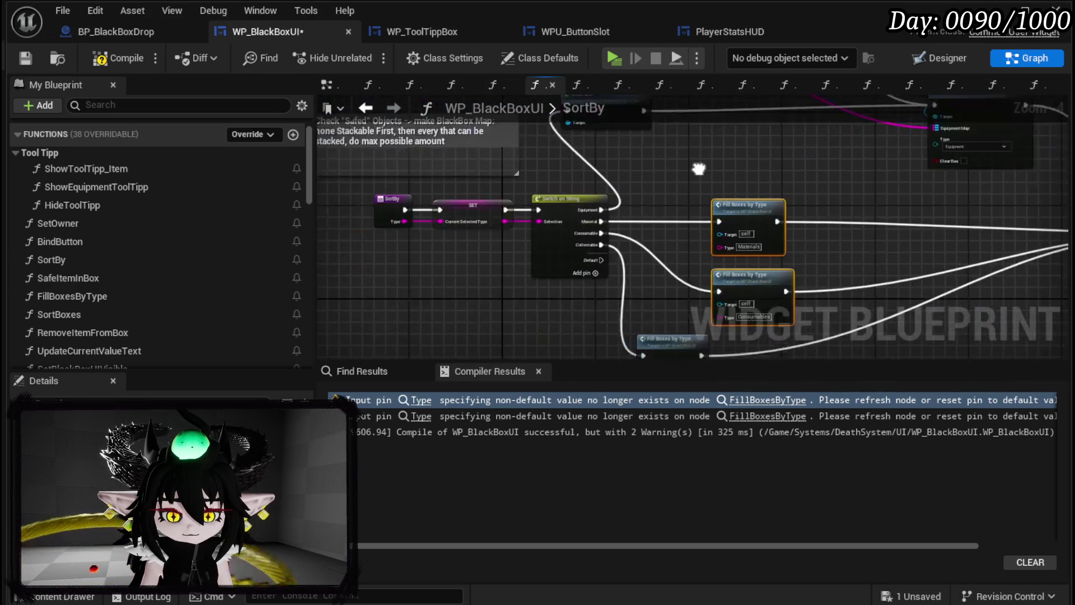
scroll(711, 159, up, 2)
drag(383, 282, 548, 262)
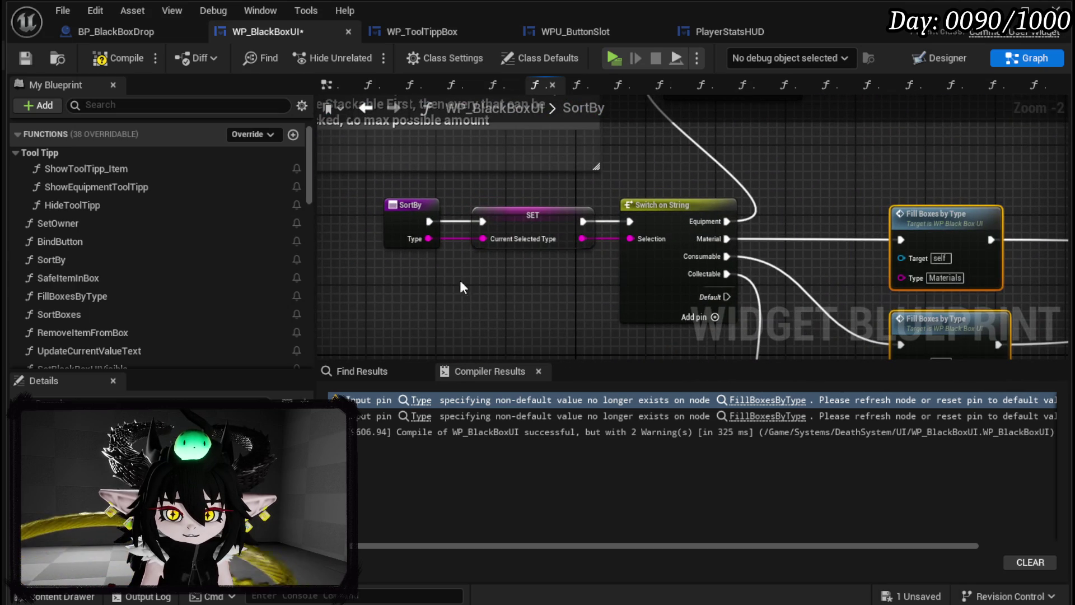
scroll(604, 193, down, 2)
mouse_move(778, 163)
mouse_down()
mouse_move(648, 322)
mouse_move(610, 166)
mouse_up()
mouse_move(640, 267)
mouse_down()
mouse_move(514, 230)
mouse_move(660, 352)
mouse_move(510, 301)
mouse_up()
click(563, 265)
scroll(502, 270, up, 2)
Step: Reposition the Inventory Grid and Clear Box nodes, then recompile to clear the warnings
mouse_move(442, 206)
mouse_down()
mouse_move(496, 185)
mouse_move(473, 190)
mouse_up()
mouse_move(829, 275)
mouse_down()
mouse_move(493, 252)
mouse_move(651, 162)
mouse_up()
scroll(492, 250, down, 3)
scroll(651, 162, up, 3)
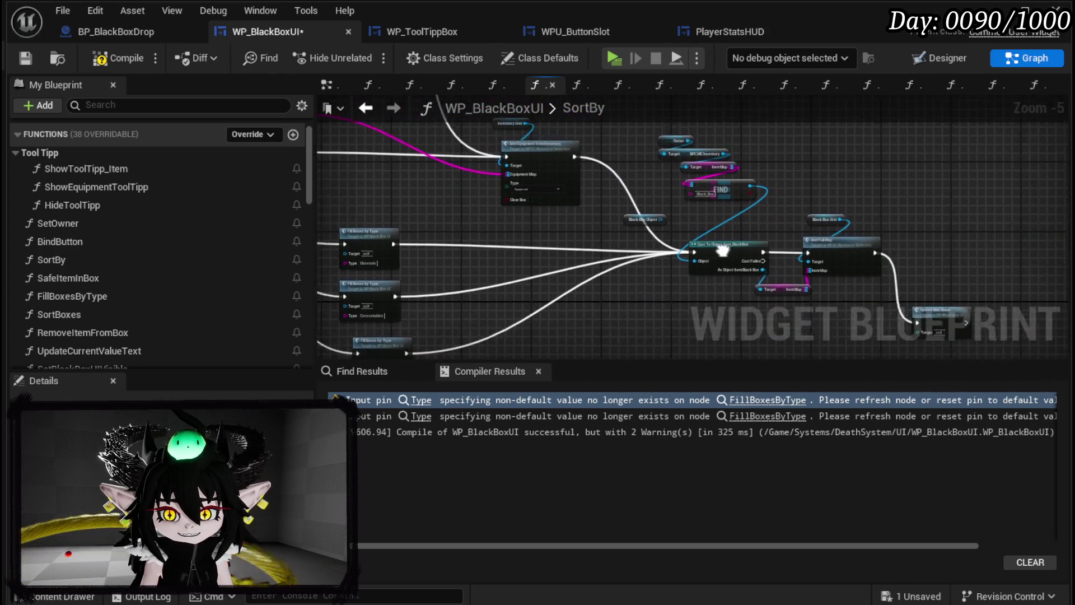
scroll(619, 234, down, 2)
scroll(618, 234, down, 1)
drag(619, 234, 430, 189)
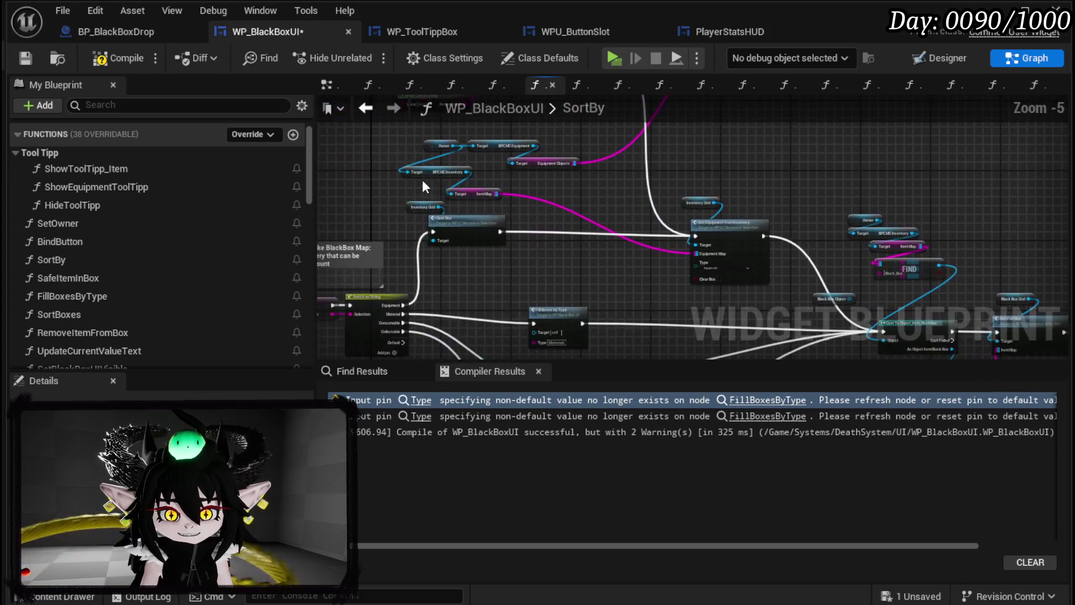
click(101, 60)
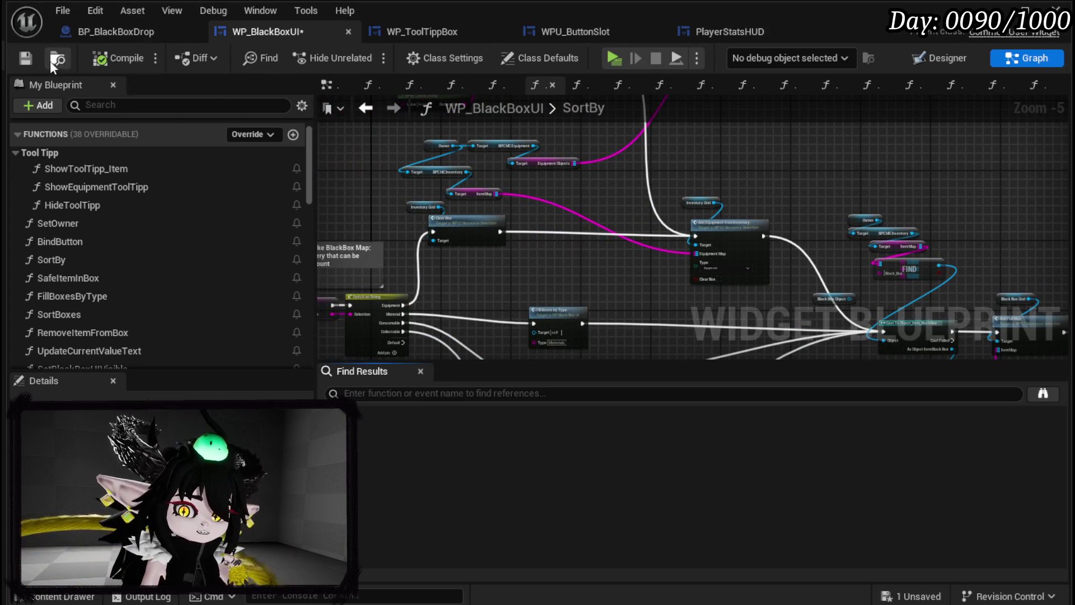
click(945, 60)
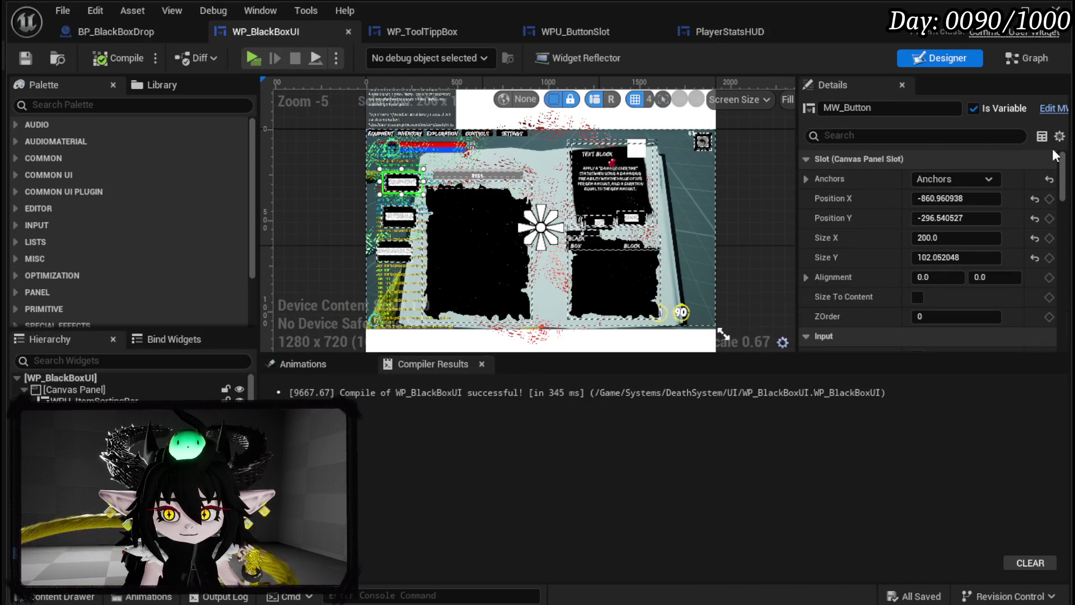
Step: Rename the first category button to MW_Button_Equipment
scroll(411, 199, up, 4)
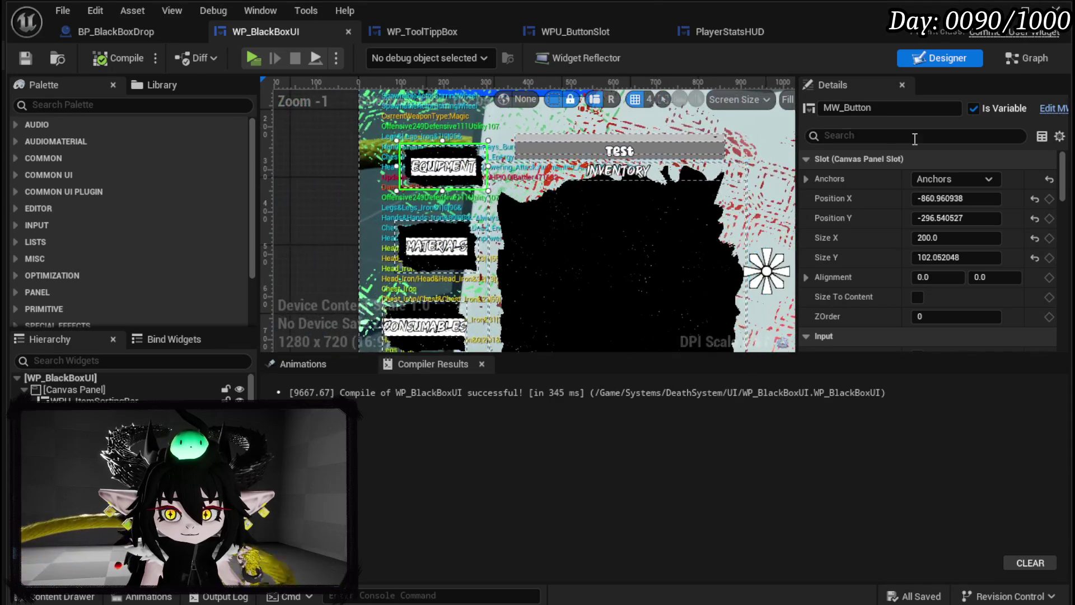
click(889, 108)
click(889, 108)
text(_Equipment)
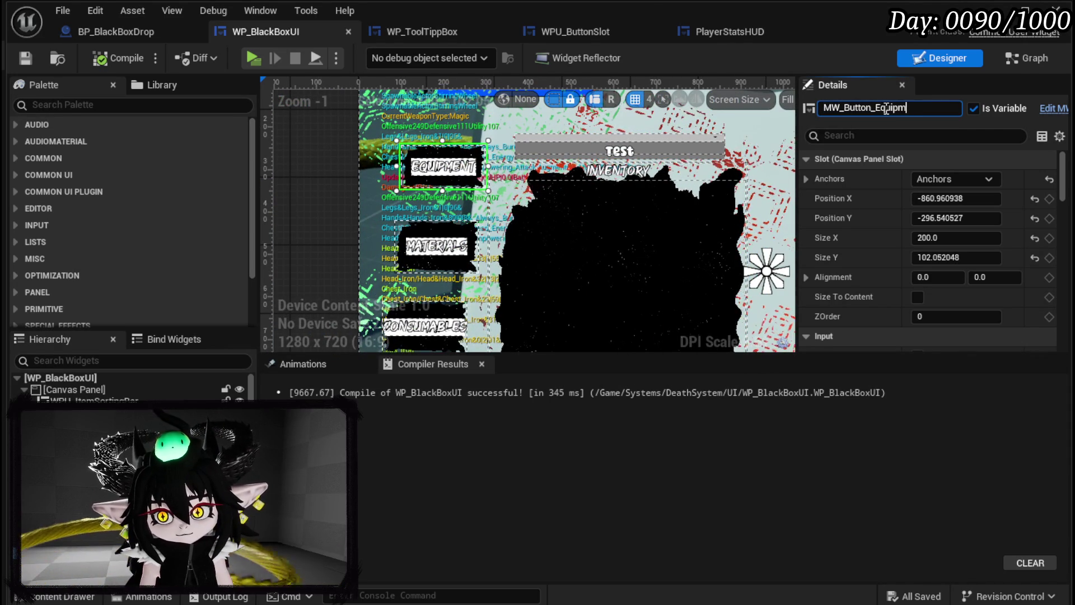
key(Return)
Step: Rename the MATERIALS button to MW_Button_Materials
click(437, 246)
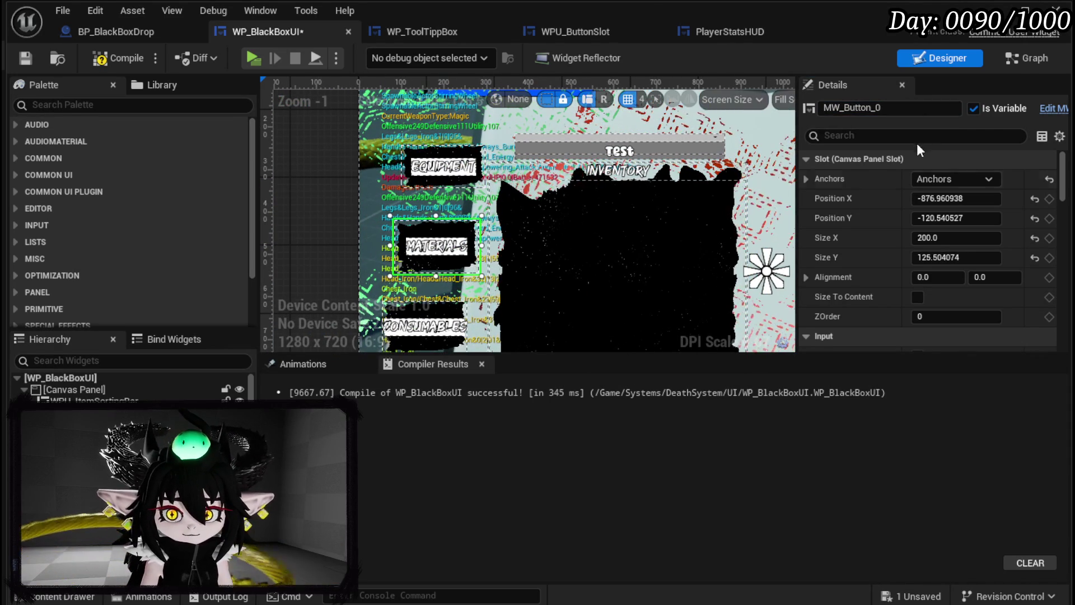
click(879, 108)
click(879, 108)
key(BackSpace)
drag(877, 108, 909, 109)
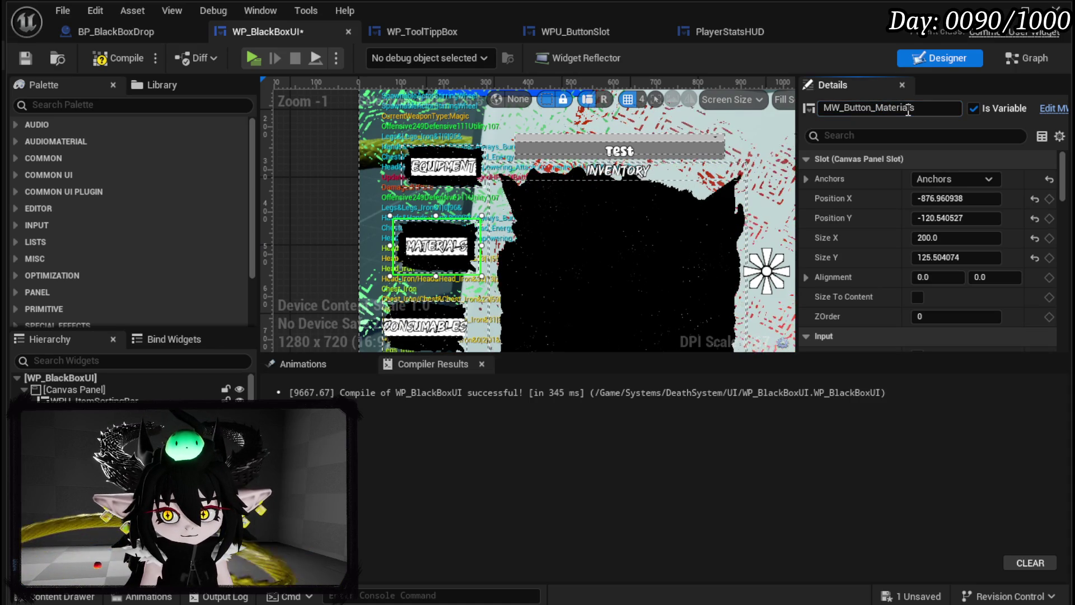
text(ls)
Step: Rename the CONSUMABLES button to MW_Button_Consumables
click(448, 324)
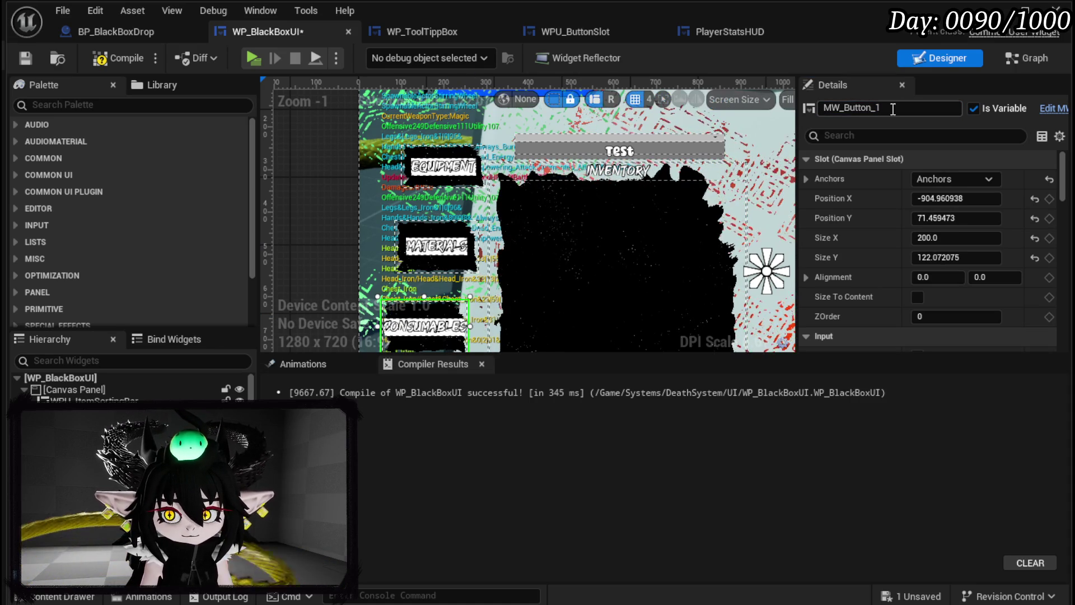
drag(874, 107, 914, 109)
text(onsumables)
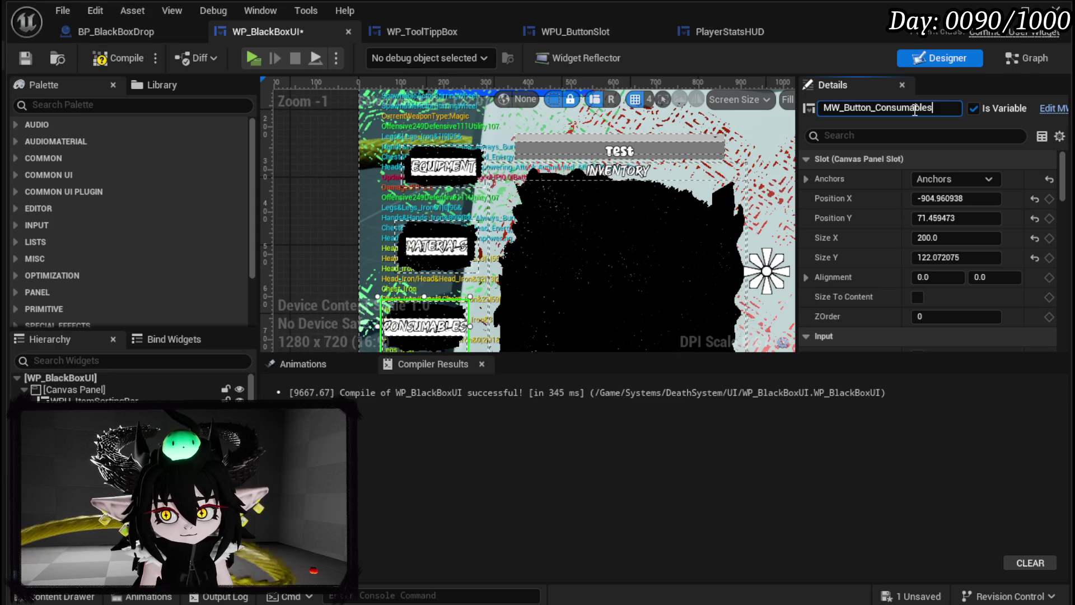
key(Return)
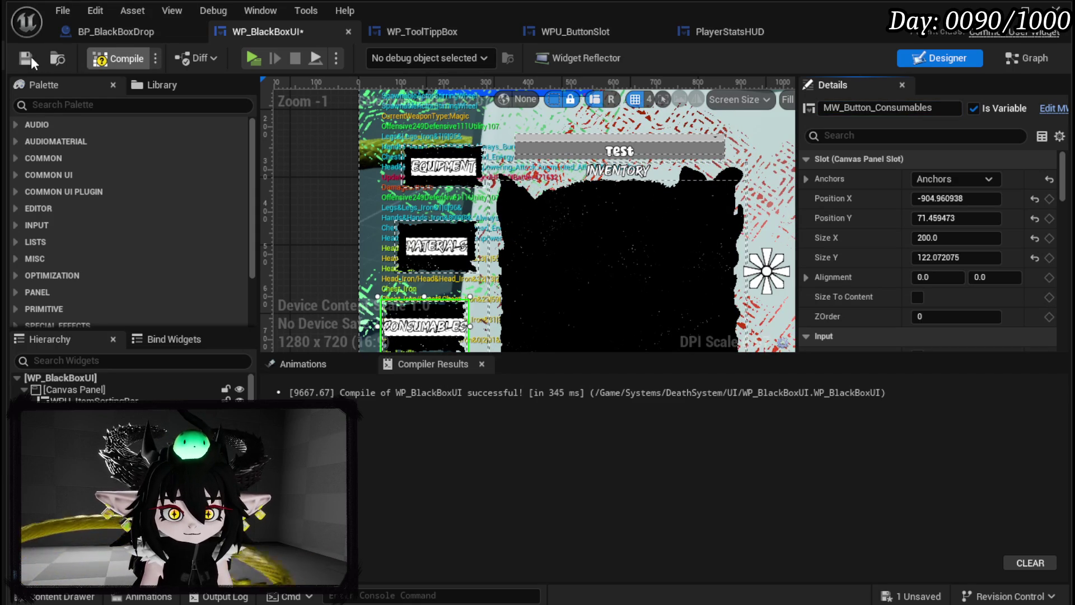
Step: Save, then set the Equipment and Materials buttons' Data to Equipment and Materials
click(31, 60)
scroll(976, 220, down, 10)
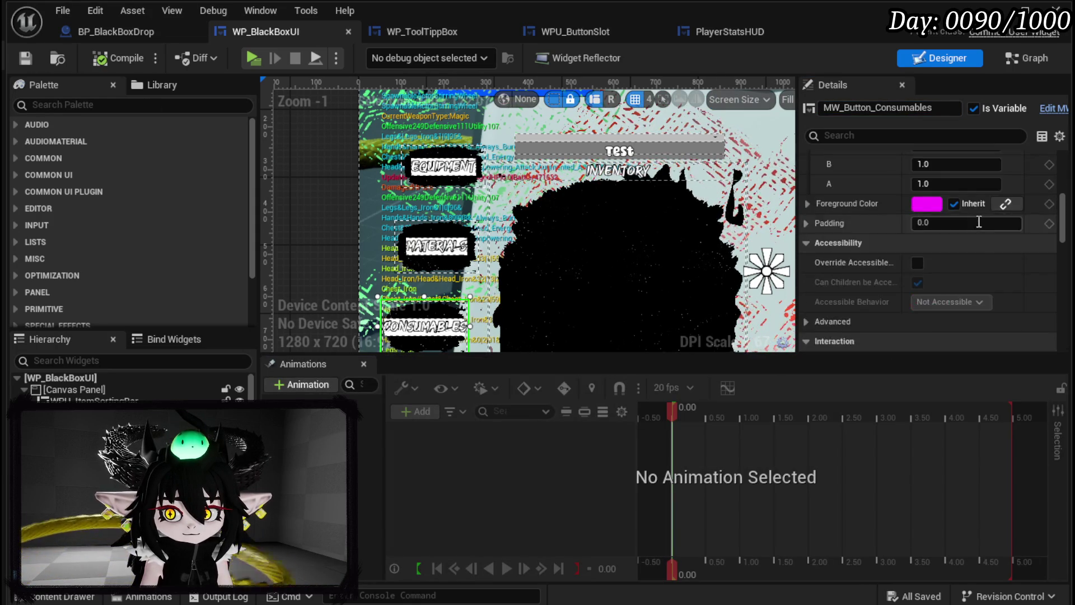
scroll(976, 220, down, 15)
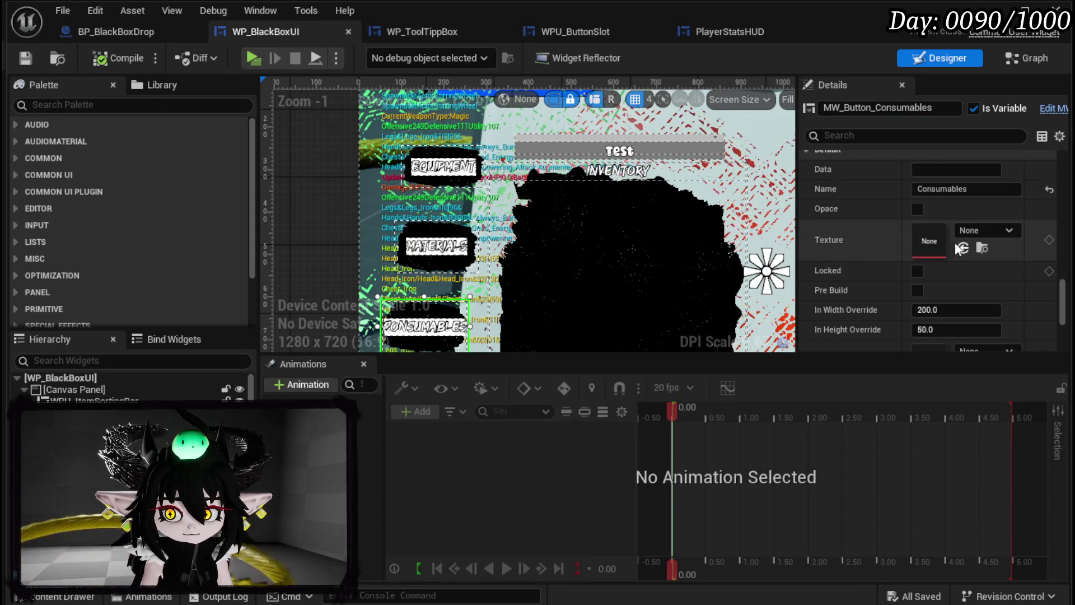
click(442, 167)
click(935, 171)
text(Equipment)
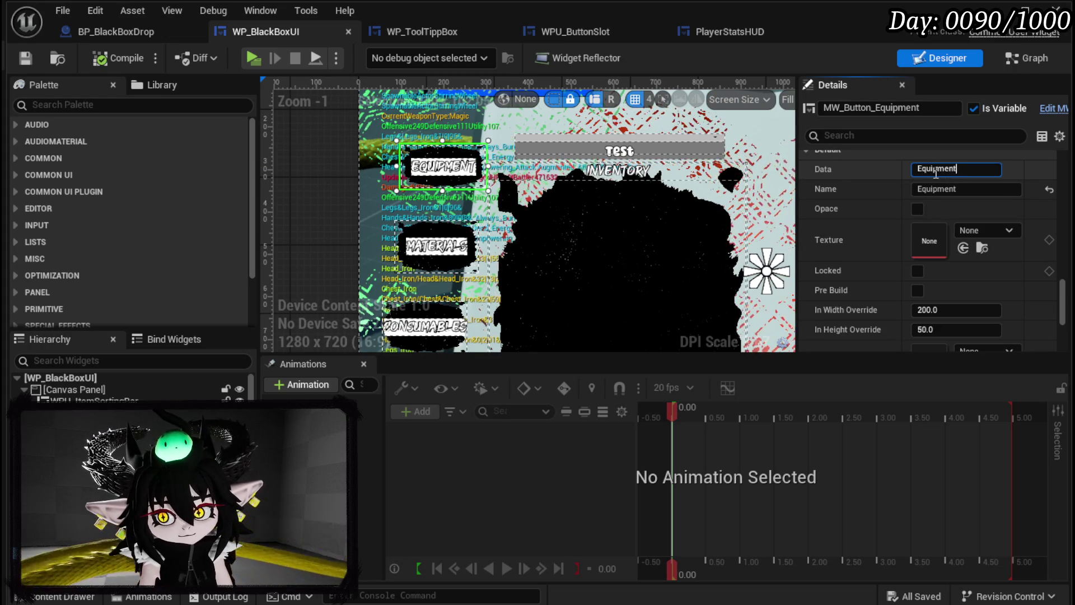
key(Return)
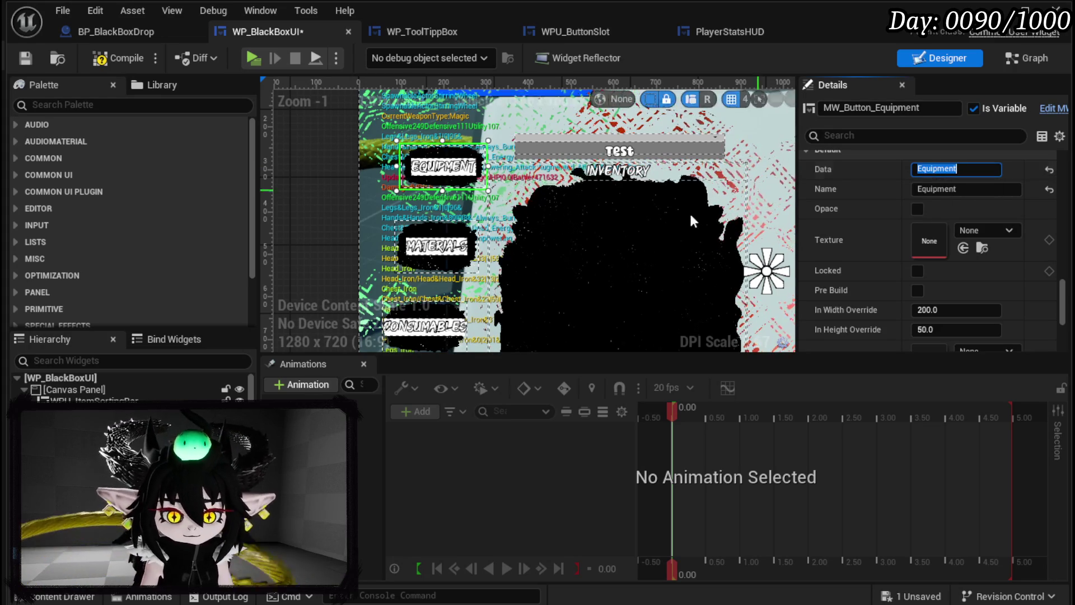
click(437, 247)
text(Materials)
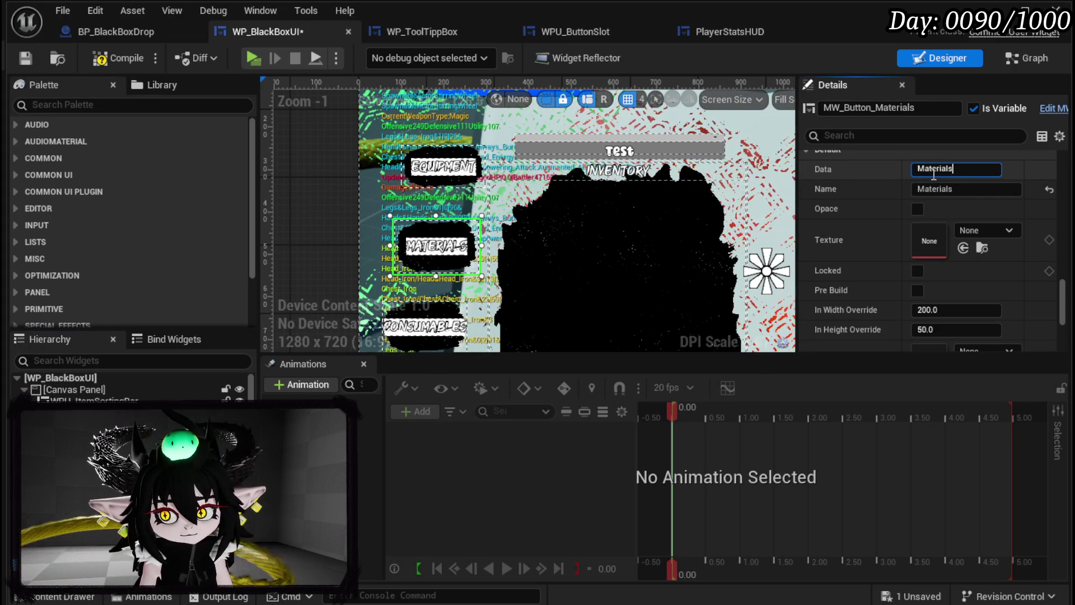
key(Return)
Step: Set the Consumables button's Data to Consumables, then compile and save the blueprint
click(426, 326)
click(946, 169)
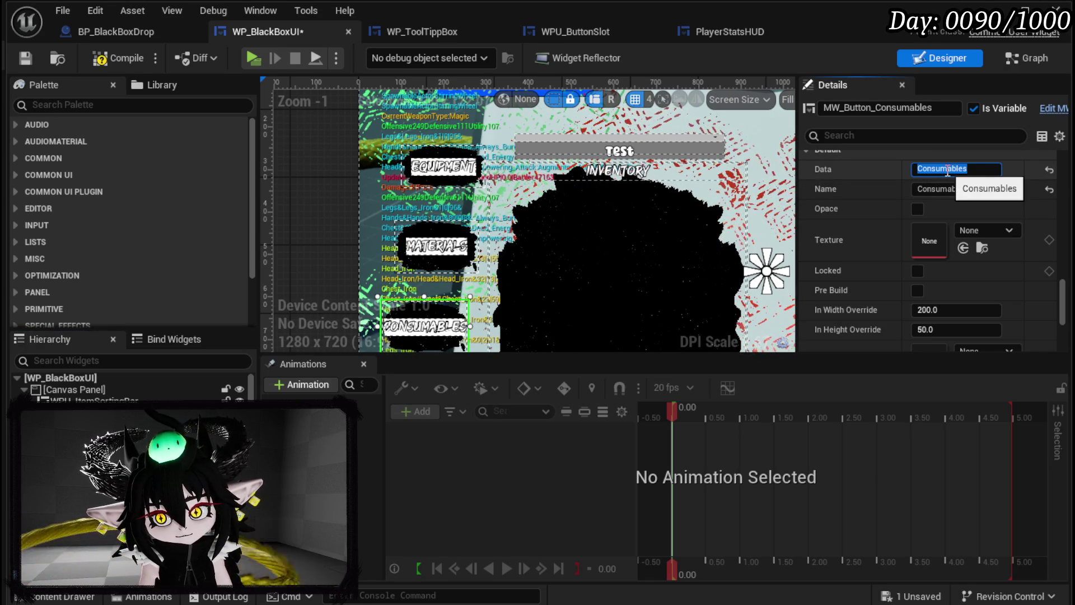
key(Return)
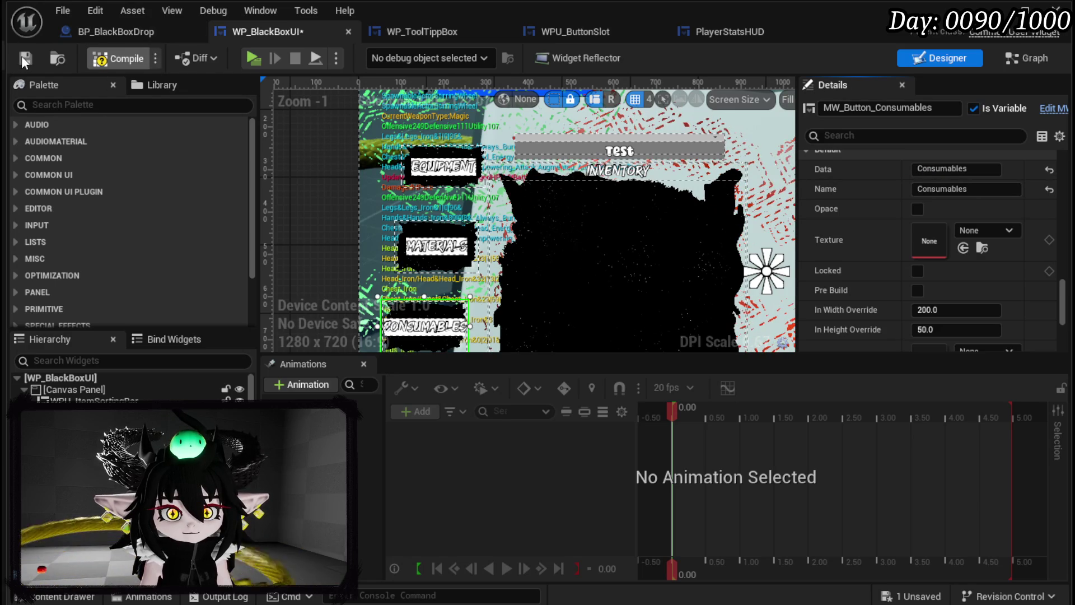
click(24, 60)
click(1024, 58)
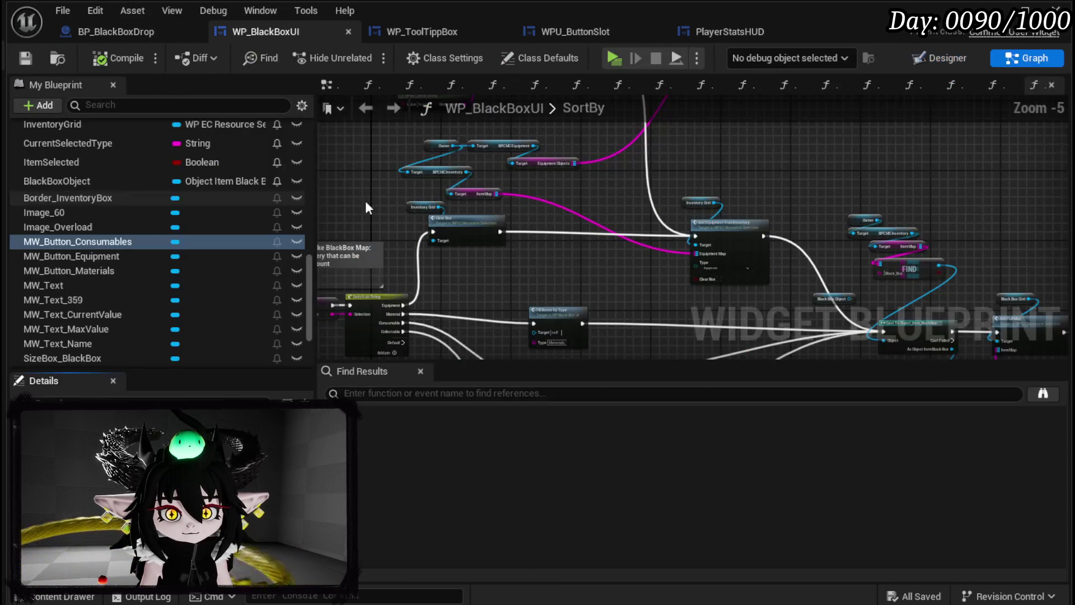
scroll(446, 187, up, 2)
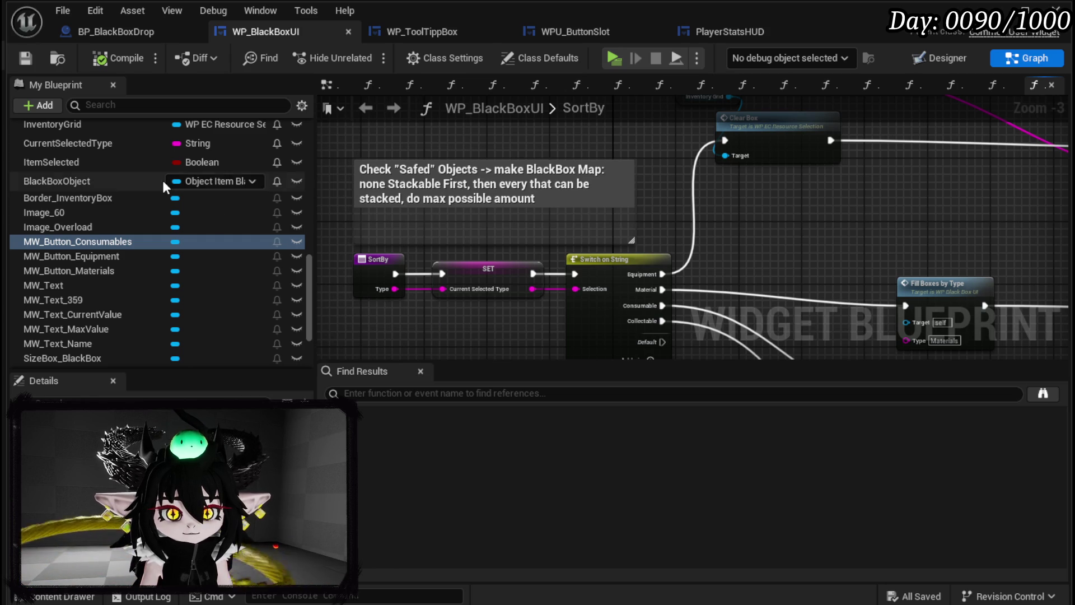
scroll(214, 147, up, 10)
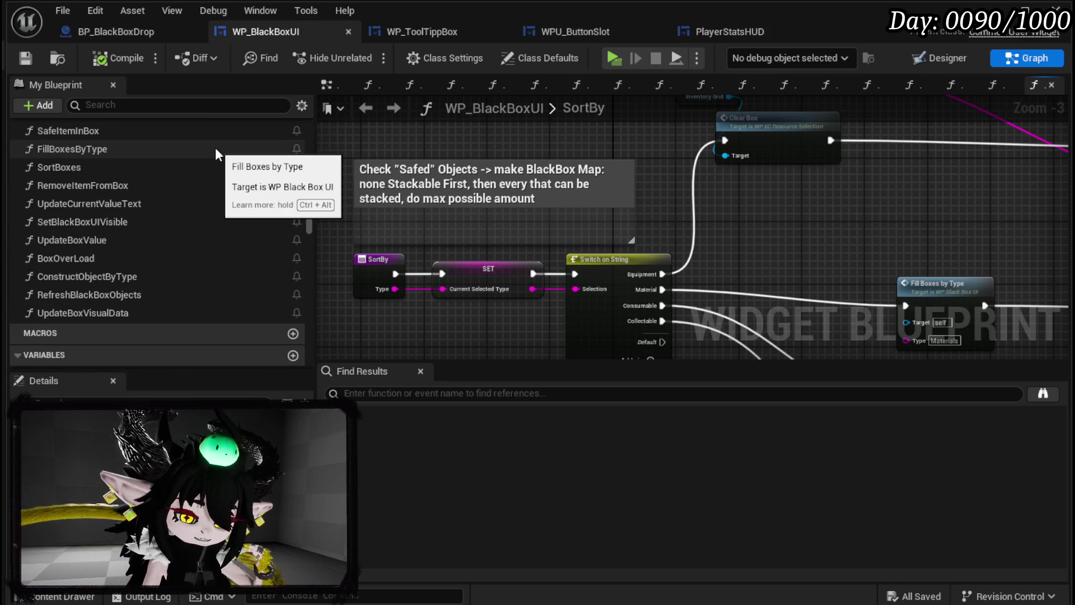
scroll(223, 142, up, 1)
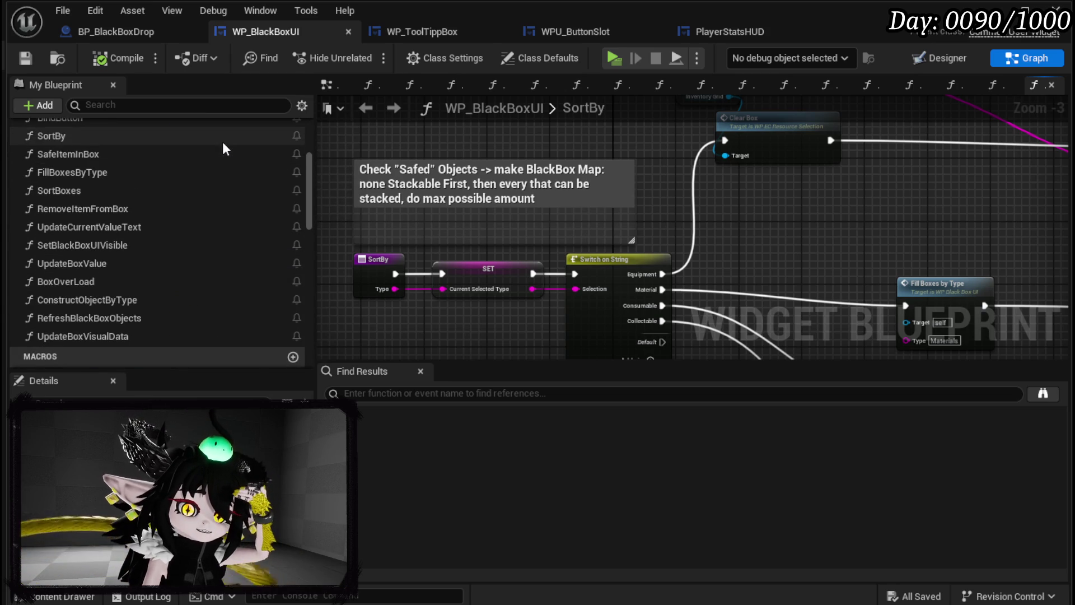
scroll(223, 142, up, 8)
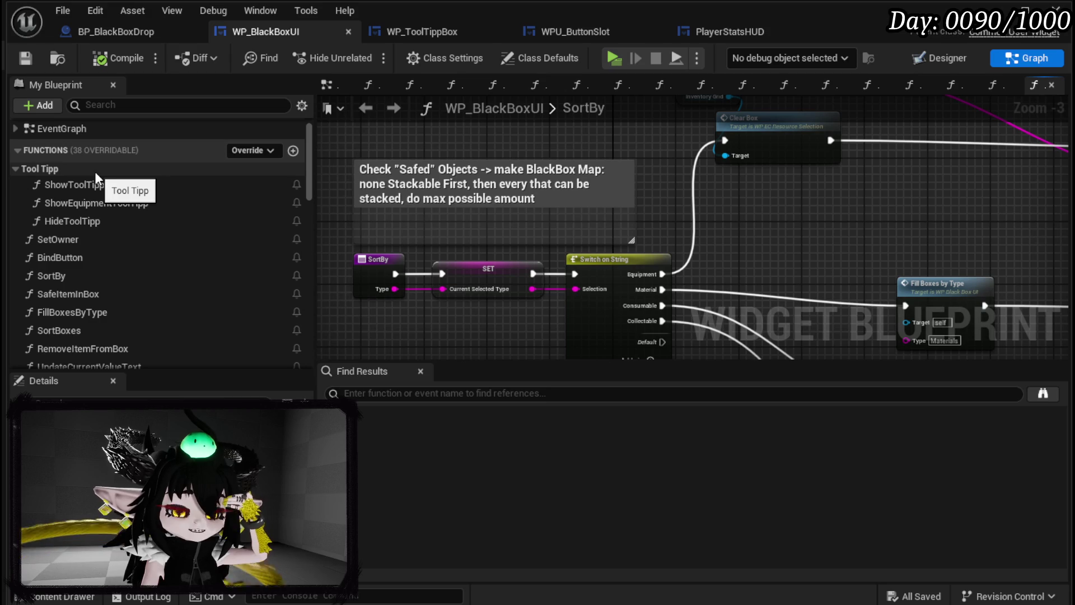
Step: In BindButton, place getters for the Consumables, Equipment and Materials buttons
double_click(86, 258)
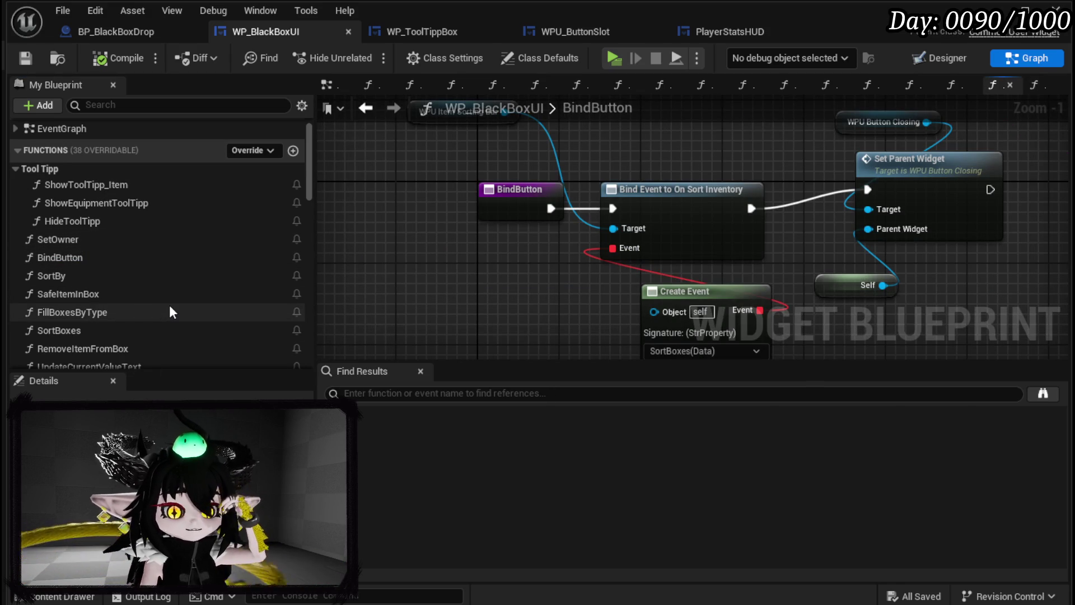
scroll(168, 294, down, 10)
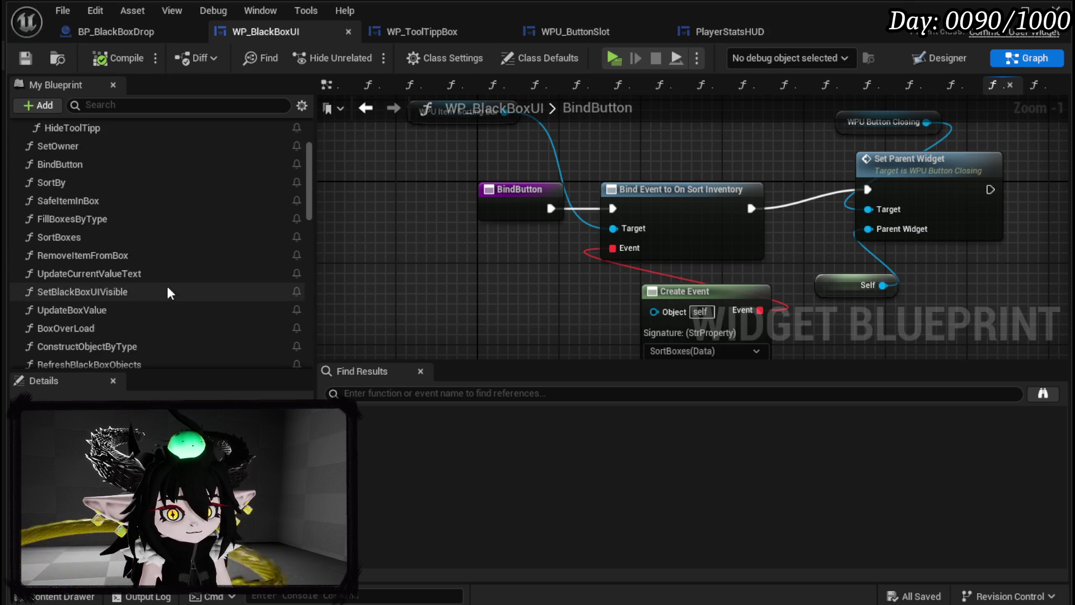
scroll(199, 296, down, 10)
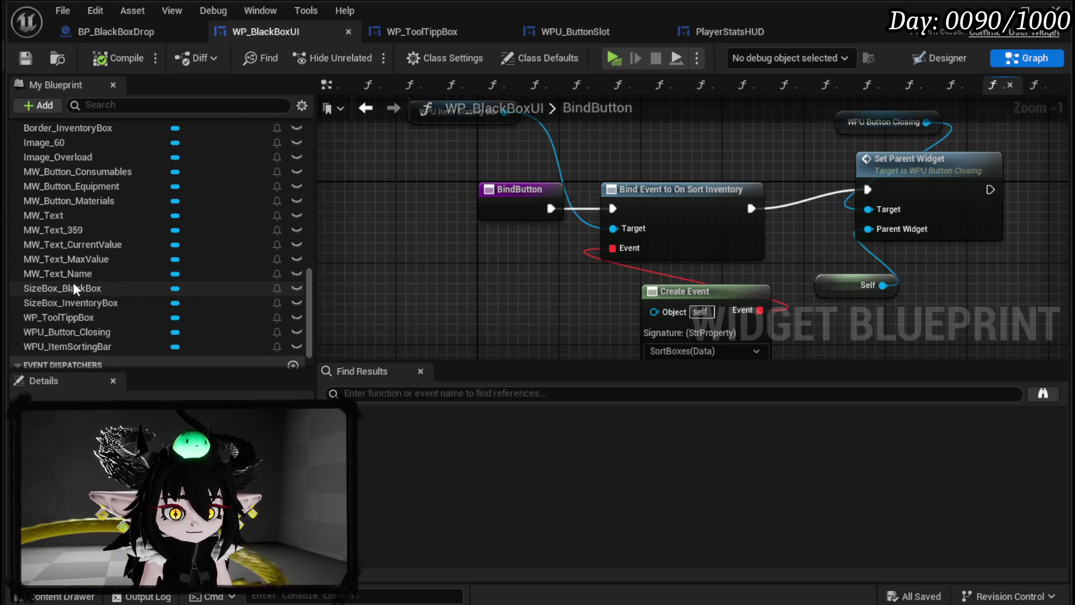
scroll(69, 260, up, 1)
drag(72, 218, 386, 253)
click(416, 274)
drag(112, 233, 367, 283)
click(426, 314)
mouse_move(112, 247)
mouse_down()
mouse_move(452, 344)
mouse_move(426, 353)
mouse_move(66, 257)
mouse_move(392, 275)
mouse_up()
click(436, 289)
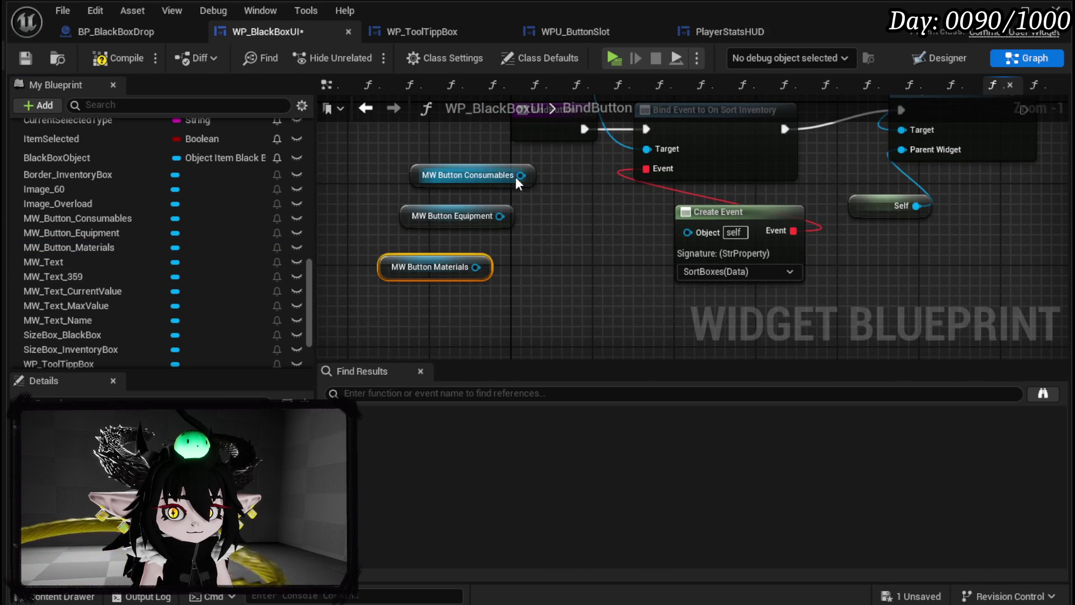
Step: Bind all three buttons to a Bind Event to On Pressed node, executed after Set Parent Widget
drag(520, 176, 535, 274)
text(Bind on Pre)
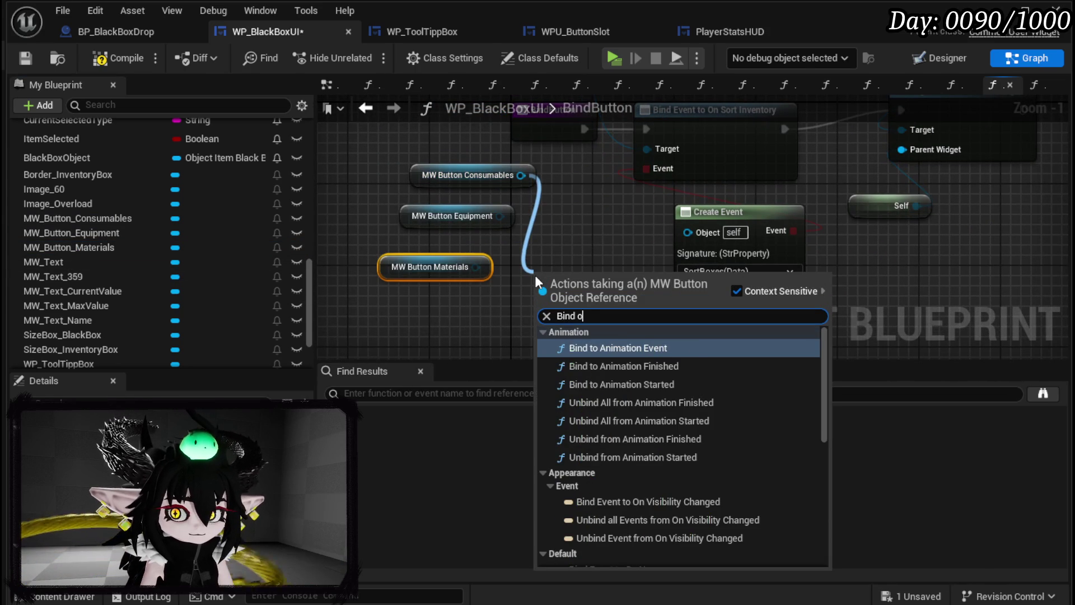
click(623, 351)
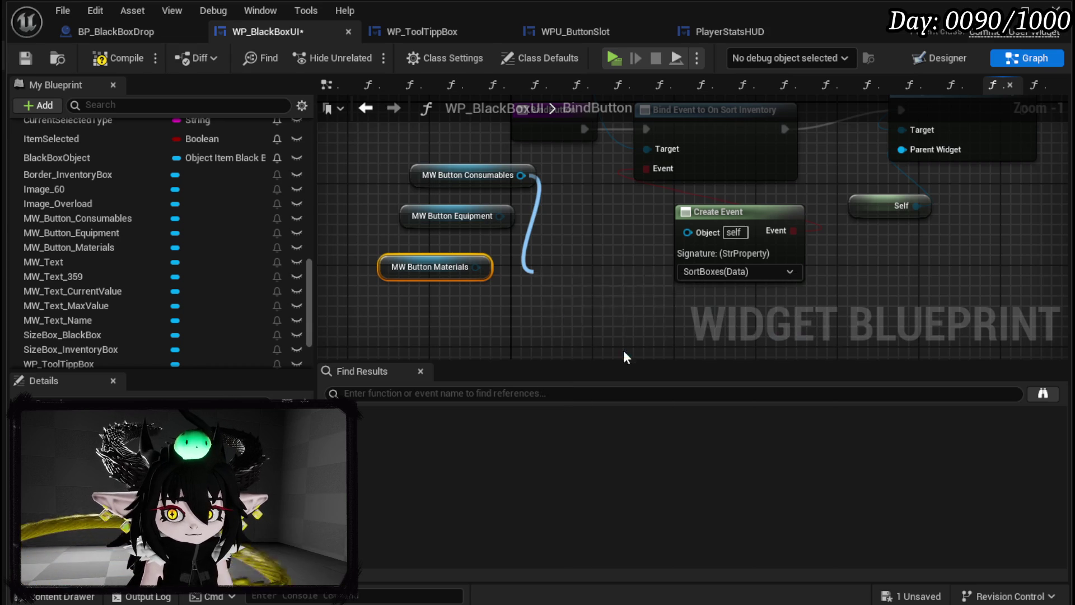
mouse_move(498, 220)
mouse_down()
mouse_move(553, 300)
mouse_move(545, 312)
mouse_up()
drag(476, 268, 544, 312)
drag(449, 316, 986, 131)
drag(845, 144, 906, 146)
Step: Add a Create Event on the bind's Event pin set to FillBoxesByType, then compile
drag(906, 183, 885, 244)
text(Crea)
click(952, 313)
click(703, 279)
scroll(739, 352, down, 1)
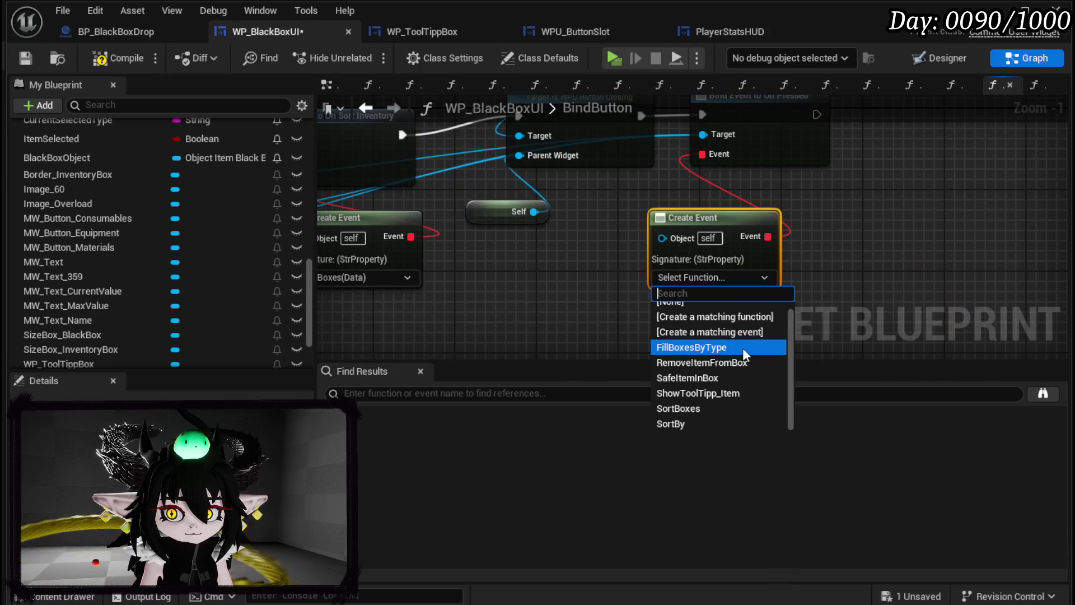
click(740, 347)
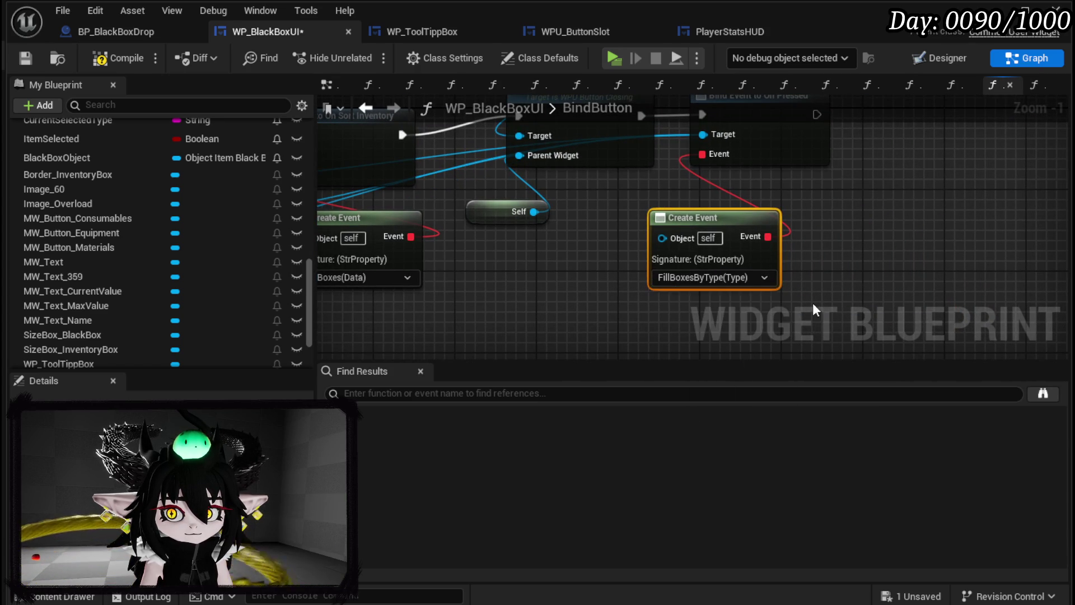
click(26, 60)
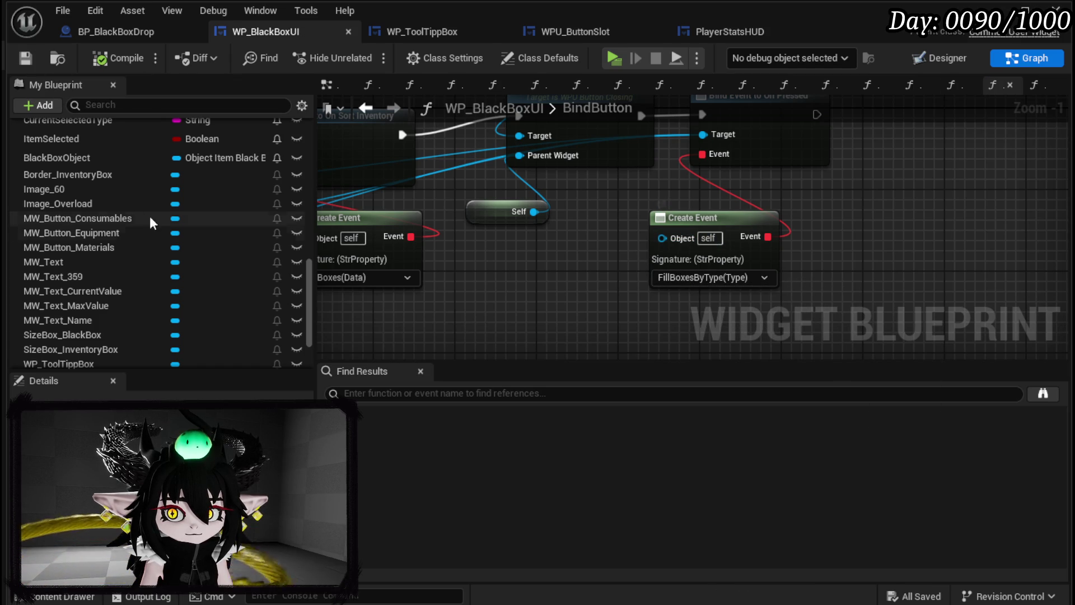
scroll(118, 178, up, 6)
scroll(120, 178, up, 4)
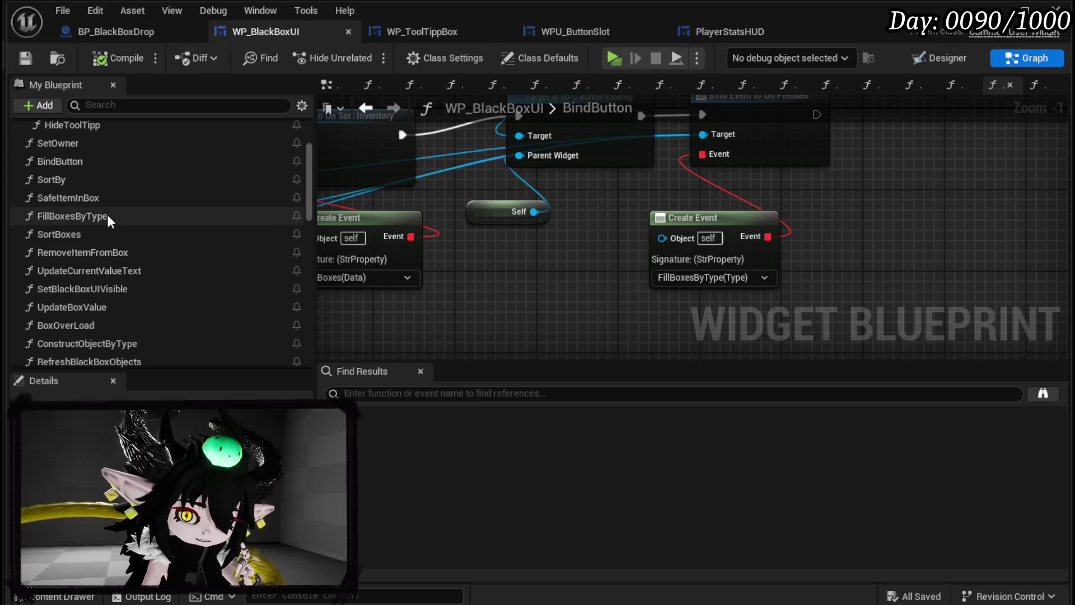
Step: Review the FillBoxesByType graph around Add Items from Inventory, then start a play-test
double_click(107, 215)
drag(520, 235, 449, 209)
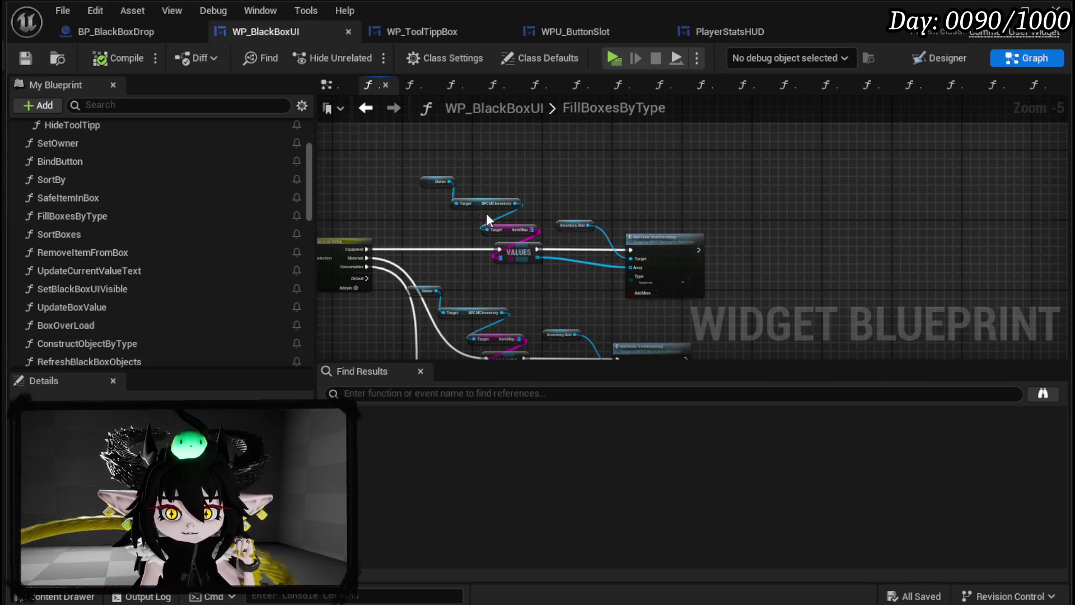
scroll(602, 234, up, 4)
scroll(603, 234, down, 3)
scroll(600, 157, up, 2)
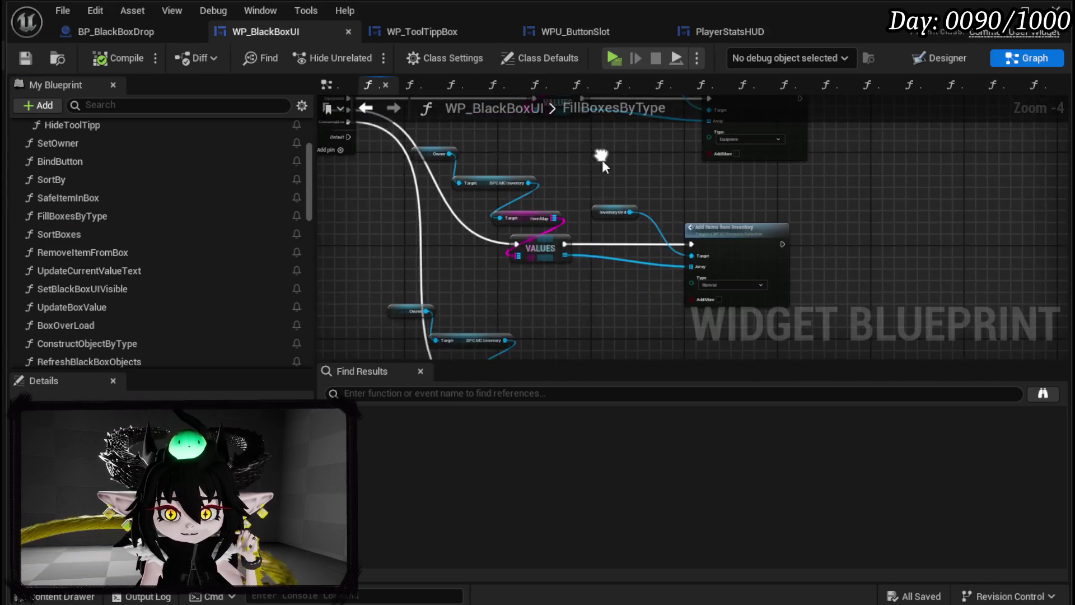
scroll(747, 201, down, 4)
scroll(640, 252, up, 3)
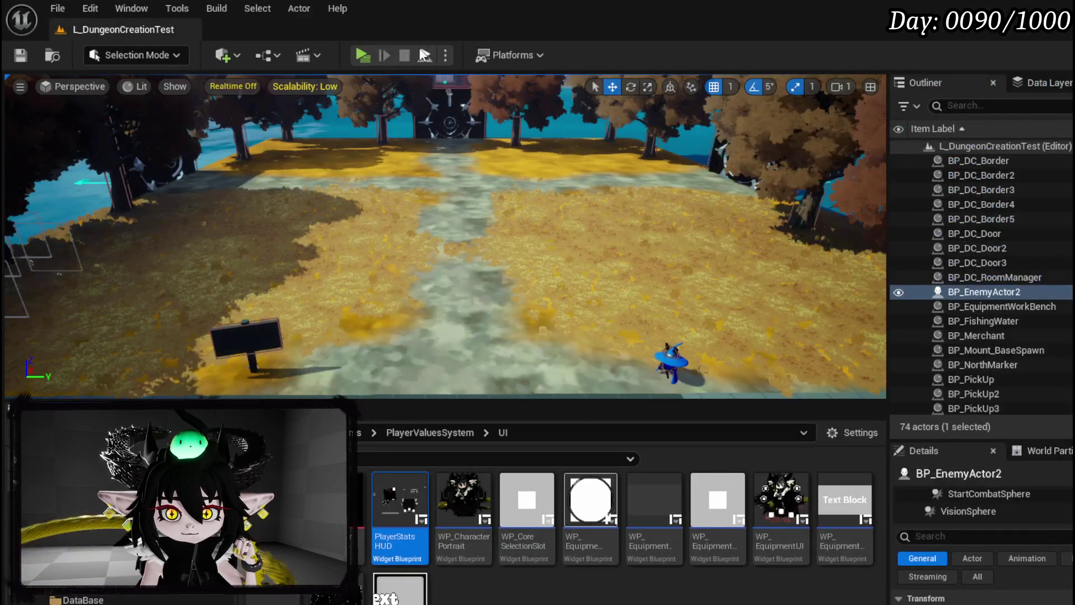
click(358, 55)
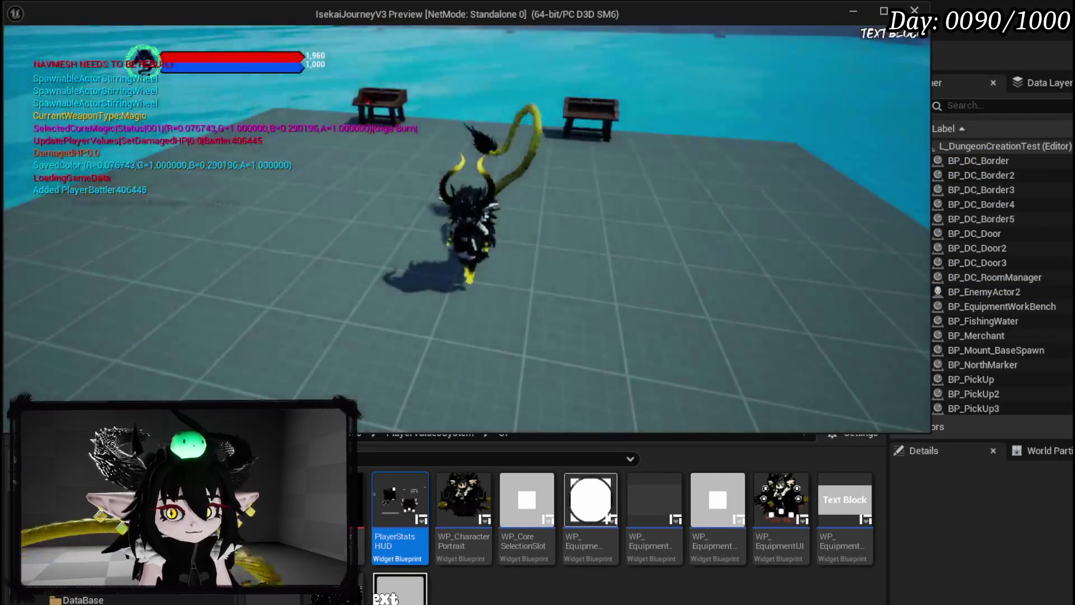
Step: In the game, open the spellbook's Black Box page, fill the inventory with Materials, then stop playing
key(e)
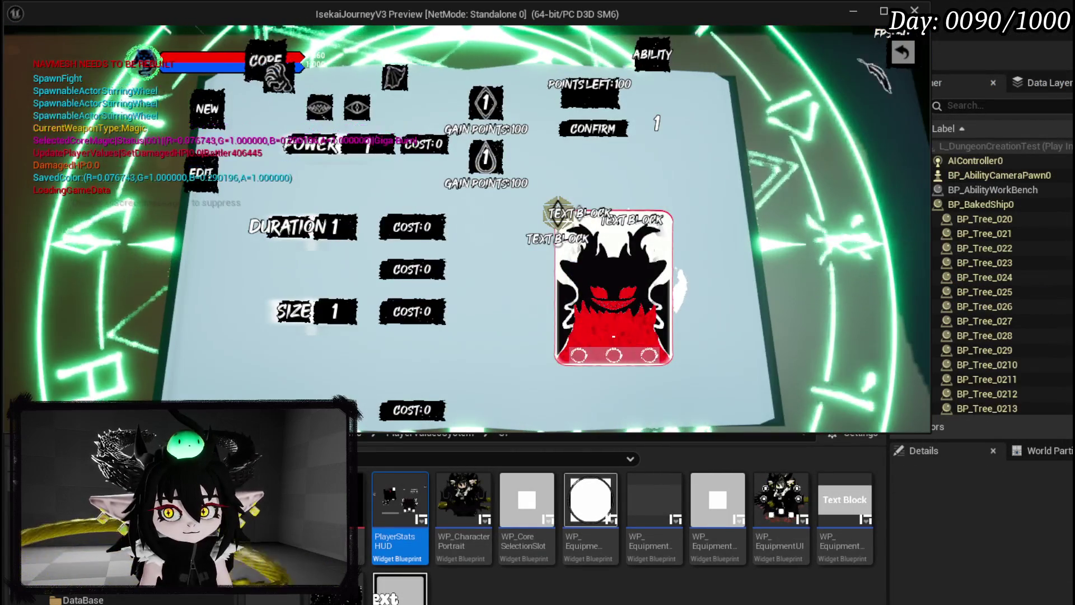
key(Escape)
key(e)
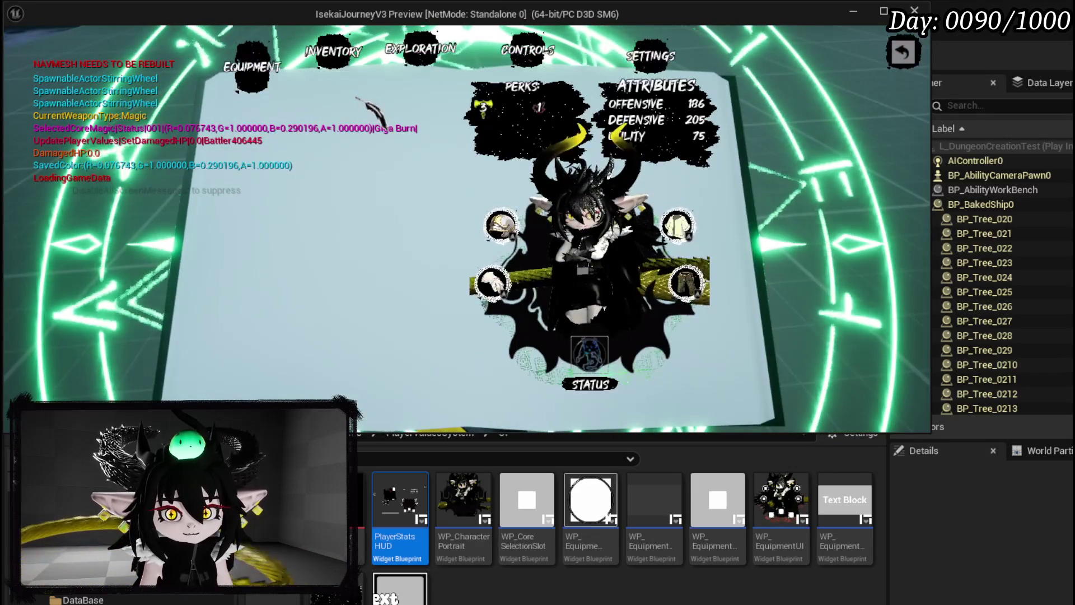
click(421, 56)
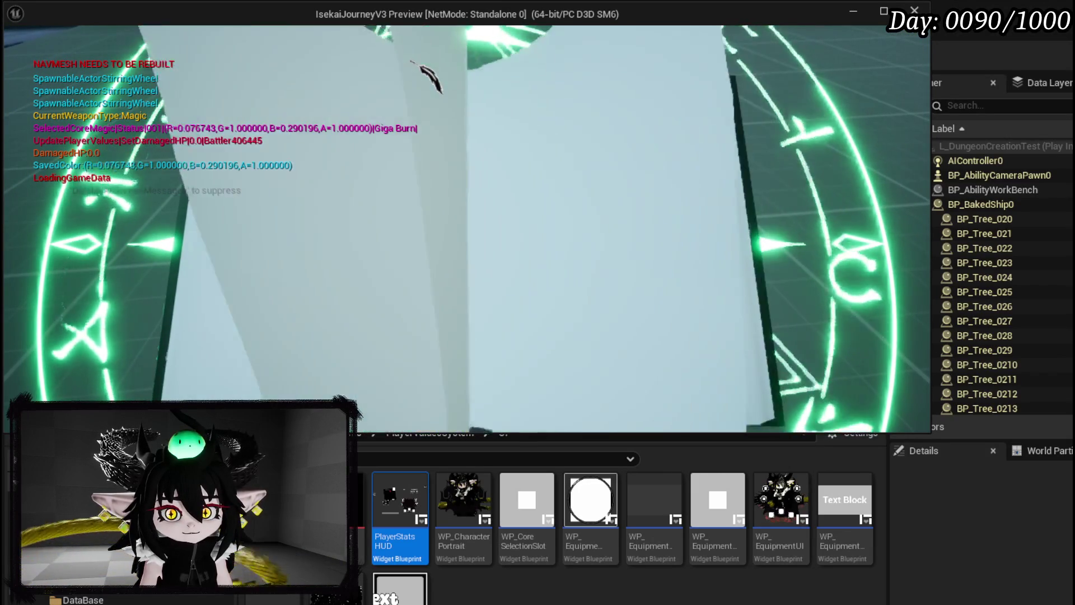
click(182, 198)
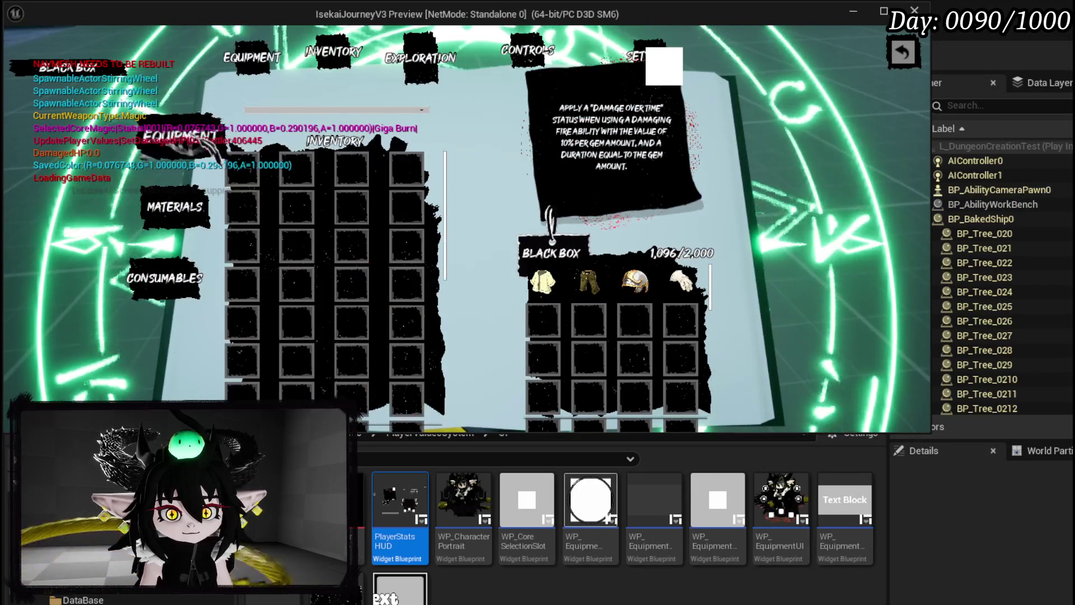
click(191, 210)
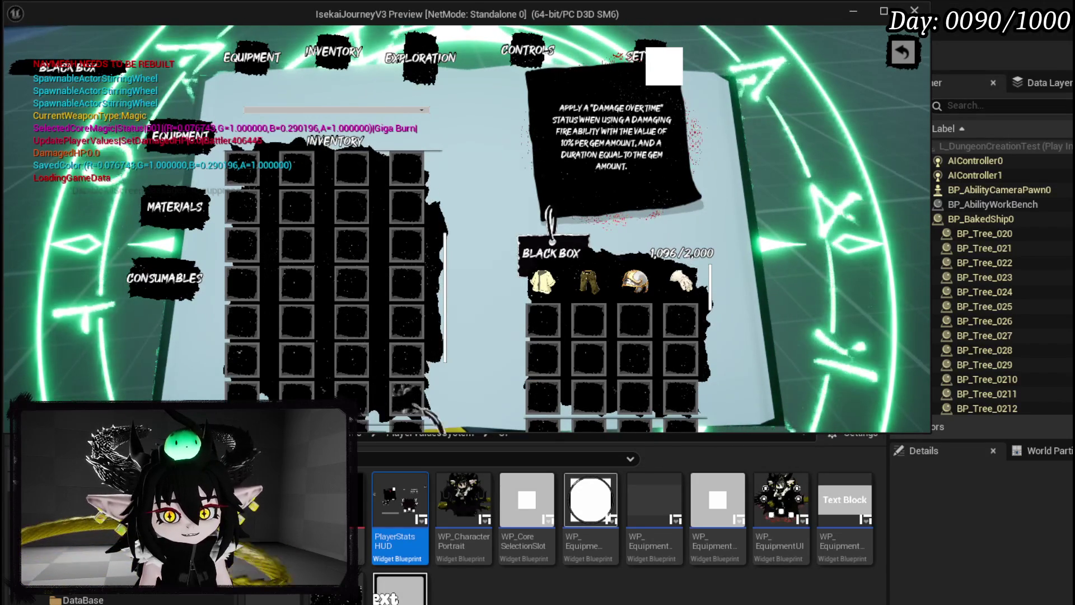
key(Escape)
key(ctrl+s)
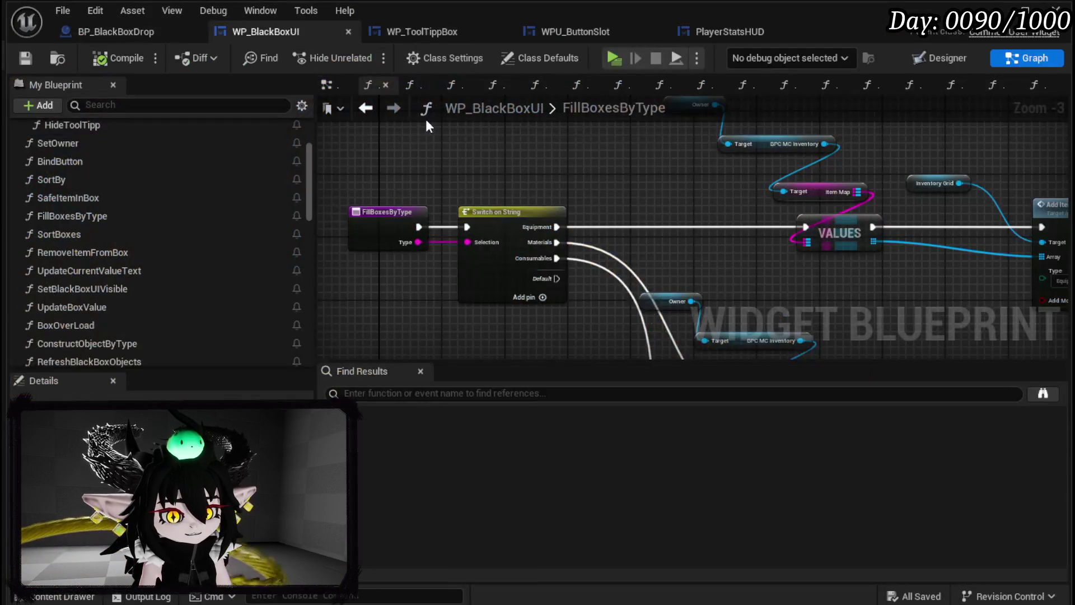
Step: Add a breakpoint on FillBoxesByType's Add Items from Inventory node and compile
mouse_move(481, 149)
mouse_down()
mouse_move(221, 123)
mouse_move(680, 184)
mouse_move(507, 232)
mouse_move(374, 144)
mouse_up()
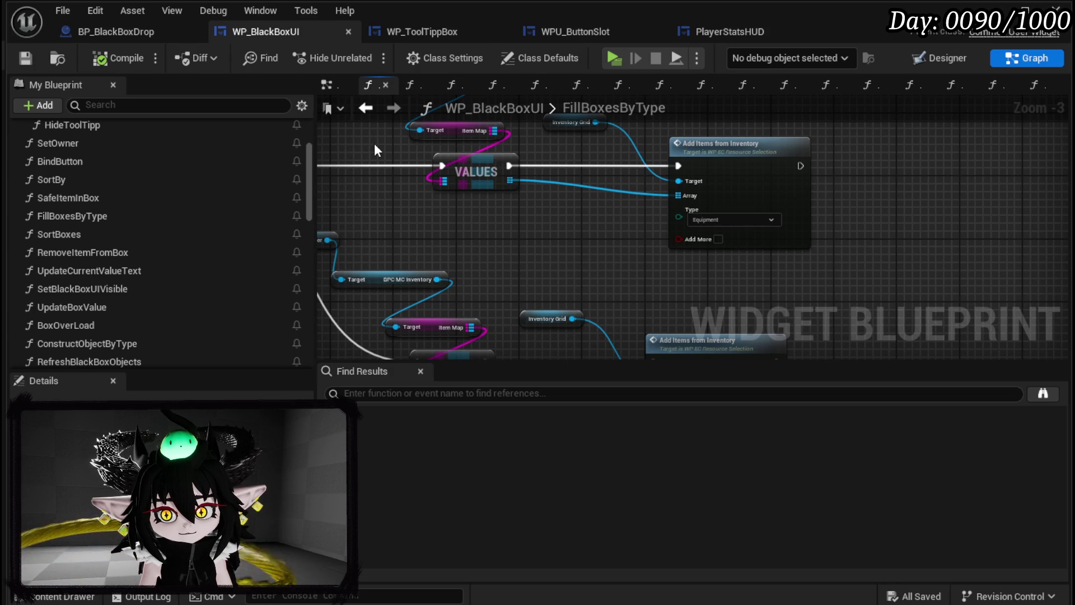
mouse_move(374, 145)
mouse_down()
mouse_move(388, 214)
mouse_move(630, 203)
mouse_move(650, 177)
mouse_move(791, 201)
mouse_move(390, 213)
mouse_up()
mouse_move(609, 184)
mouse_down()
mouse_move(764, 263)
mouse_move(723, 150)
mouse_move(688, 150)
mouse_up()
right_click(809, 217)
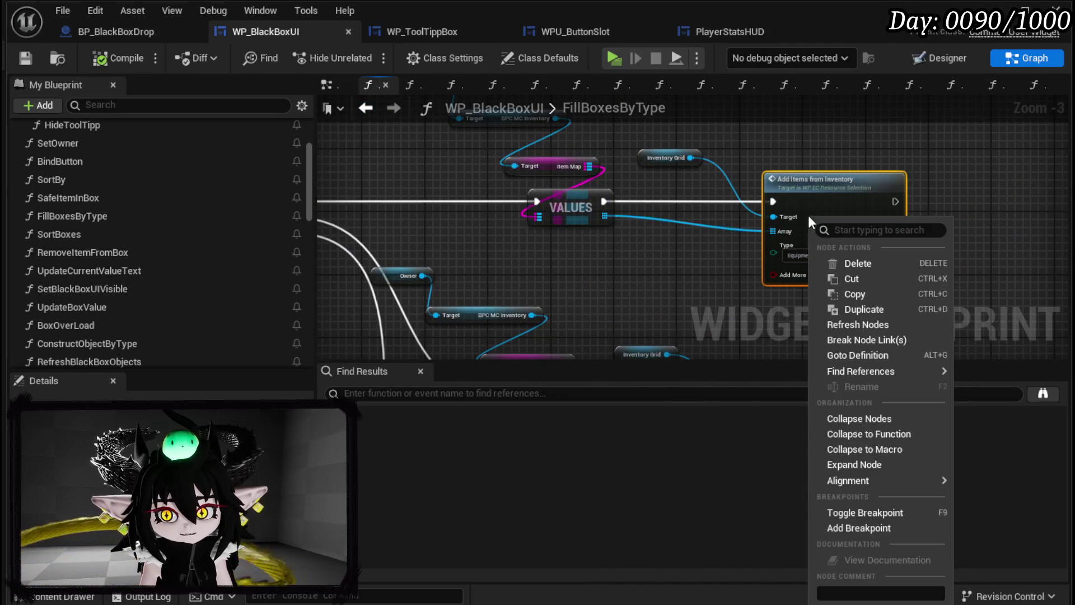
click(866, 536)
click(25, 58)
key(alt+Tab)
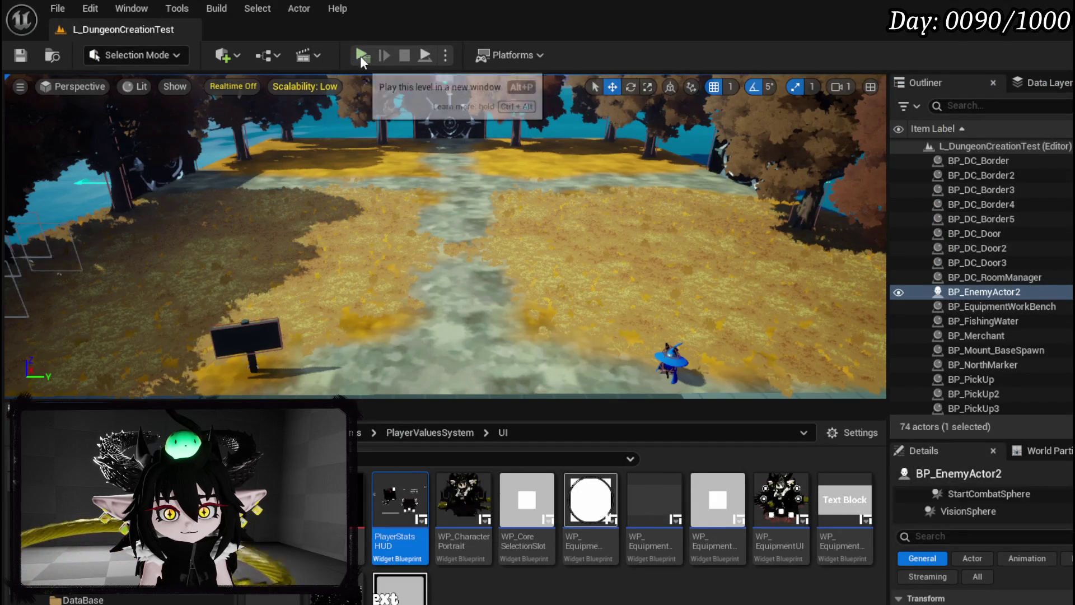
Step: Play to the book's Black Box page, resume past the Add Items breakpoint, then stop the session
key(alt+p)
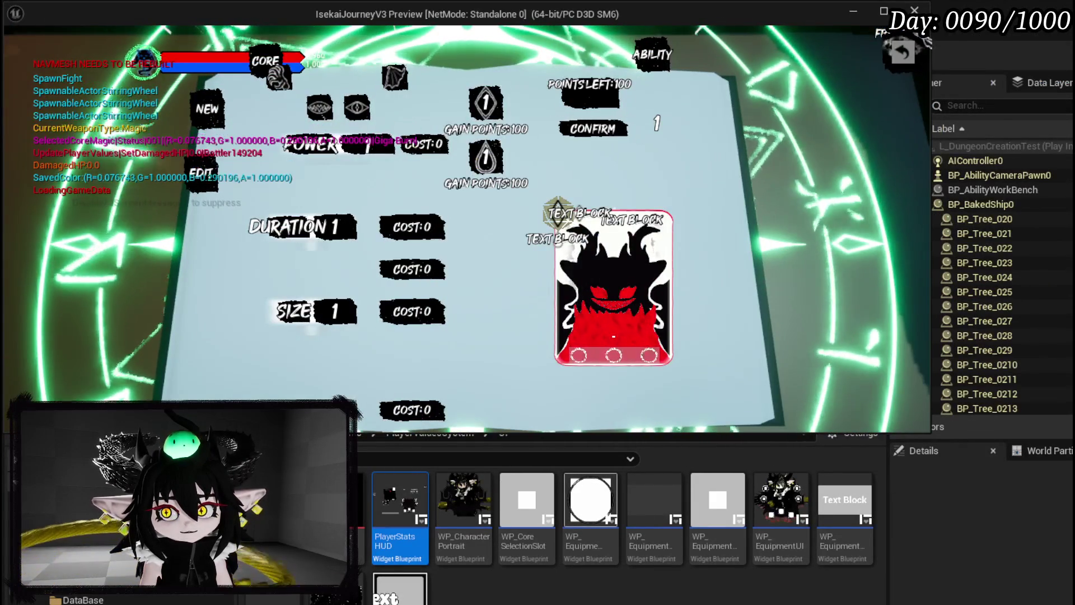
key(Escape)
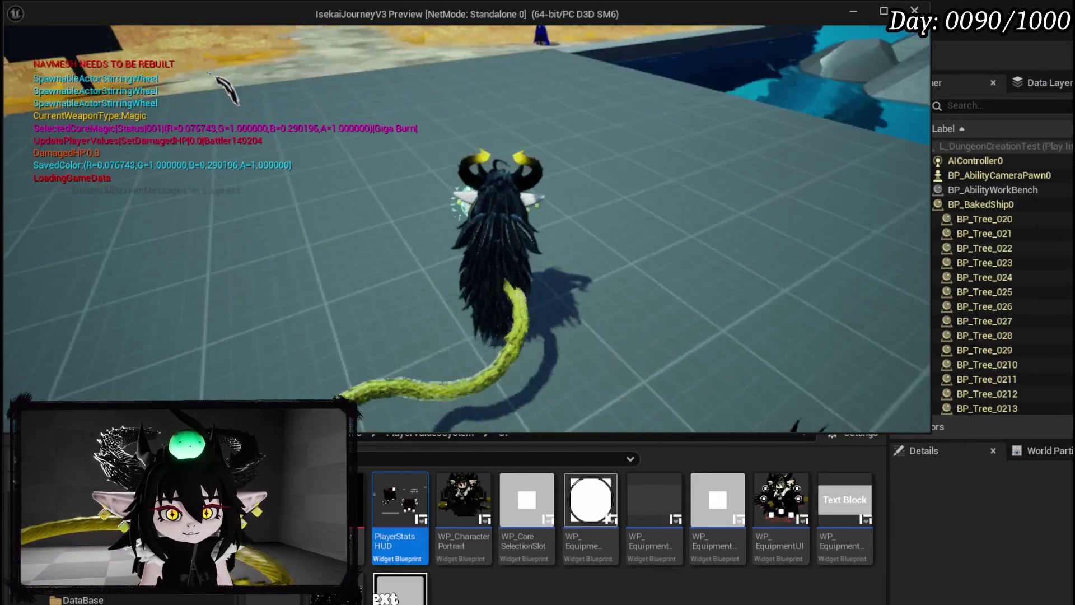
key(e)
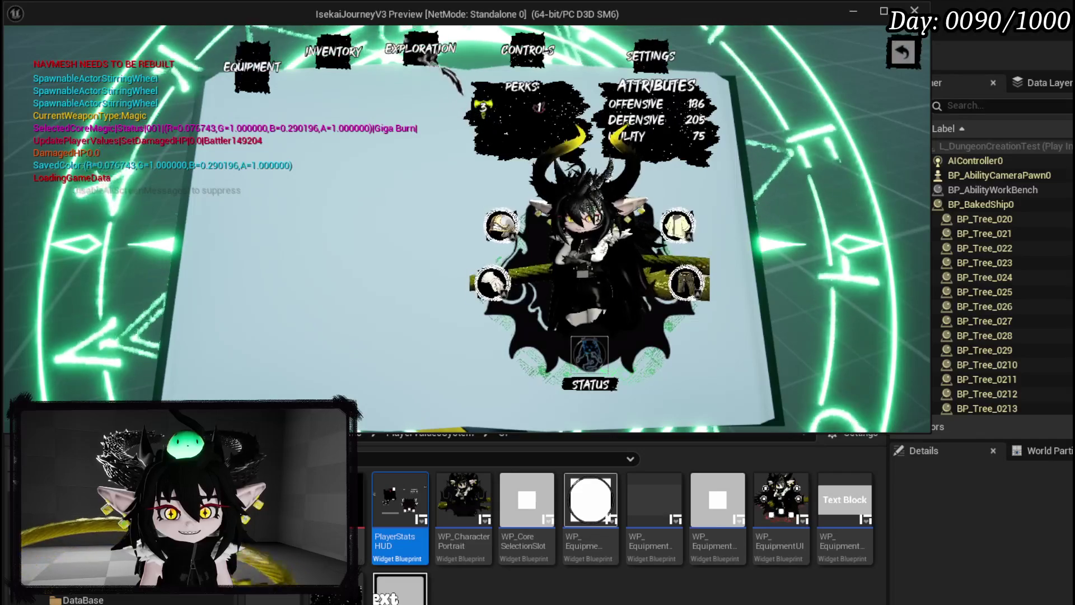
click(421, 67)
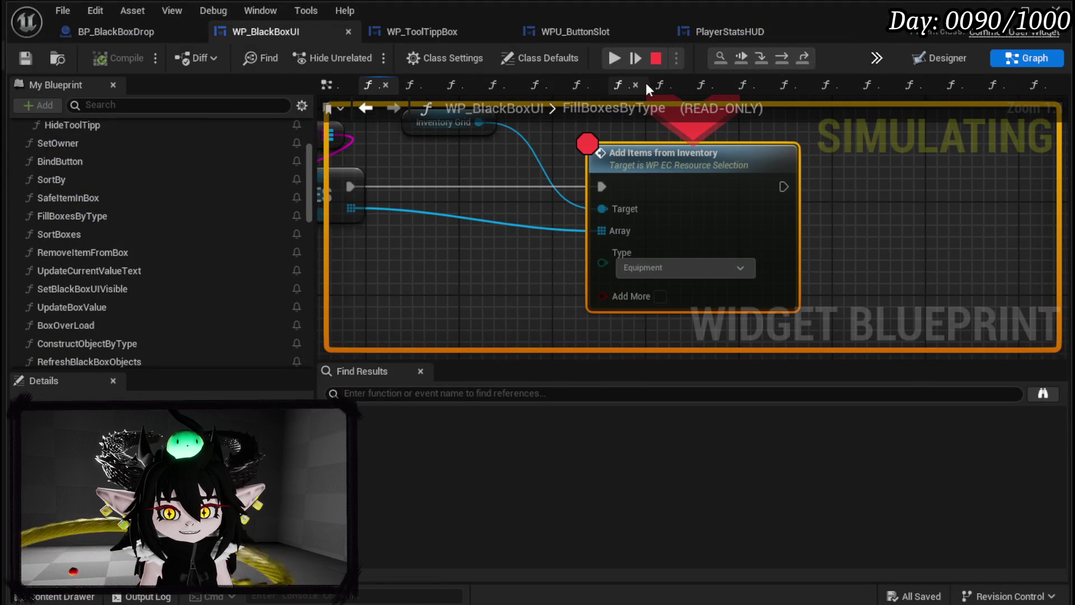
click(615, 58)
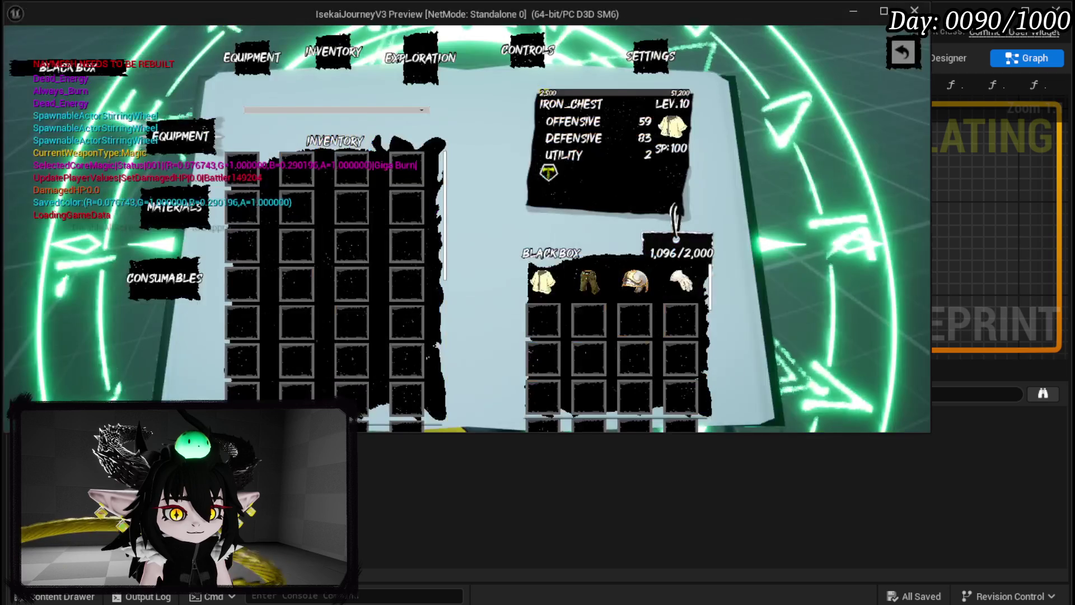
scroll(392, 193, down, 3)
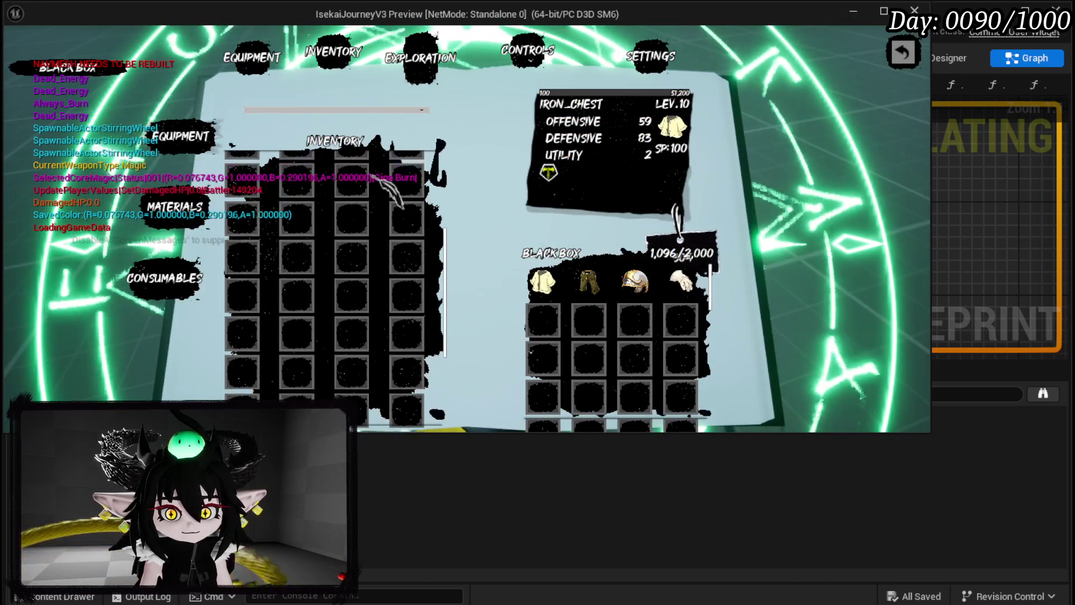
scroll(291, 207, up, 3)
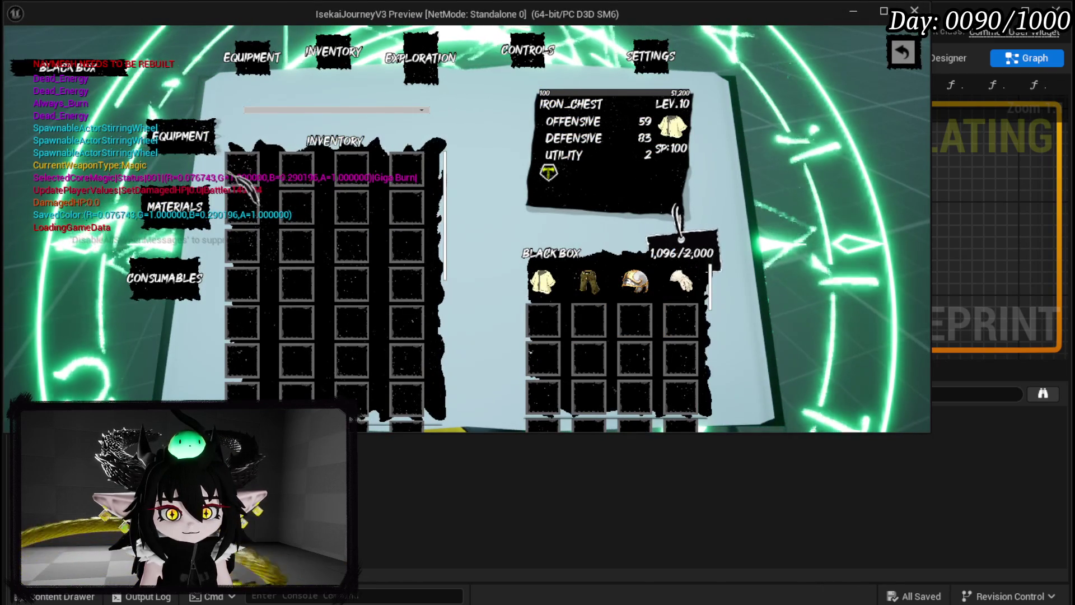
key(Escape)
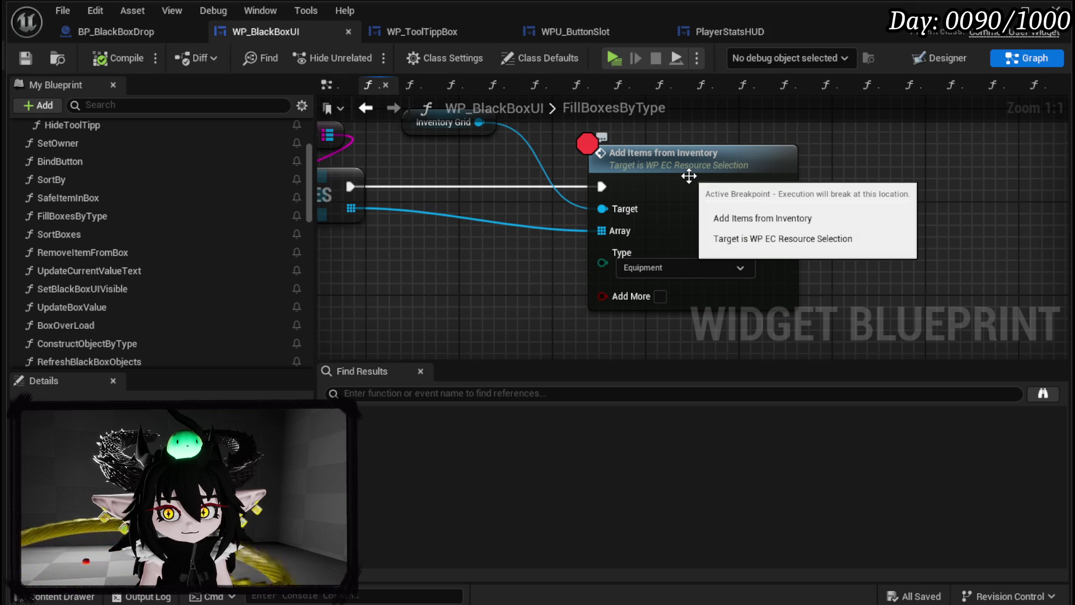
Step: Review the Close Widget nodes in the EventGraph, then reopen the BindButton function graph
mouse_move(689, 176)
mouse_down()
mouse_move(782, 252)
mouse_move(502, 151)
mouse_move(709, 191)
mouse_move(542, 207)
mouse_move(547, 197)
mouse_up()
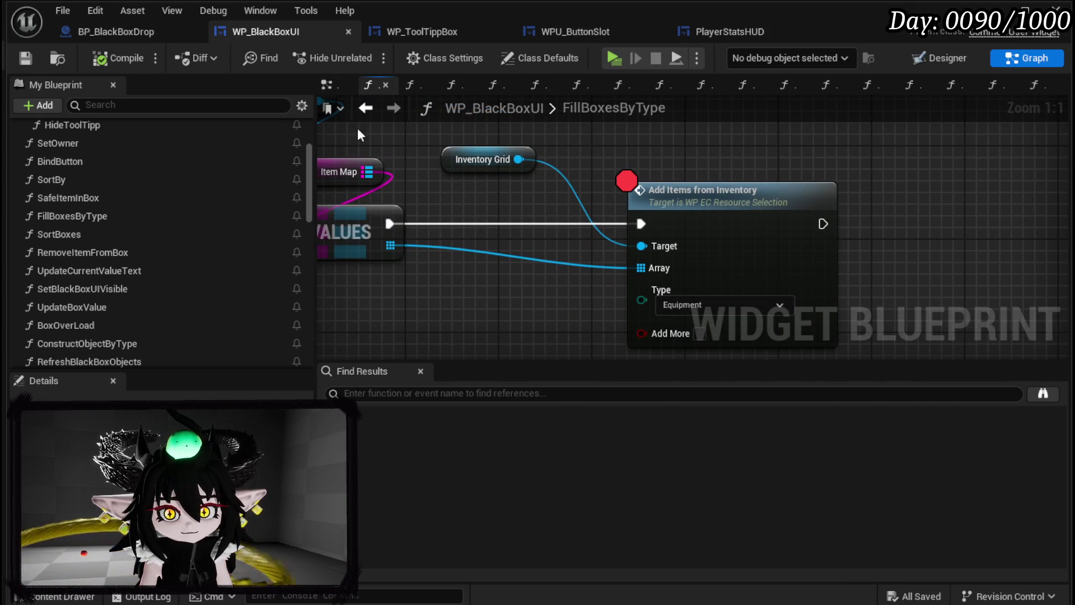
scroll(26, 258, up, 5)
click(330, 85)
scroll(533, 254, down, 5)
scroll(588, 224, up, 7)
scroll(616, 252, up, 1)
mouse_move(620, 276)
mouse_down()
mouse_move(625, 128)
mouse_move(620, 313)
mouse_up()
double_click(579, 220)
mouse_move(578, 218)
mouse_down()
mouse_move(603, 279)
mouse_move(857, 336)
mouse_up()
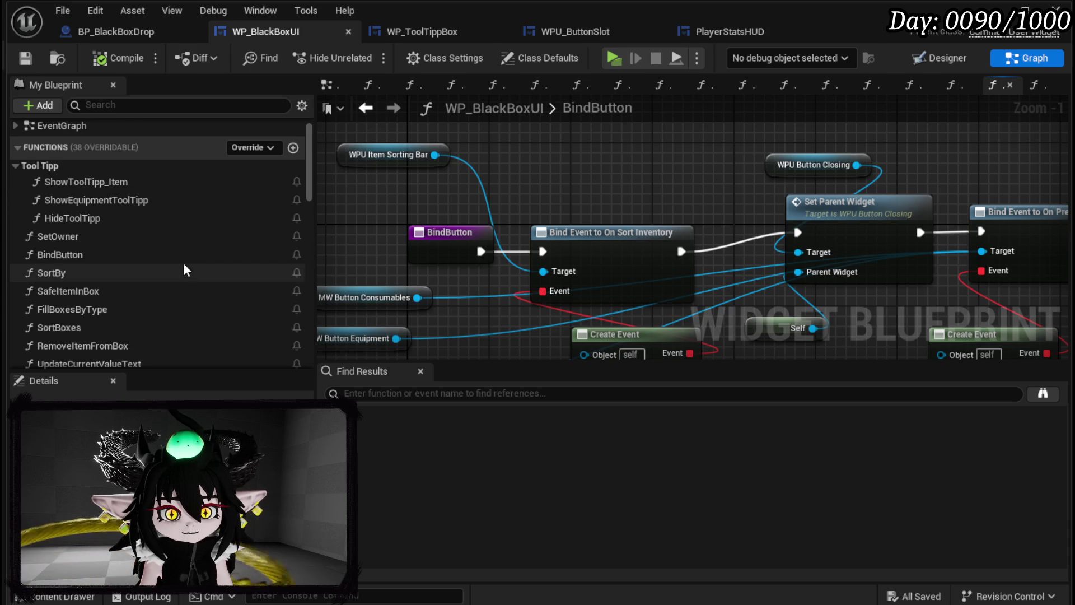
Step: Scroll the My Blueprint function list, then bring the L_DungeonCreationTest level editor forward on the Systems BPC folder
scroll(182, 236, down, 3)
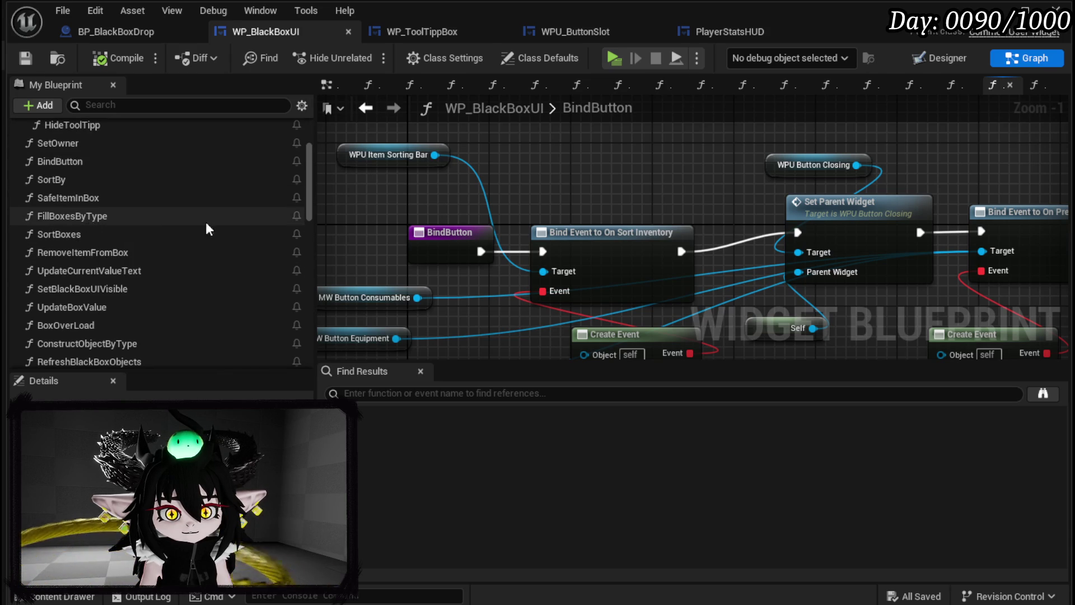
scroll(235, 225, down, 1)
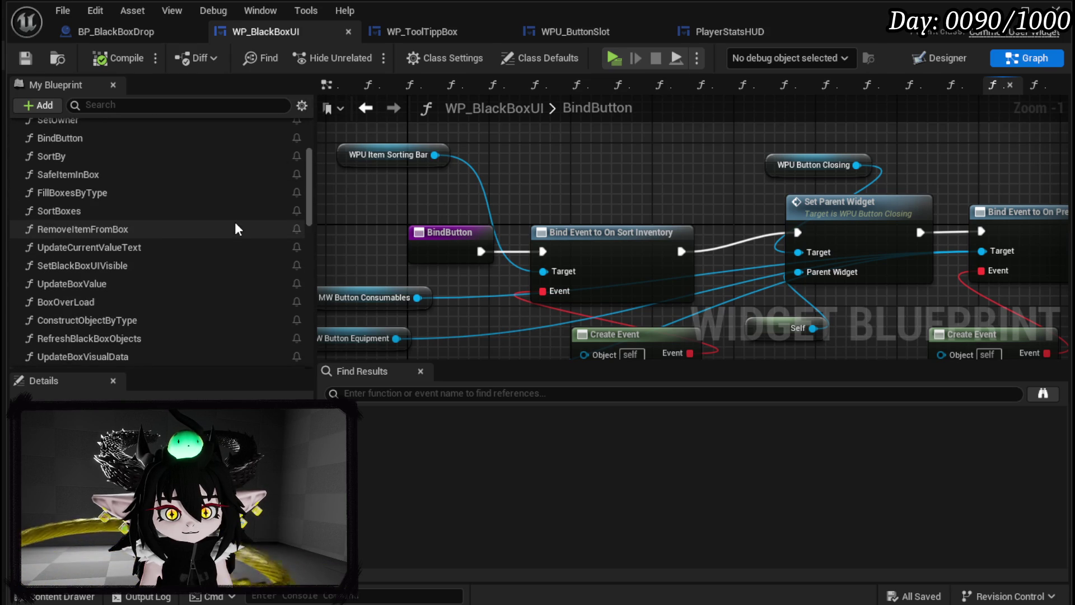
scroll(235, 224, up, 5)
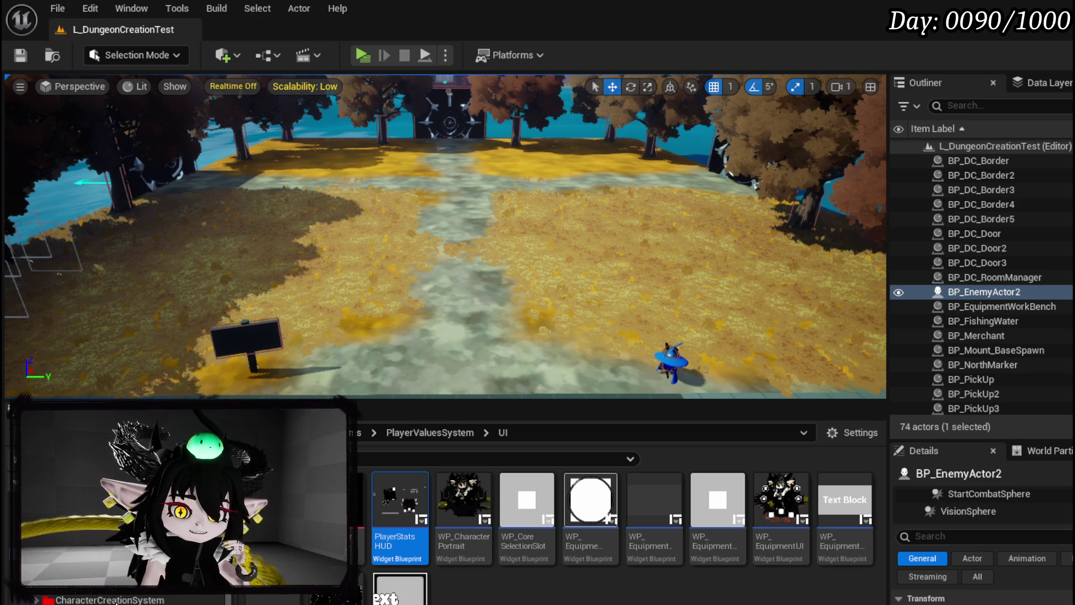
click(84, 583)
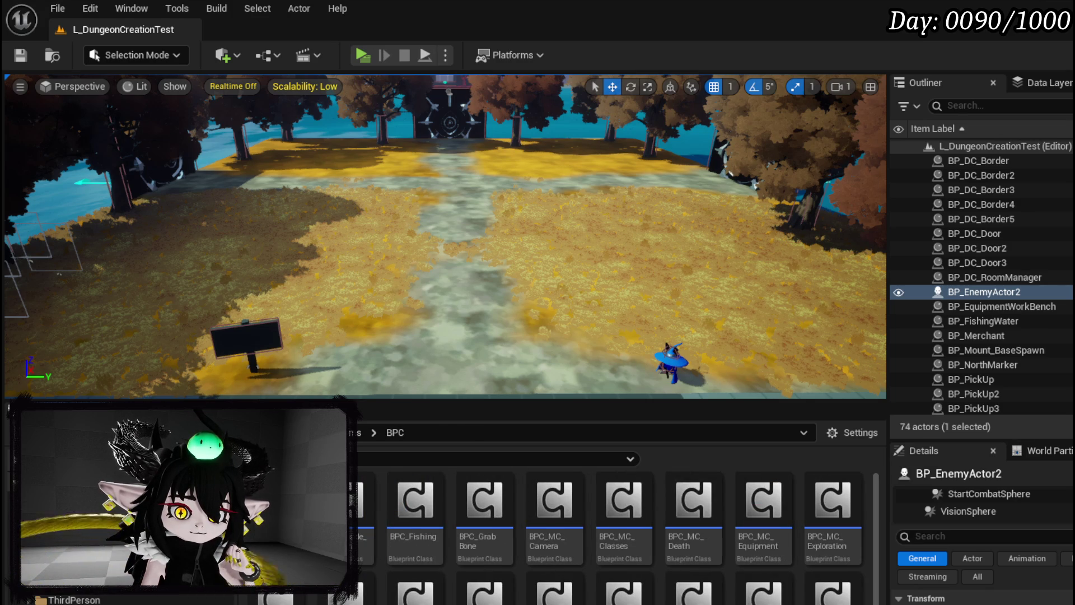
Step: Open the W_PlayerHUD widget blueprint from the ThirdPerson folder
click(84, 560)
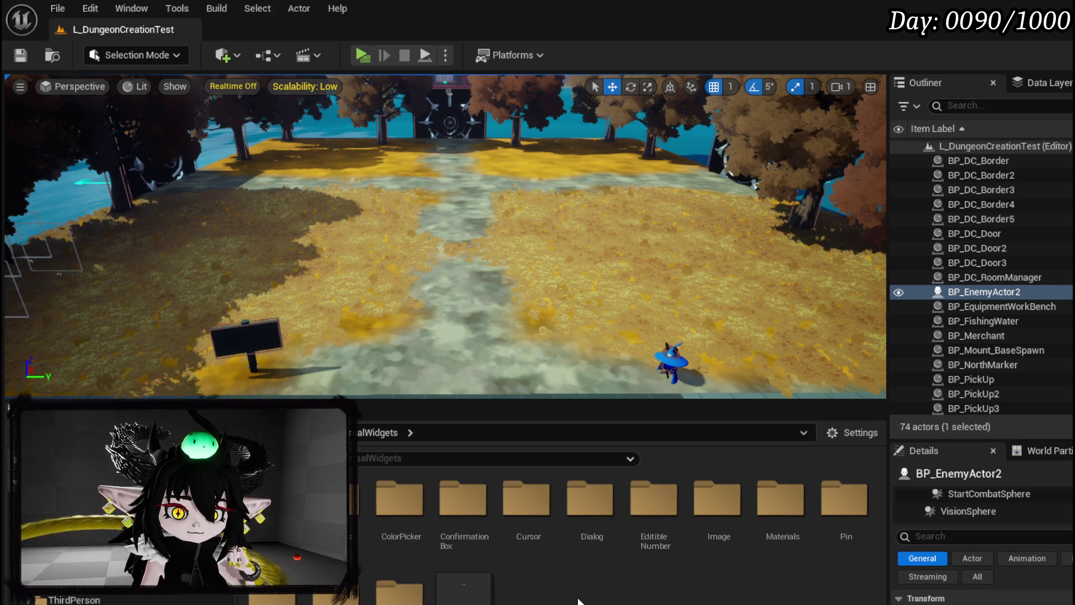
click(73, 600)
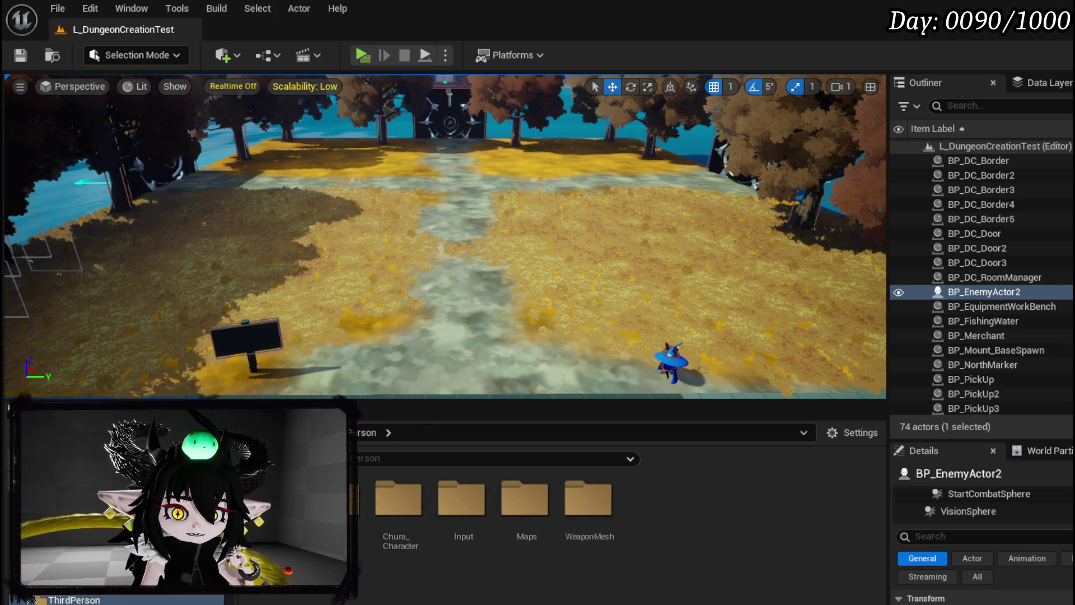
double_click(554, 588)
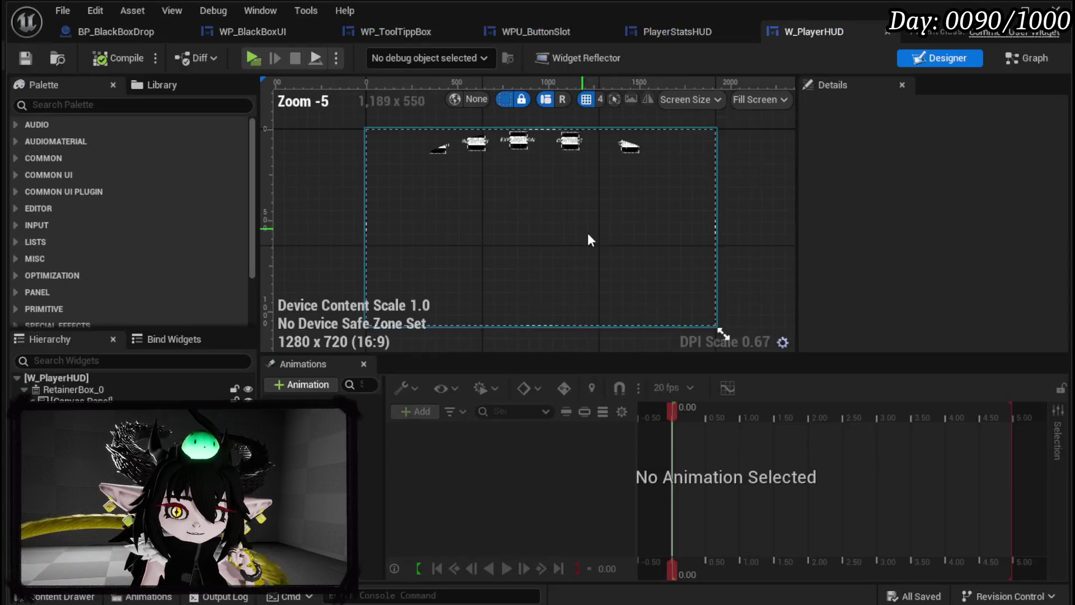
Step: Go to the EXPLORATION button's On Pressed logic leading into Open Black Box HUD
scroll(569, 139, up, 4)
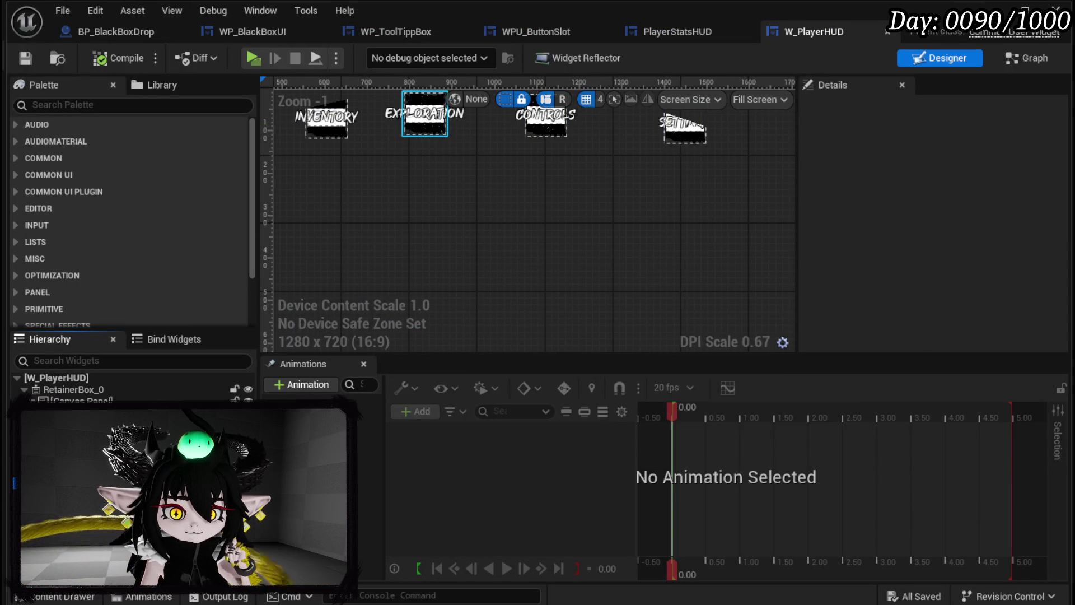
click(424, 120)
drag(1062, 196, 1056, 374)
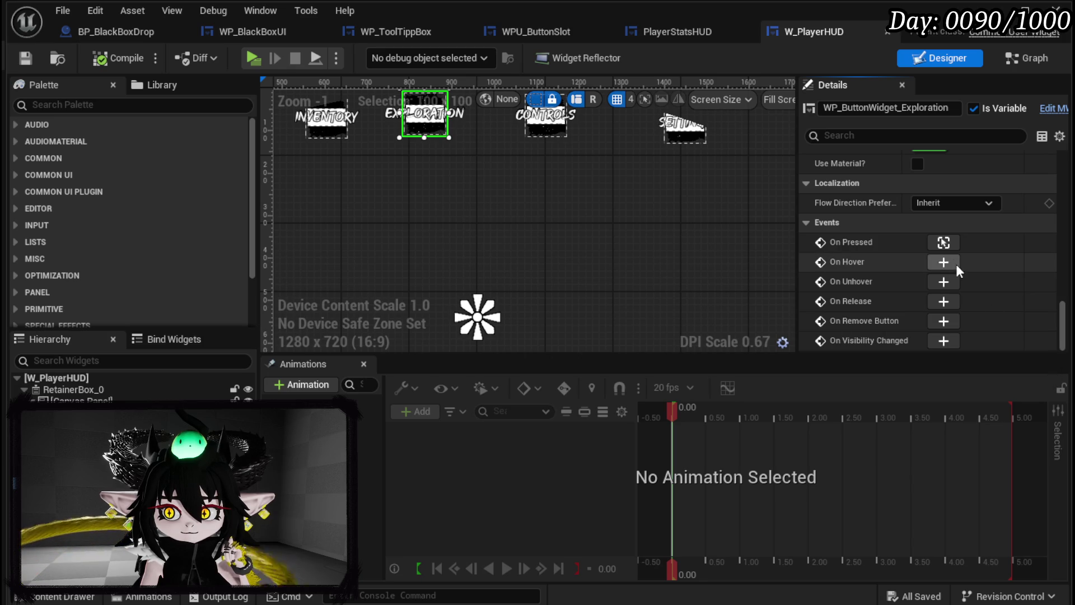
click(943, 242)
mouse_move(788, 241)
mouse_down()
mouse_move(649, 228)
mouse_move(500, 236)
mouse_up()
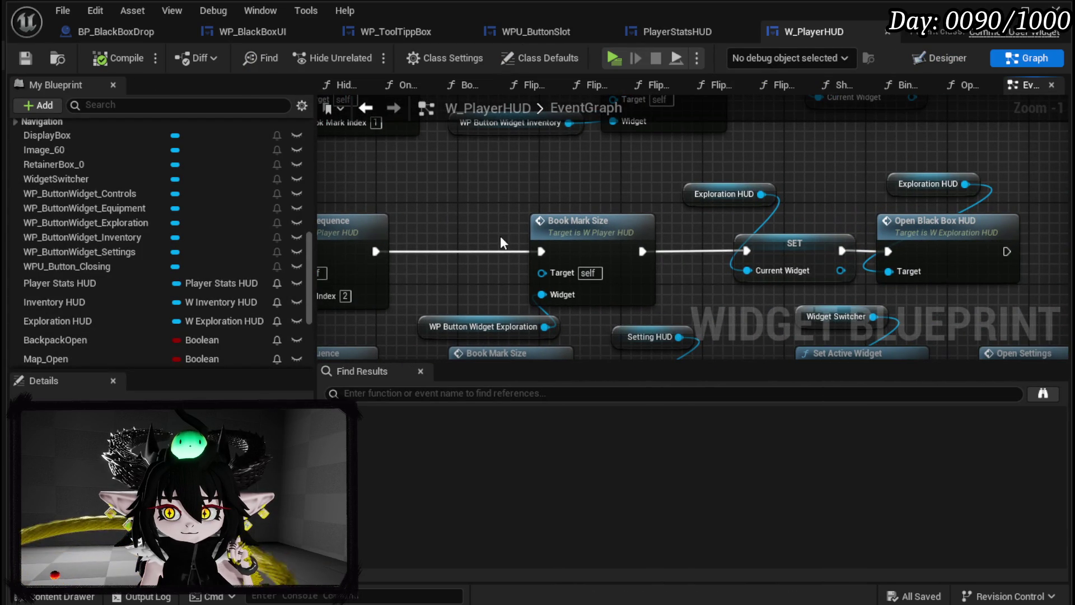
Step: Jump to the OpenBlackBoxHUD definition in W_Exploration_HUD with Alt+G
click(920, 237)
key(alt+g)
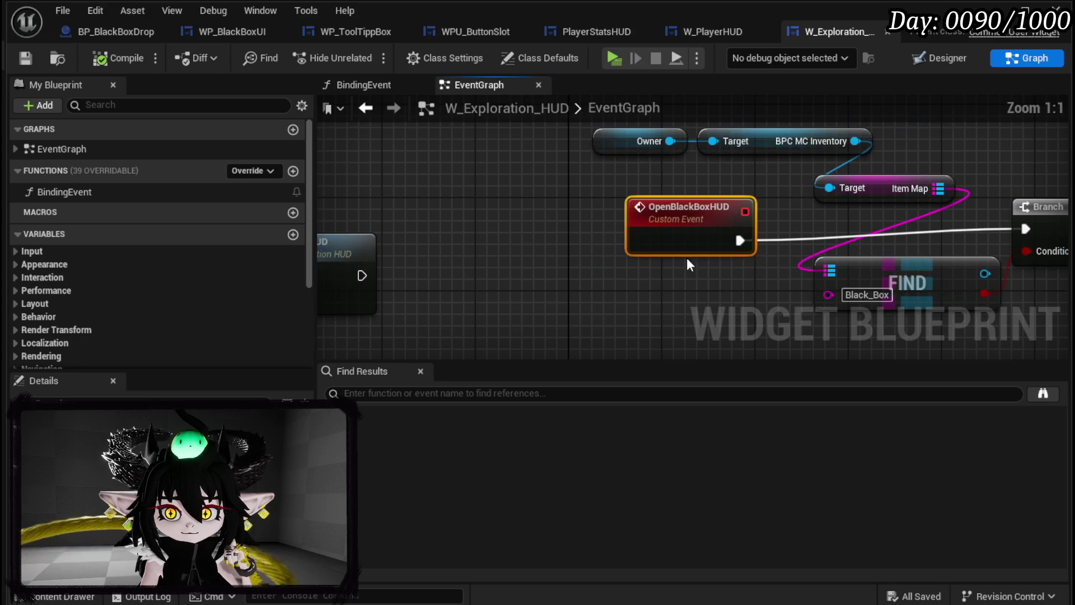
scroll(590, 234, down, 3)
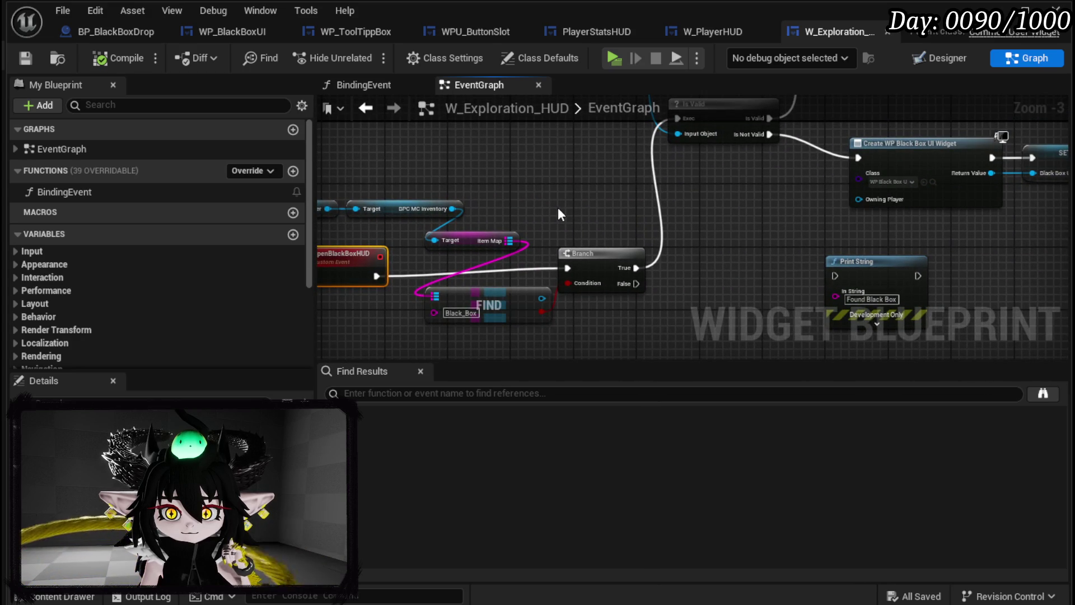
drag(559, 209, 499, 297)
Step: Follow the chain through Is Valid, Create WP Black Box UI Widget, SET, Add Child and Set Owner
mouse_move(562, 233)
mouse_down()
mouse_move(454, 273)
mouse_move(358, 281)
mouse_up()
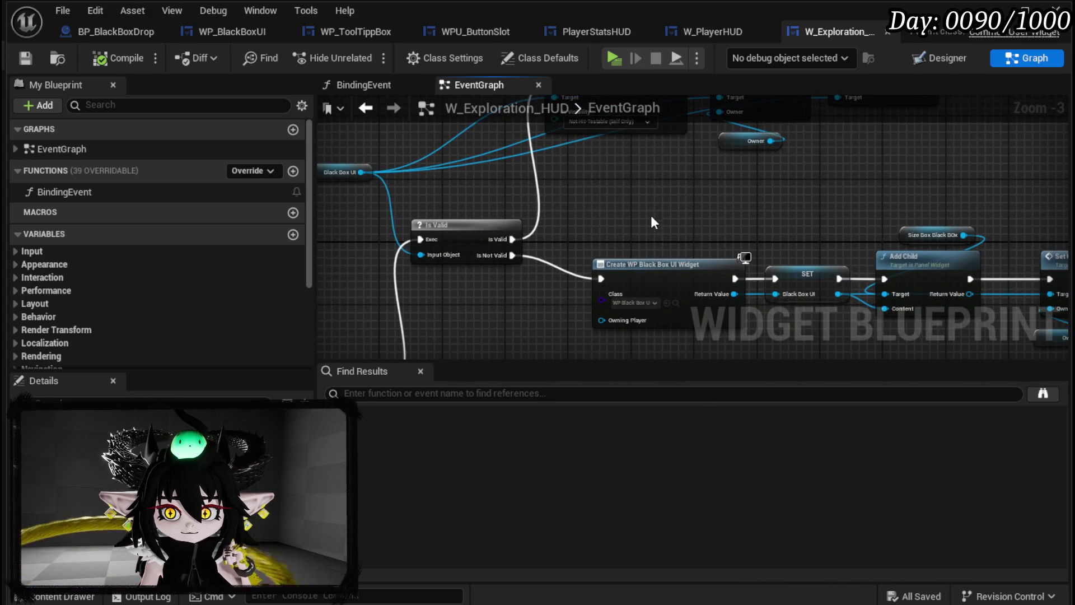
mouse_move(649, 211)
mouse_down()
mouse_move(568, 286)
mouse_move(566, 187)
mouse_up()
scroll(569, 164, up, 3)
scroll(663, 185, down, 1)
mouse_move(663, 184)
mouse_down()
mouse_move(353, 176)
mouse_move(597, 208)
mouse_up()
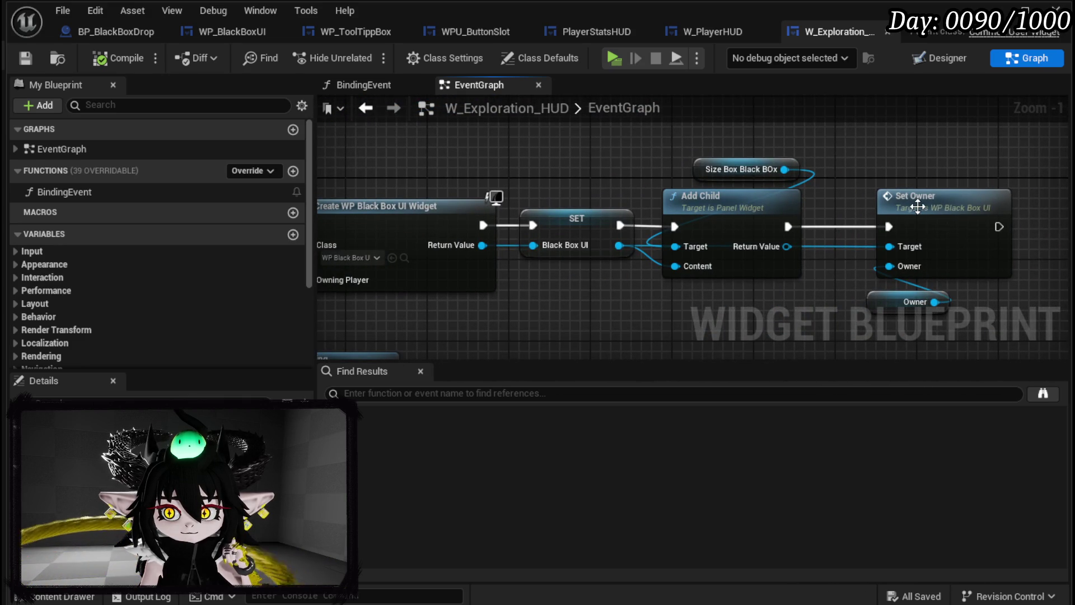
drag(492, 199, 645, 185)
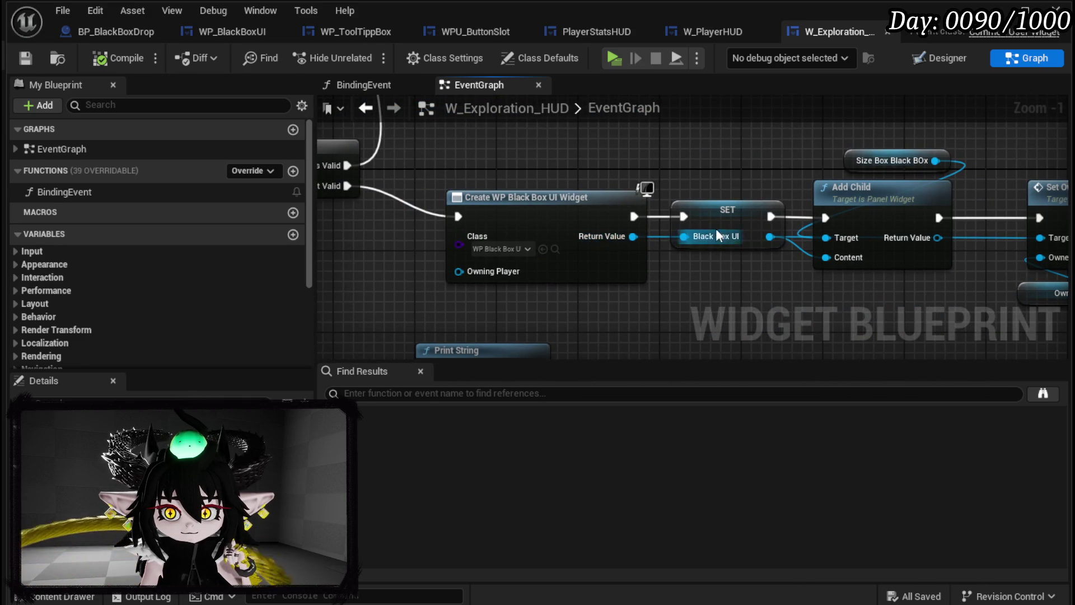
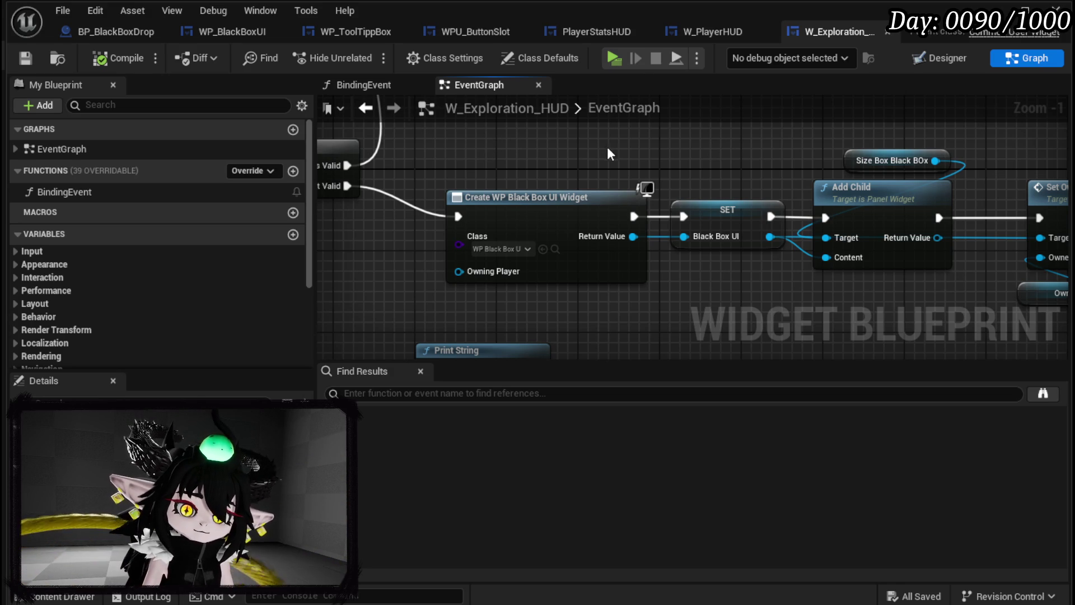
Step: Box-select the OpenBlackBoxHUD, Find and Branch nodes and move them to a new spot in the EventGraph
scroll(547, 211, down, 2)
mouse_move(581, 207)
mouse_down()
mouse_move(654, 293)
mouse_move(786, 193)
mouse_move(622, 163)
mouse_move(717, 188)
mouse_up()
mouse_move(387, 168)
mouse_down()
mouse_move(617, 268)
mouse_move(767, 291)
mouse_up()
mouse_move(735, 249)
mouse_down()
mouse_move(608, 151)
mouse_move(614, 140)
mouse_up()
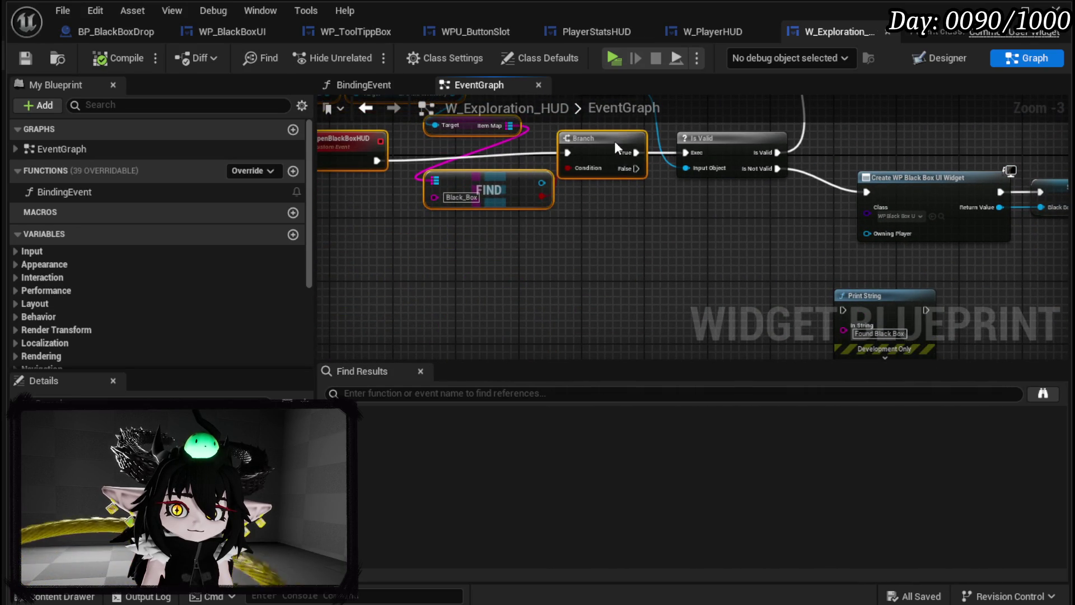
drag(680, 226, 332, 268)
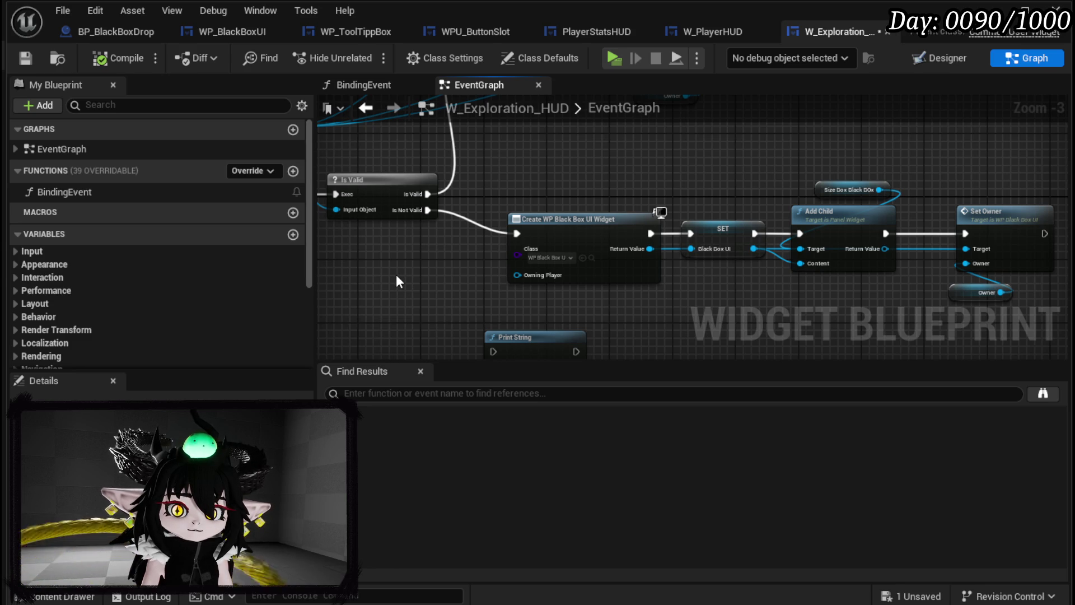
drag(398, 280, 785, 283)
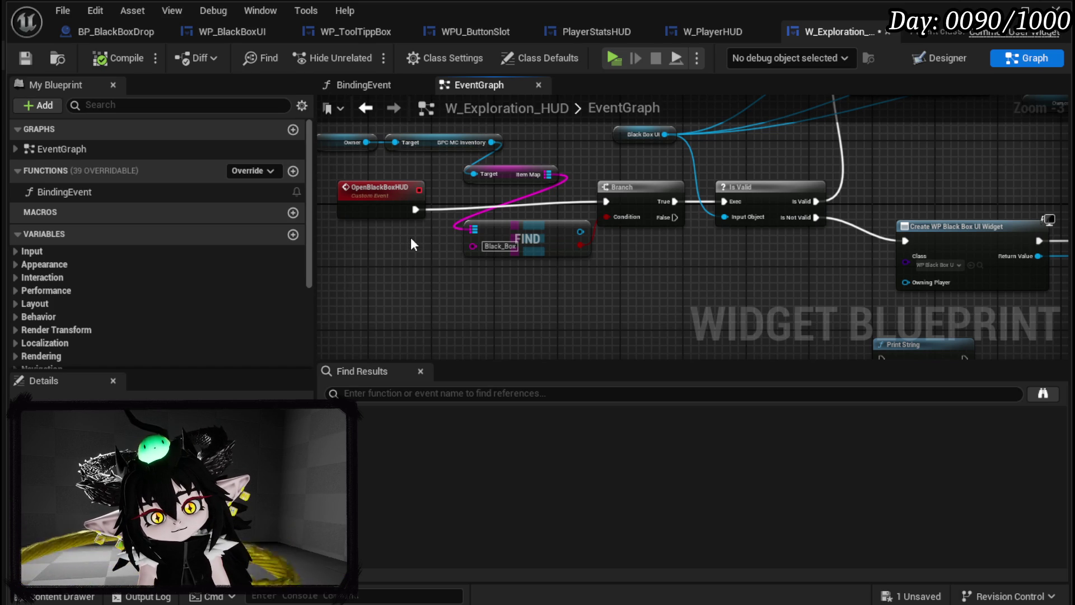
drag(630, 160, 481, 233)
scroll(480, 233, up, 1)
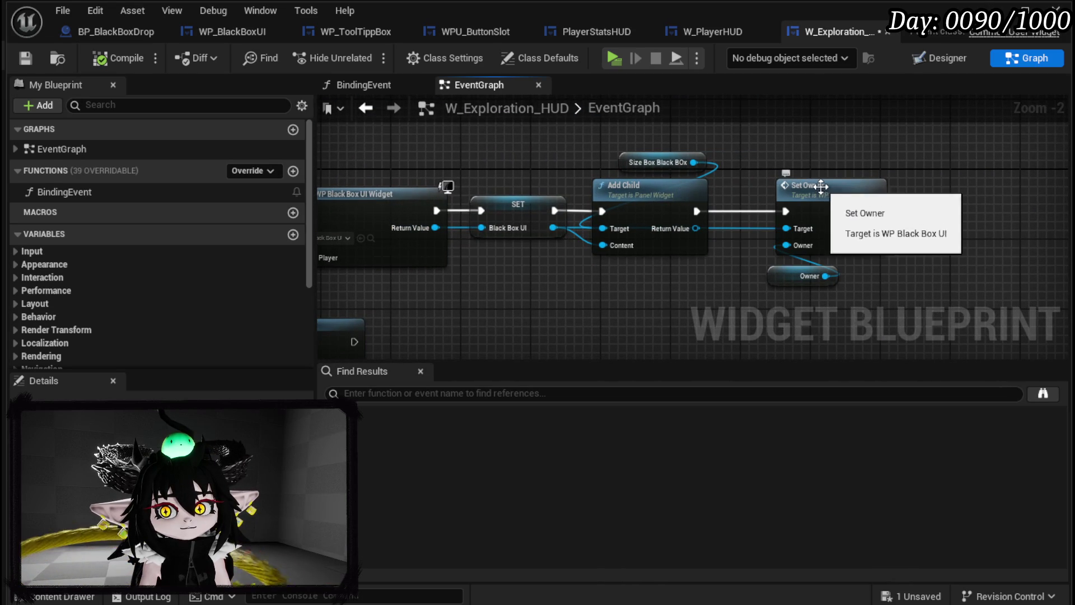
Step: Open WP_BlackBoxUI's SetOwner function and look over its Create Widget and Add Child nodes
double_click(809, 183)
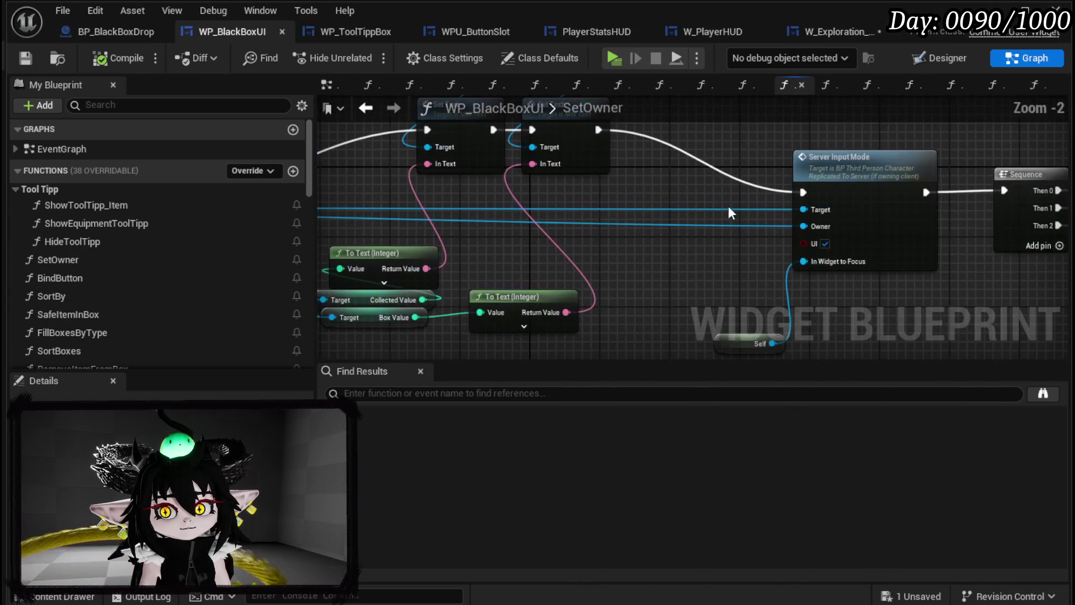
drag(697, 194, 273, 194)
mouse_move(873, 237)
mouse_down()
mouse_move(577, 136)
mouse_move(566, 110)
mouse_move(443, 164)
mouse_move(410, 253)
mouse_move(447, 129)
mouse_up()
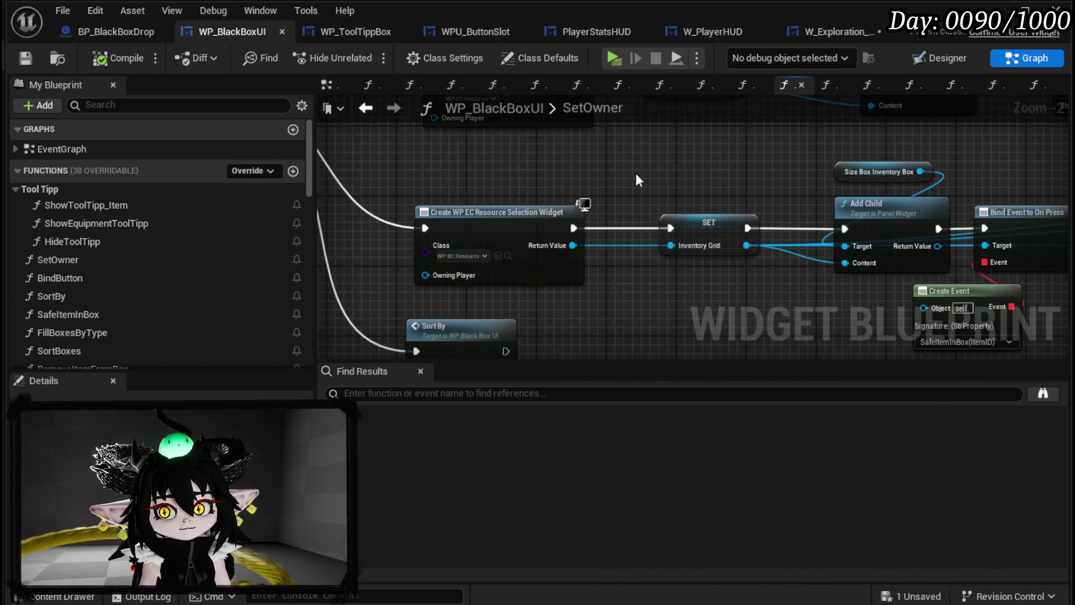
scroll(567, 171, down, 2)
mouse_move(547, 280)
mouse_down()
mouse_move(922, 249)
mouse_move(562, 274)
mouse_move(671, 226)
mouse_move(875, 335)
mouse_up()
scroll(543, 274, up, 1)
scroll(714, 264, down, 1)
mouse_move(713, 264)
mouse_down()
mouse_move(799, 283)
mouse_move(805, 263)
mouse_up()
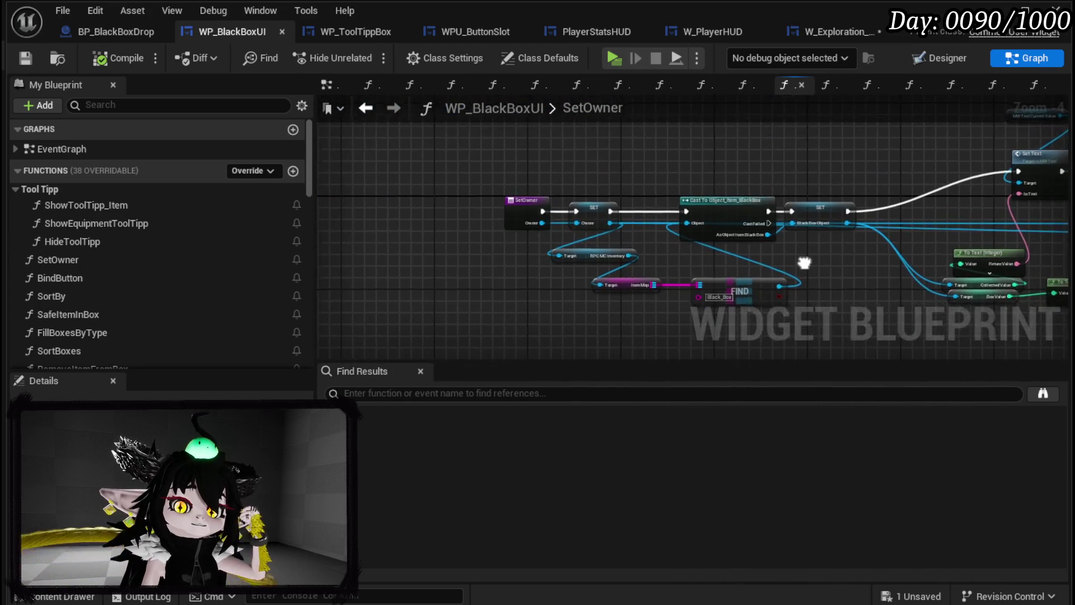
scroll(640, 274, up, 3)
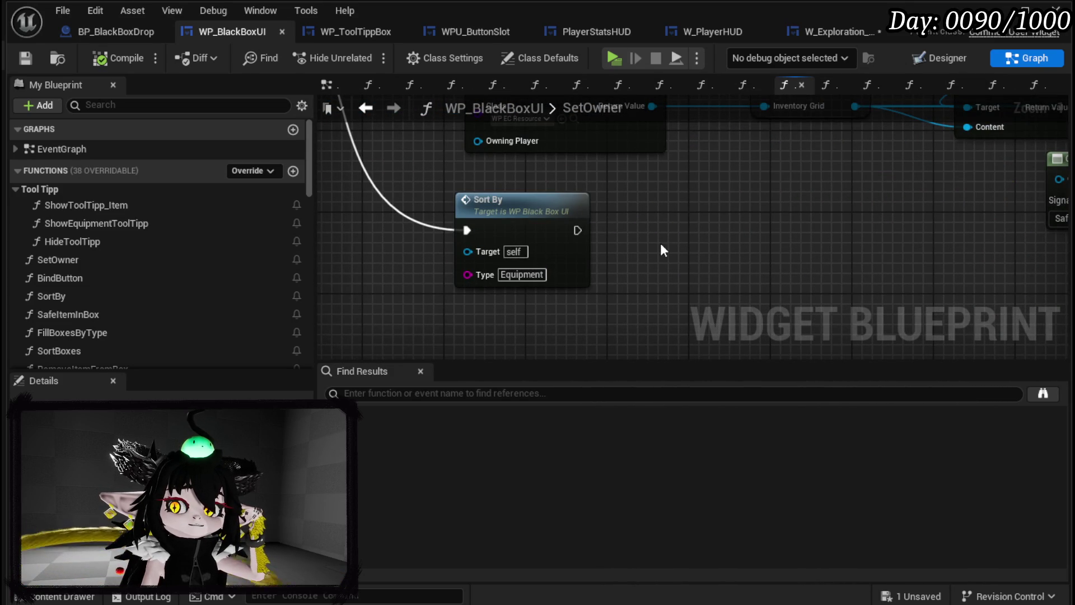
Step: Copy the Sort By node into FillBoxesByType and wire it after the Equipment path
drag(440, 160, 699, 303)
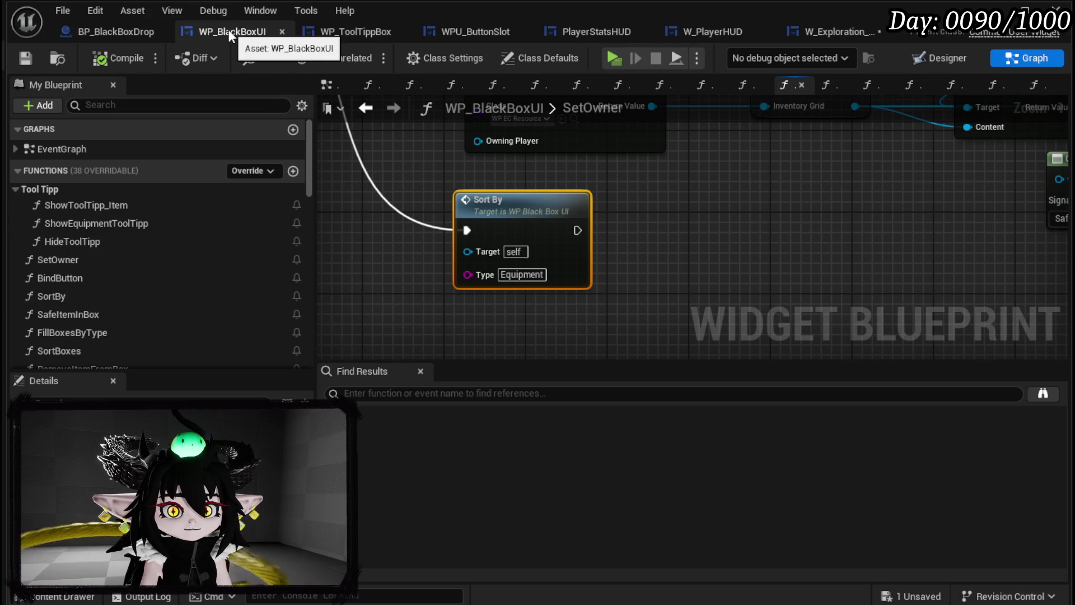
drag(413, 275, 612, 258)
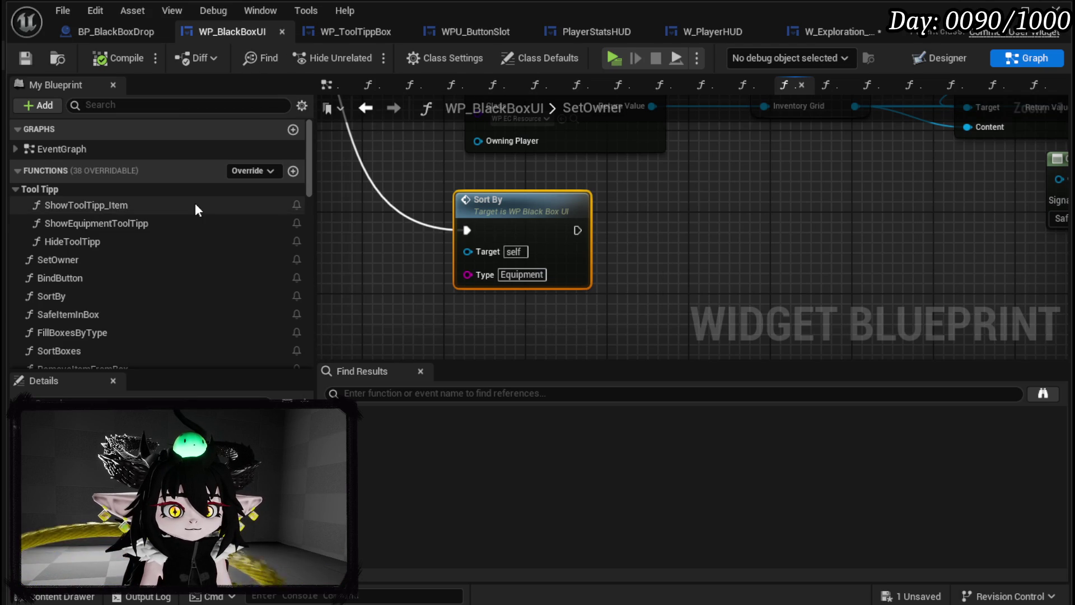
scroll(142, 290, down, 1)
double_click(133, 308)
scroll(631, 217, down, 2)
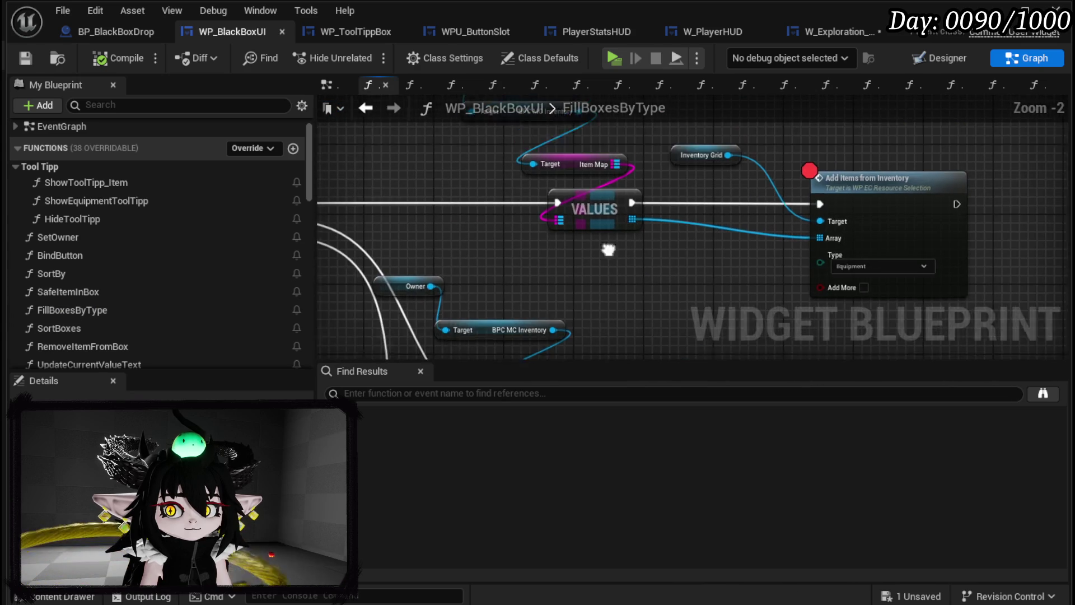
key(ctrl+v)
drag(361, 268, 453, 234)
Step: Review the SortBy function's Add Equipment from Inventory node, then compile and save WP_BlackBoxUI
double_click(483, 207)
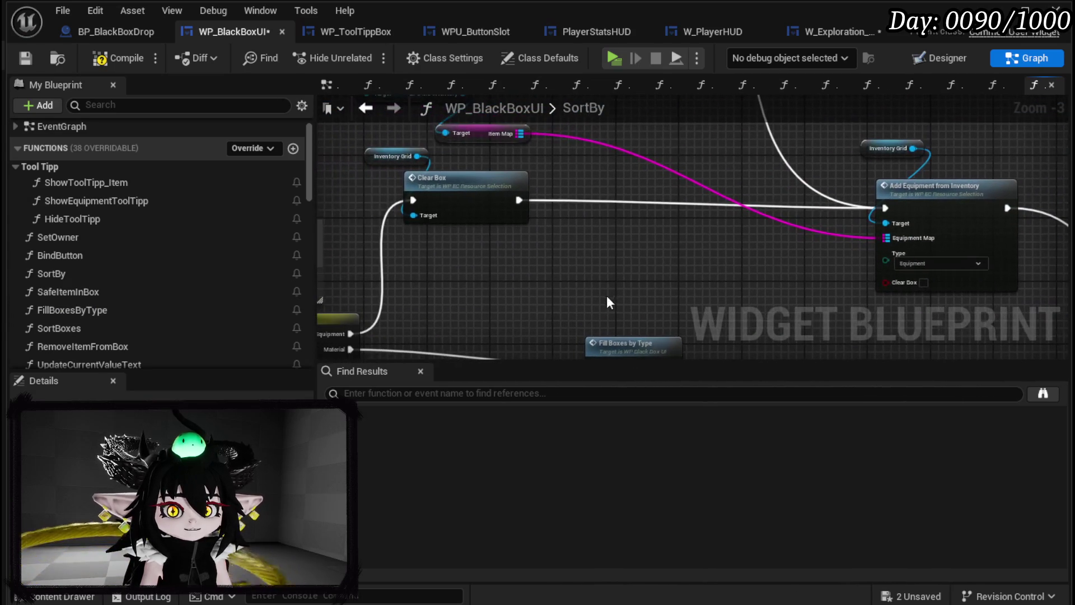
mouse_move(602, 271)
mouse_down()
mouse_move(405, 278)
mouse_move(498, 301)
mouse_move(890, 166)
mouse_move(480, 21)
mouse_up()
drag(386, 171, 818, 316)
mouse_move(577, 279)
mouse_down()
mouse_move(542, 208)
mouse_move(487, 158)
mouse_move(508, 203)
mouse_move(643, 302)
mouse_move(644, 350)
mouse_move(720, 268)
mouse_up()
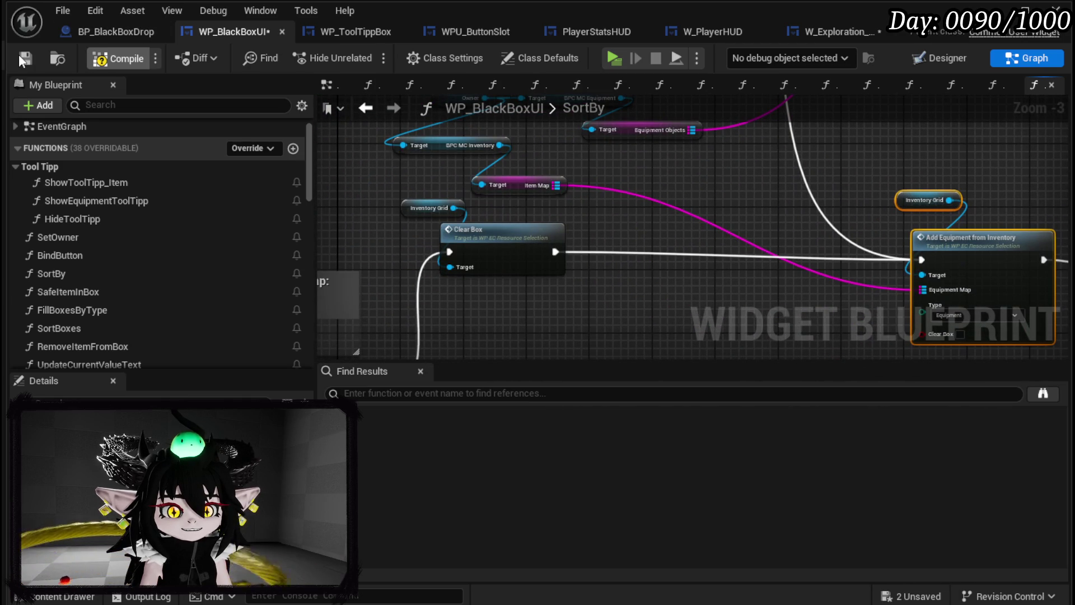
click(22, 59)
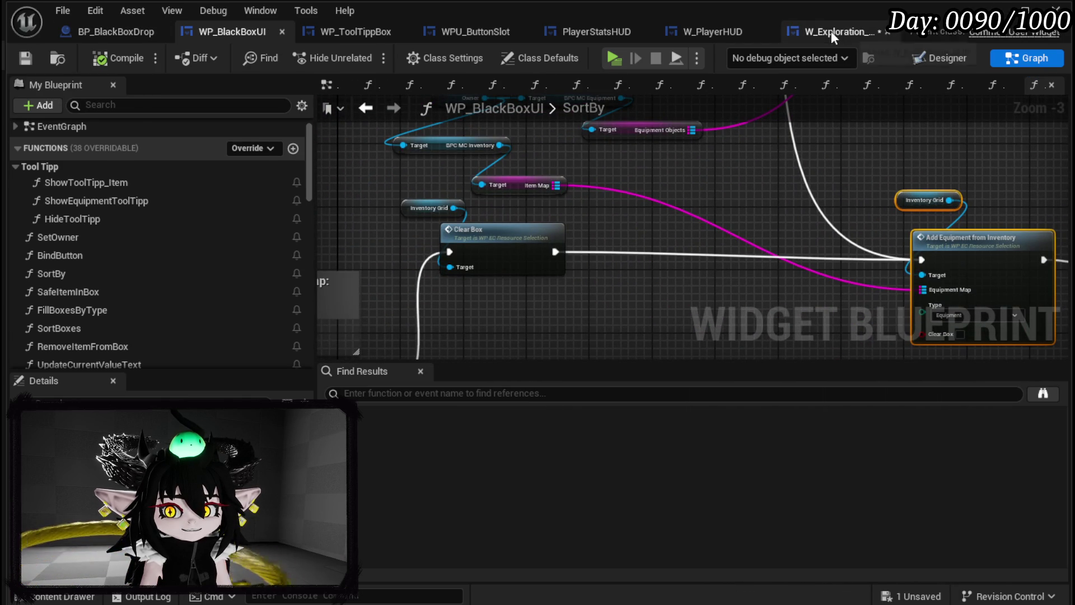
Step: Start a play test and open the Black Box storage page from the in-game menu
click(833, 33)
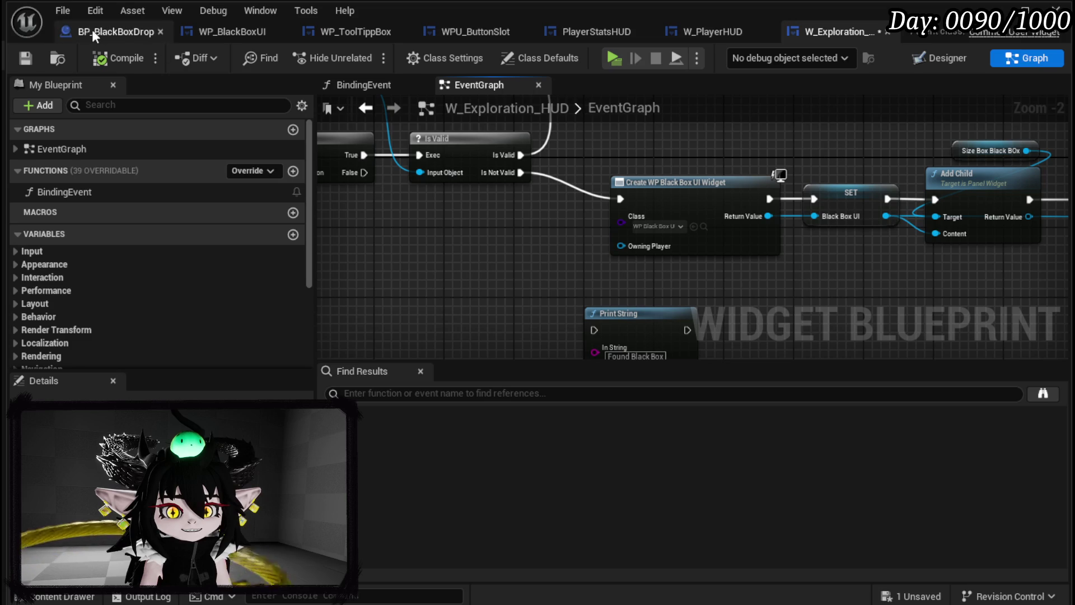
click(1006, 10)
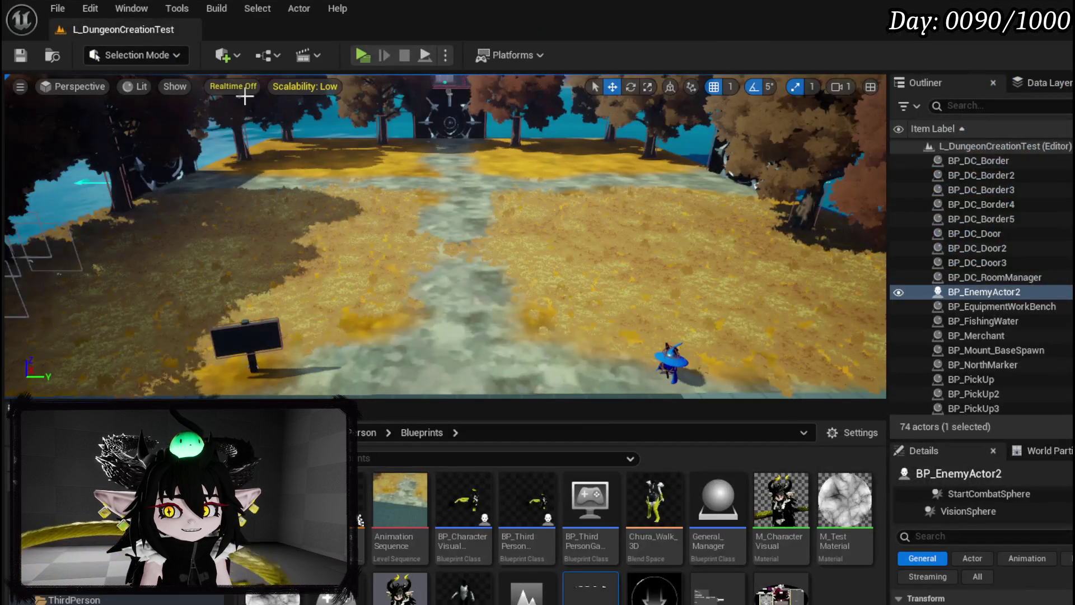
click(362, 55)
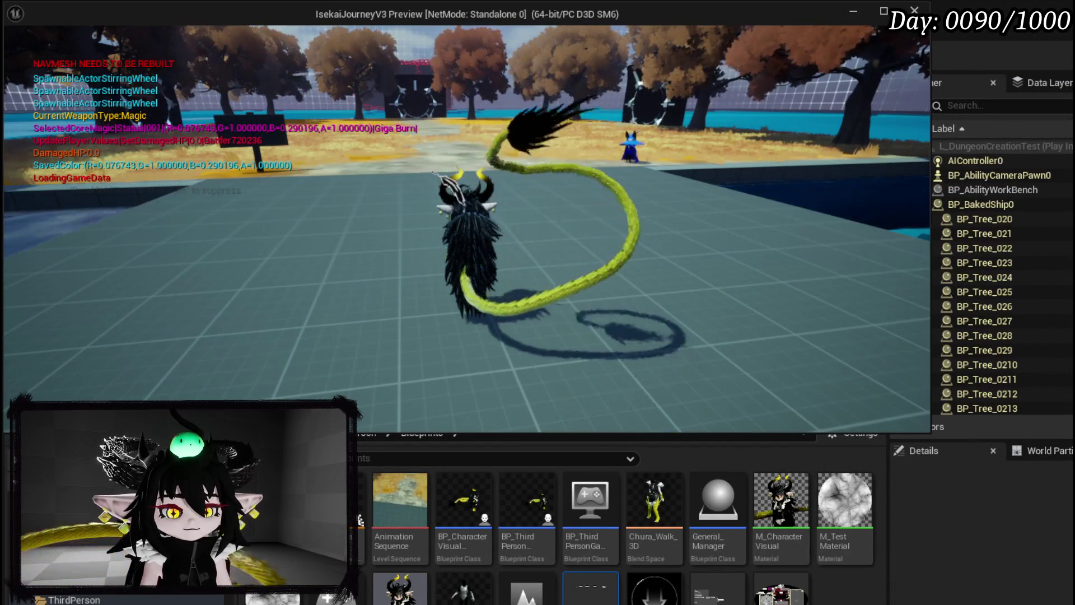
key(Tab)
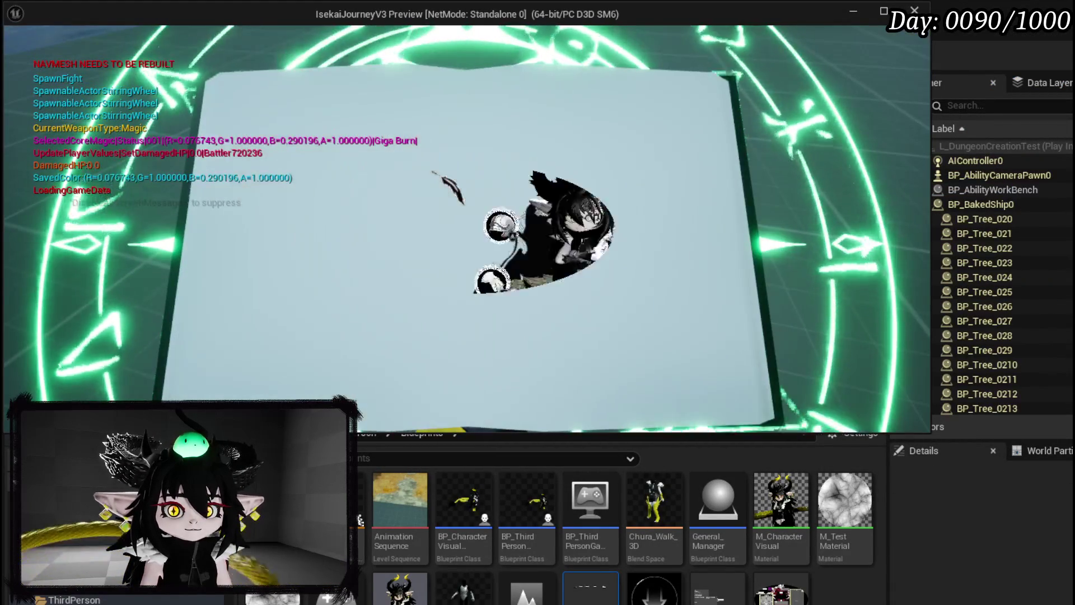
click(419, 56)
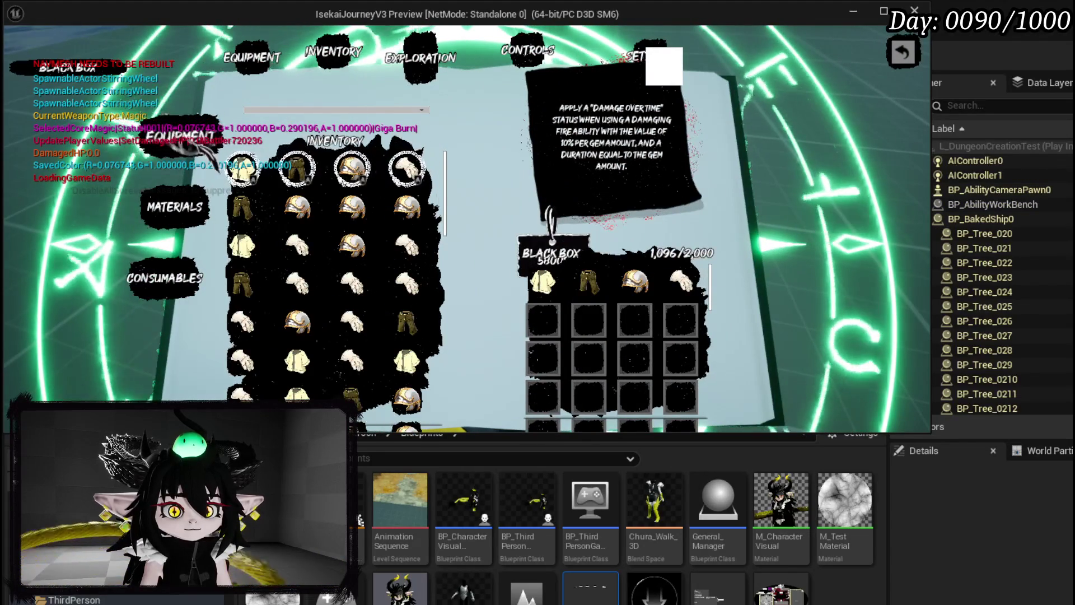
Step: Click the equipment category repeatedly to check the Black Box item list re-sorts
scroll(216, 171, down, 3)
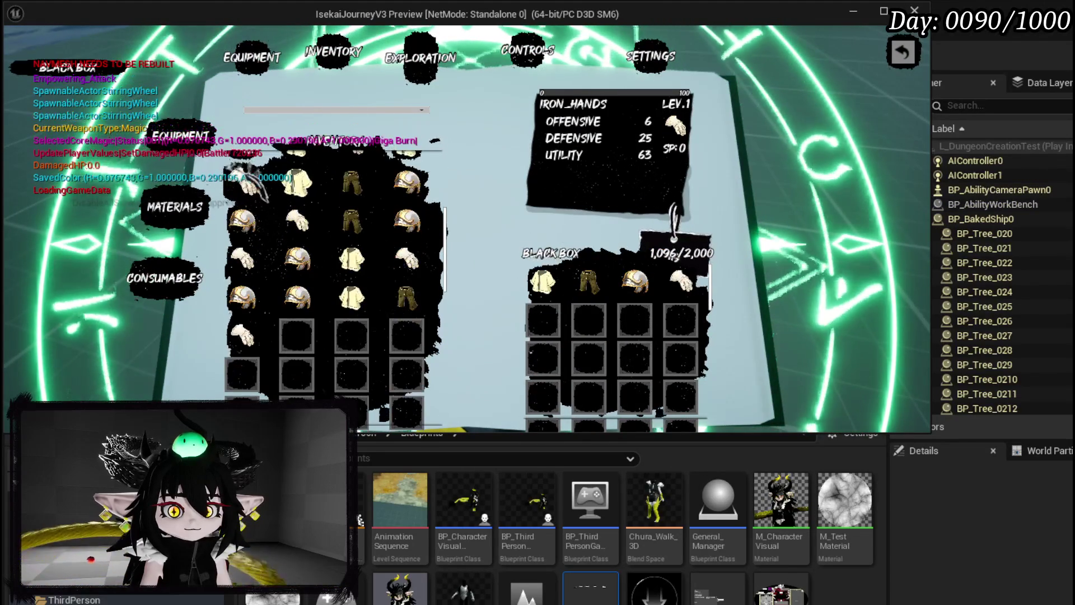
scroll(194, 154, down, 5)
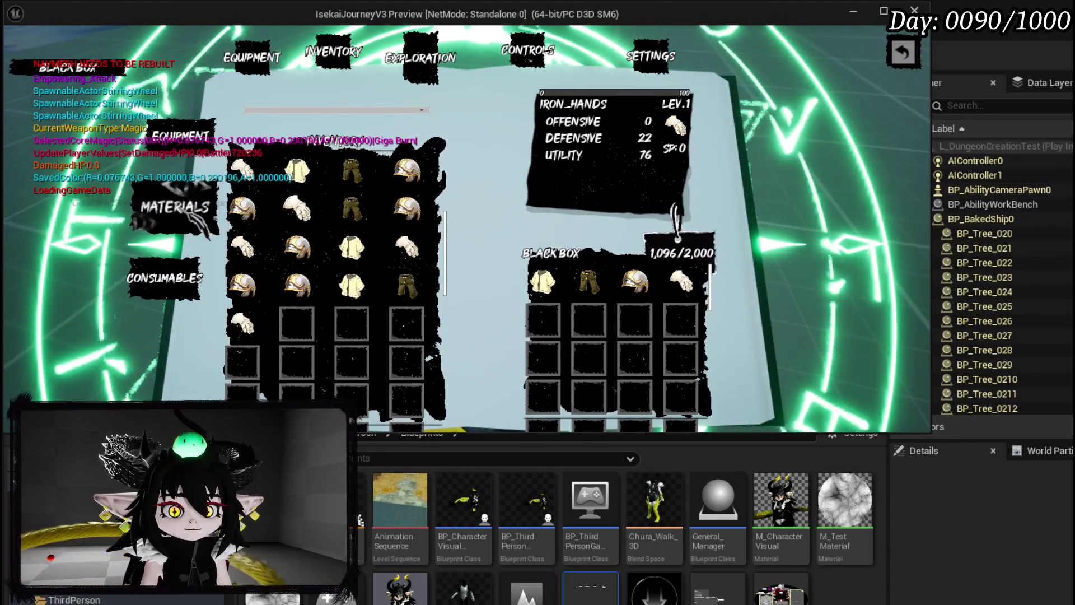
scroll(190, 152, up, 8)
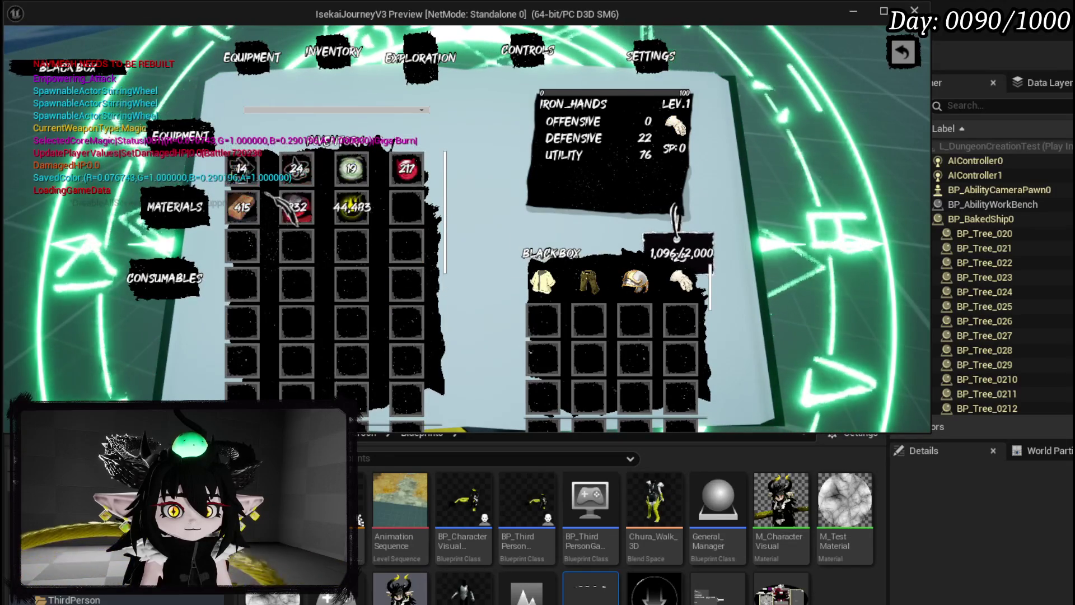
click(179, 138)
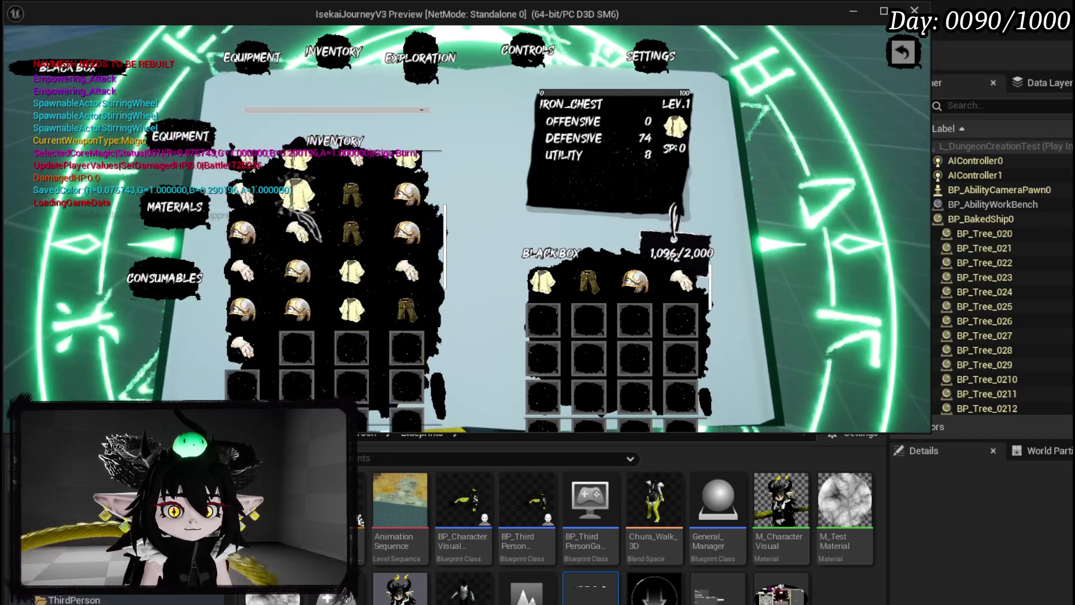
click(179, 137)
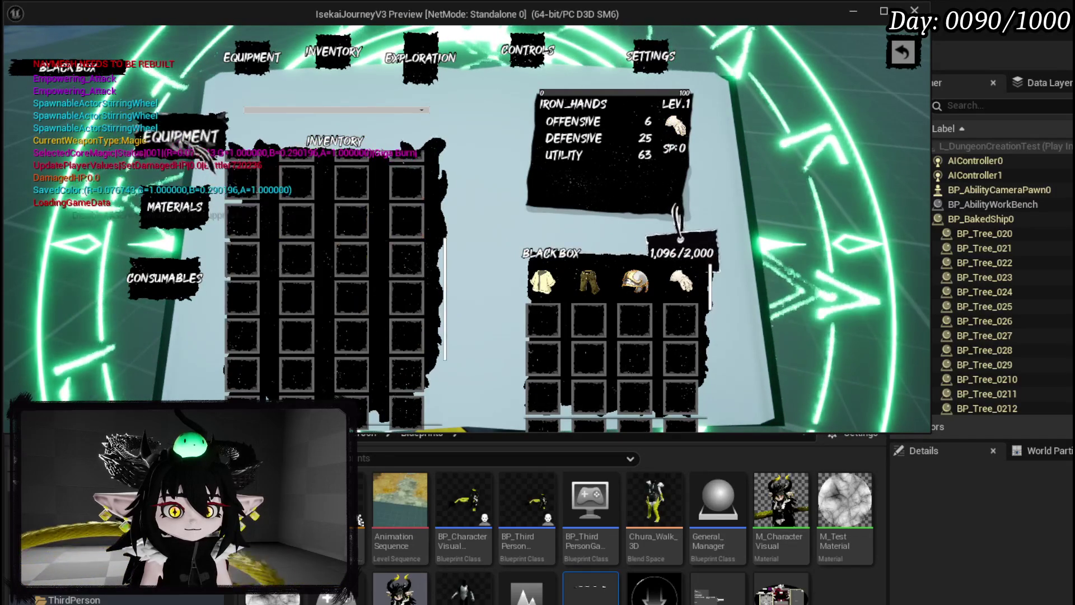
scroll(264, 212, up, 3)
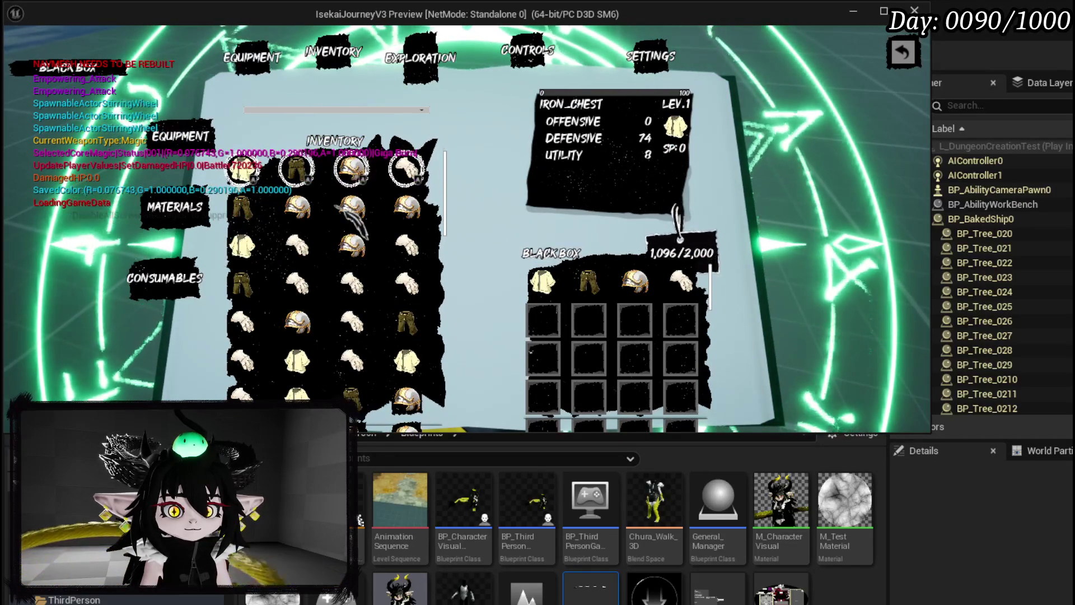
click(179, 138)
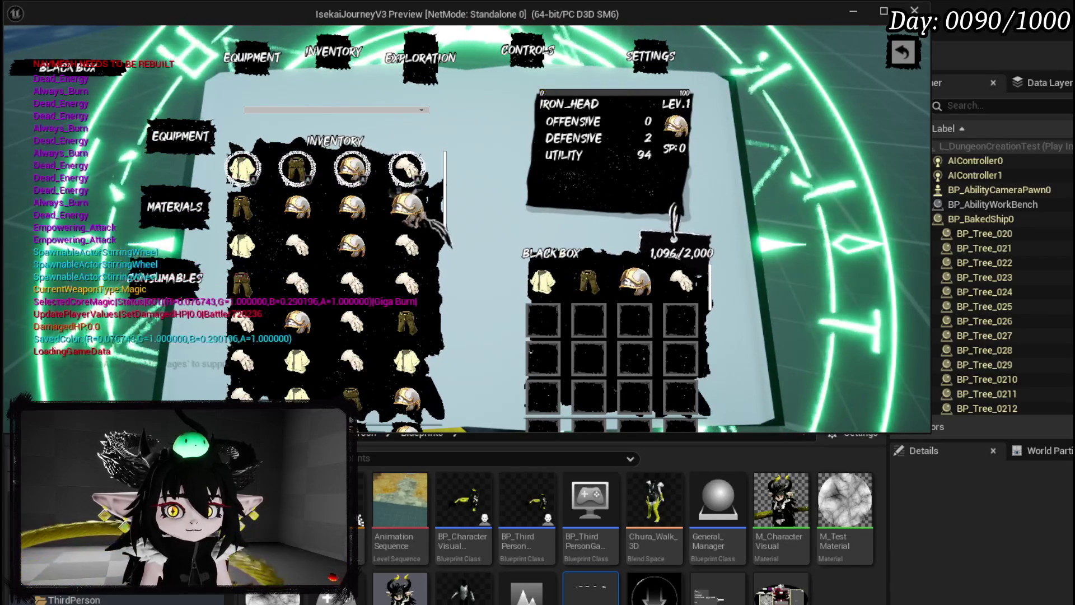
Step: Stop the preview, save, and return to W_Exploration_HUD's OpenBlackBoxHUD nodes
key(Escape)
key(ctrl+s)
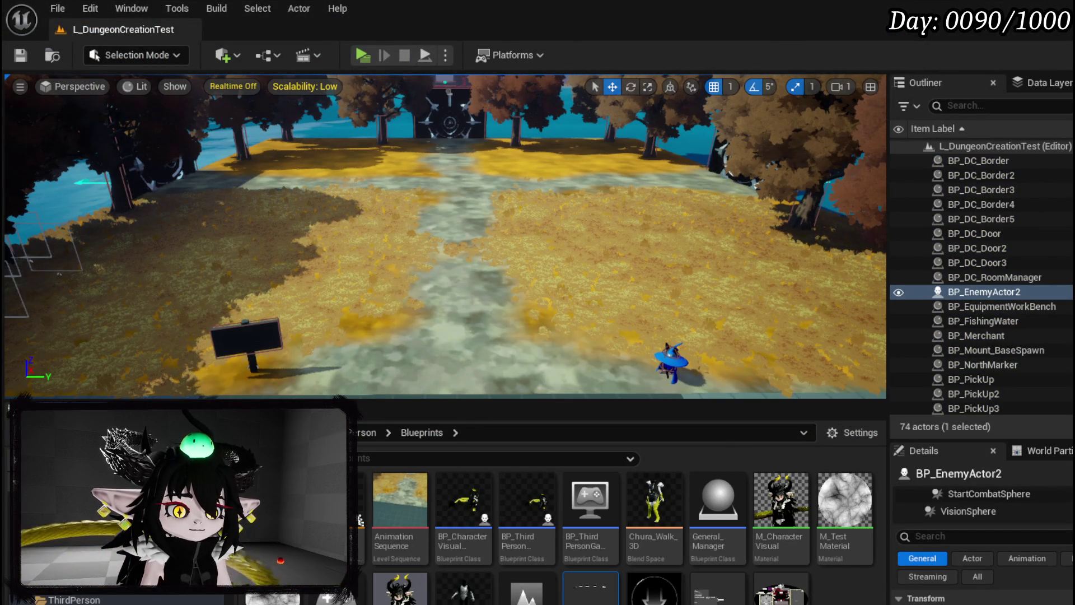
key(alt+Tab)
mouse_move(482, 224)
mouse_down()
mouse_move(474, 233)
mouse_move(480, 212)
mouse_move(840, 284)
mouse_move(666, 263)
mouse_move(930, 263)
mouse_move(599, 272)
mouse_move(607, 361)
mouse_move(596, 328)
mouse_move(599, 288)
mouse_move(743, 296)
mouse_up()
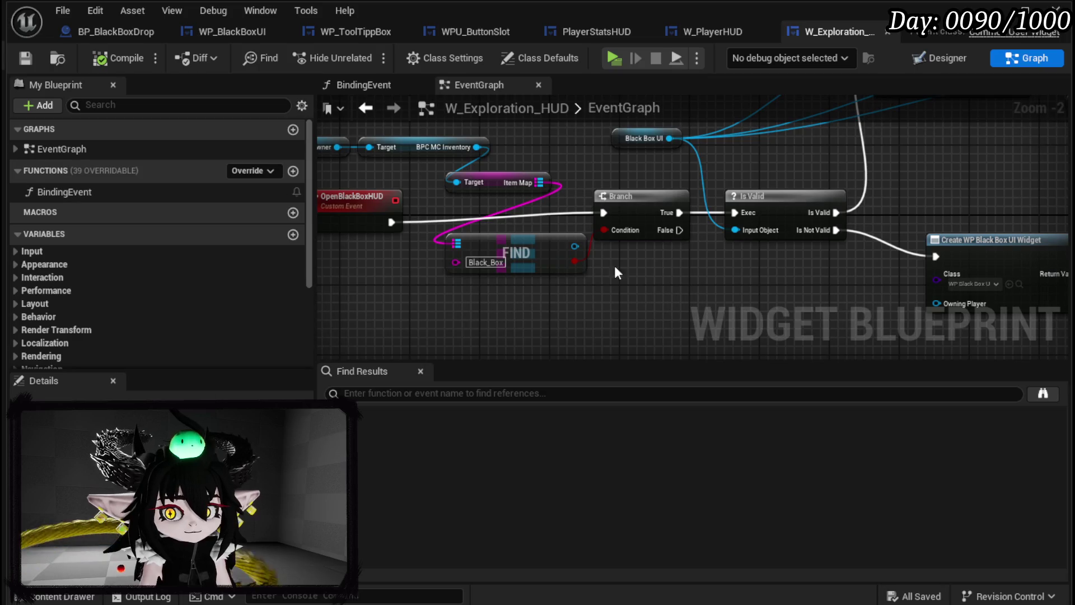
Step: Look through the open blueprints and bring up WP_BlackBoxUI's SortBy graph
drag(732, 264, 617, 252)
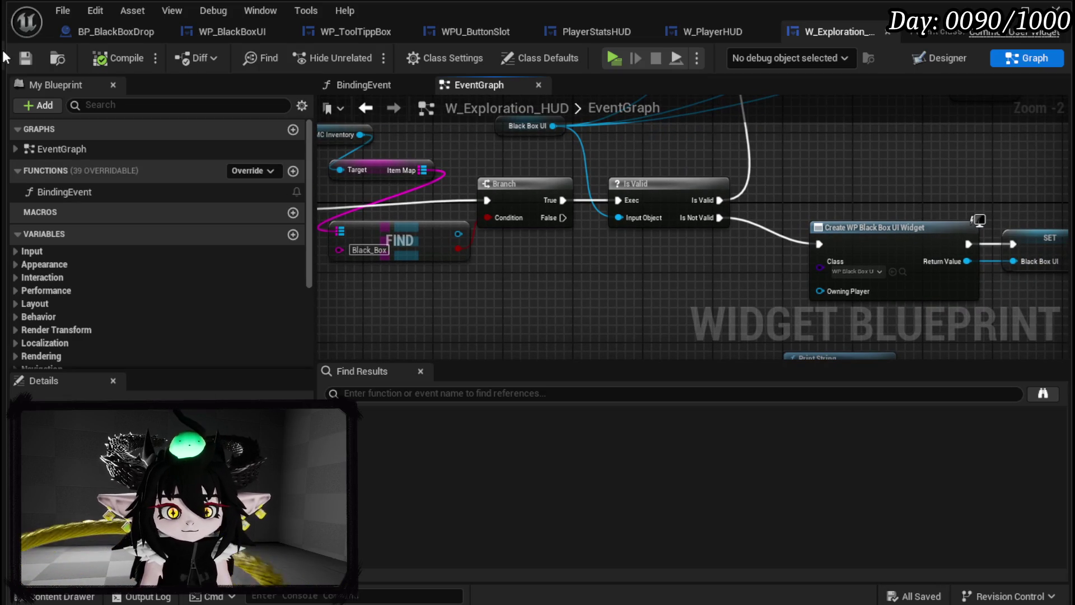
click(700, 32)
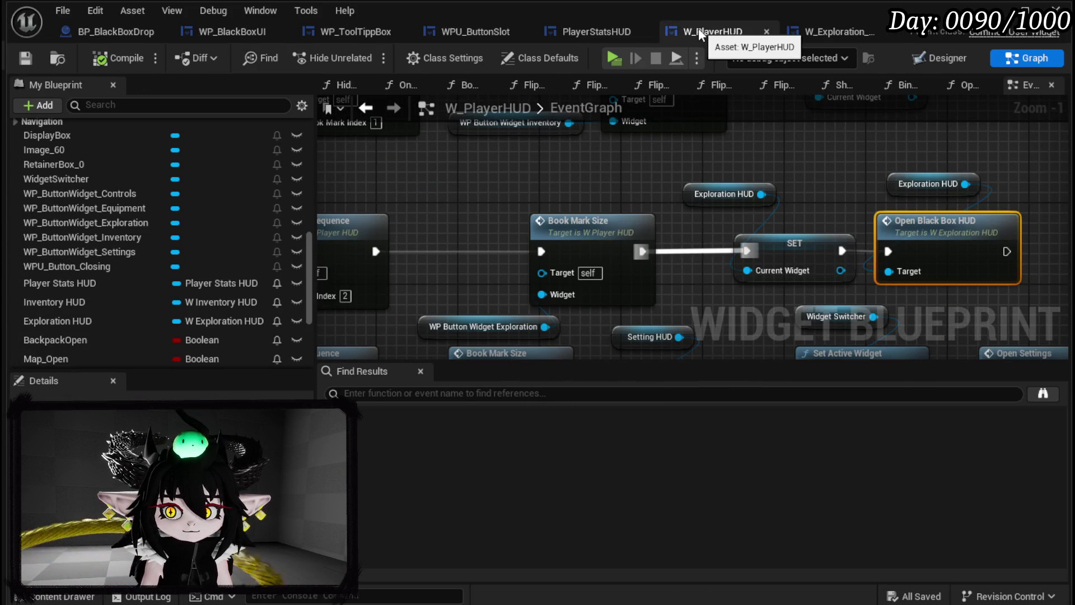
click(116, 33)
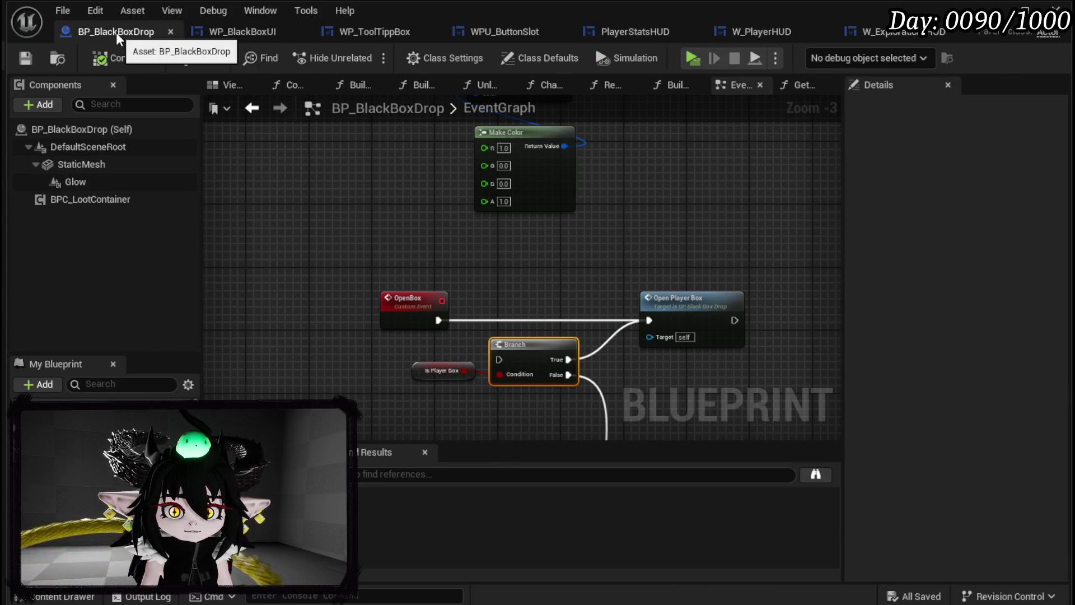
click(239, 34)
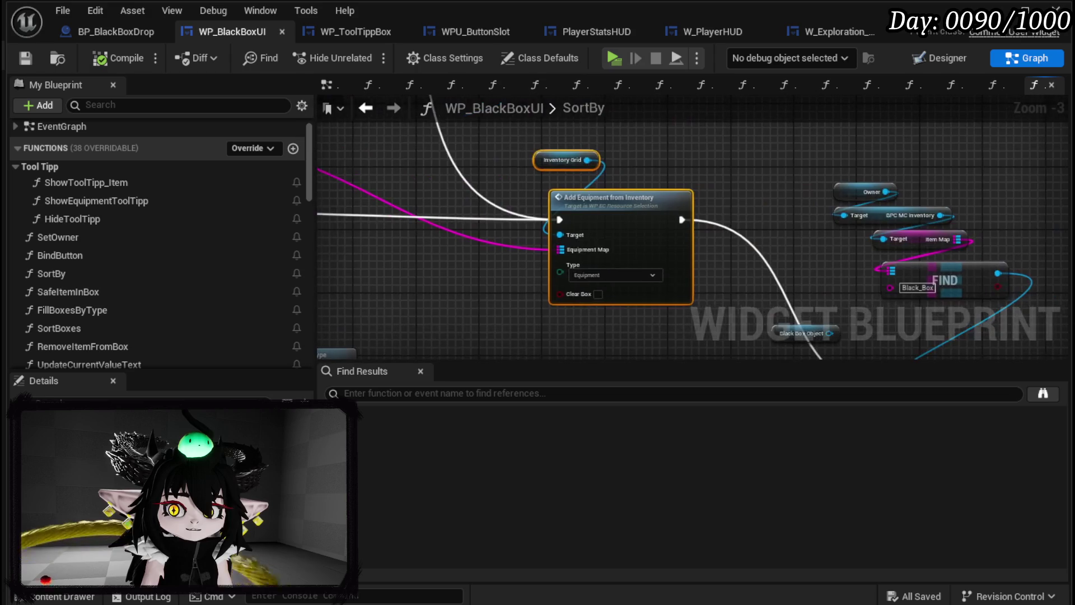
click(372, 35)
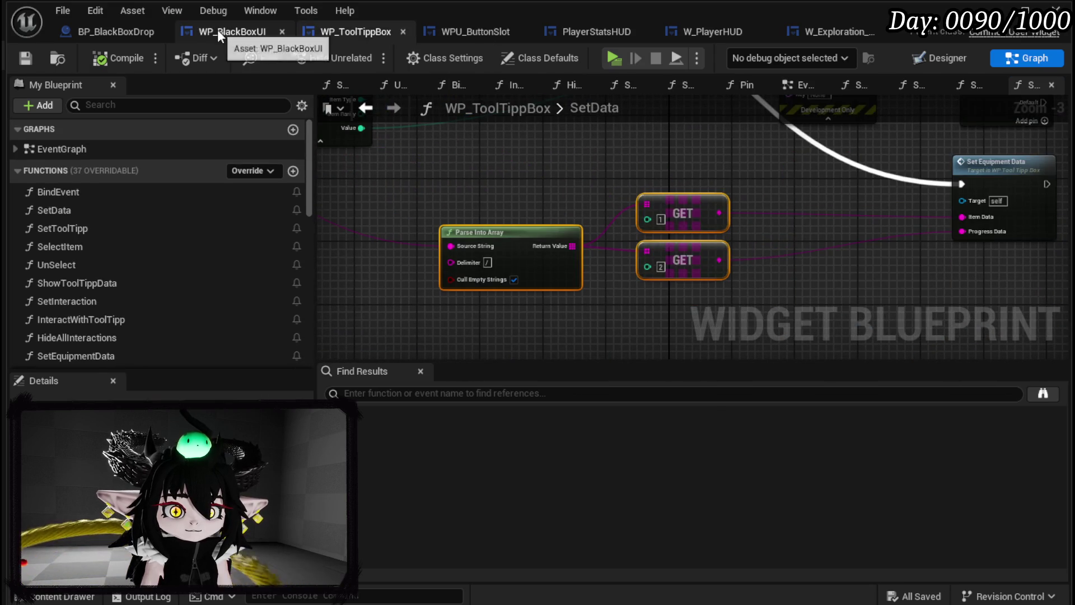
click(218, 35)
scroll(525, 210, down, 4)
scroll(707, 154, up, 3)
drag(583, 256, 562, 278)
scroll(562, 277, down, 1)
scroll(594, 286, down, 1)
Step: Delete the ForEachLoop, literal string, Make Array and equipment getter nodes from SortBy, then save
drag(587, 276, 660, 163)
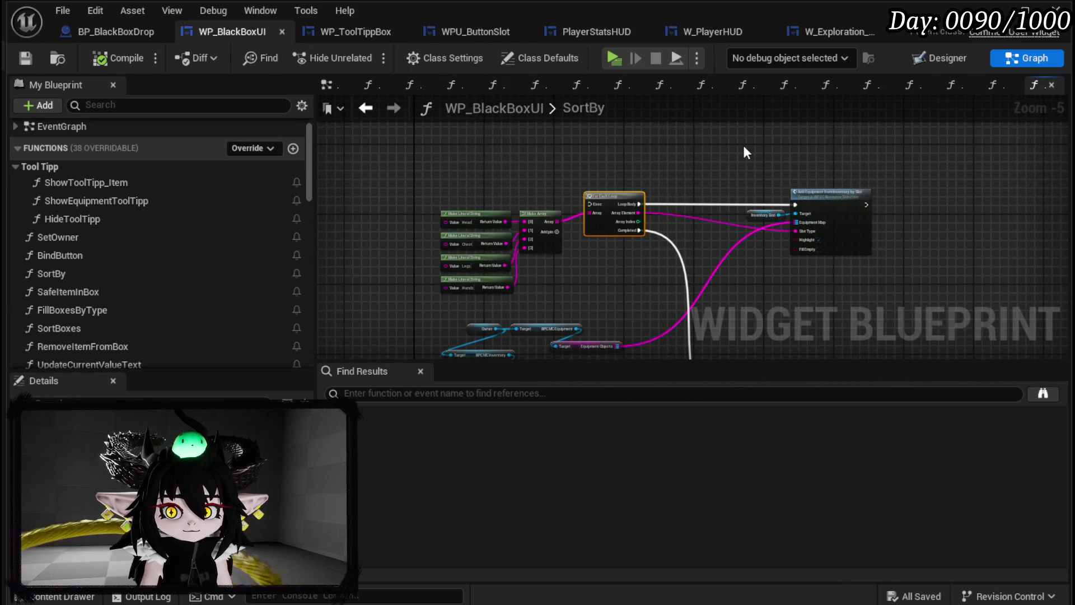
key(Delete)
drag(416, 160, 590, 280)
key(Delete)
mouse_move(701, 152)
mouse_down()
mouse_move(817, 301)
mouse_move(713, 147)
mouse_up()
key(Delete)
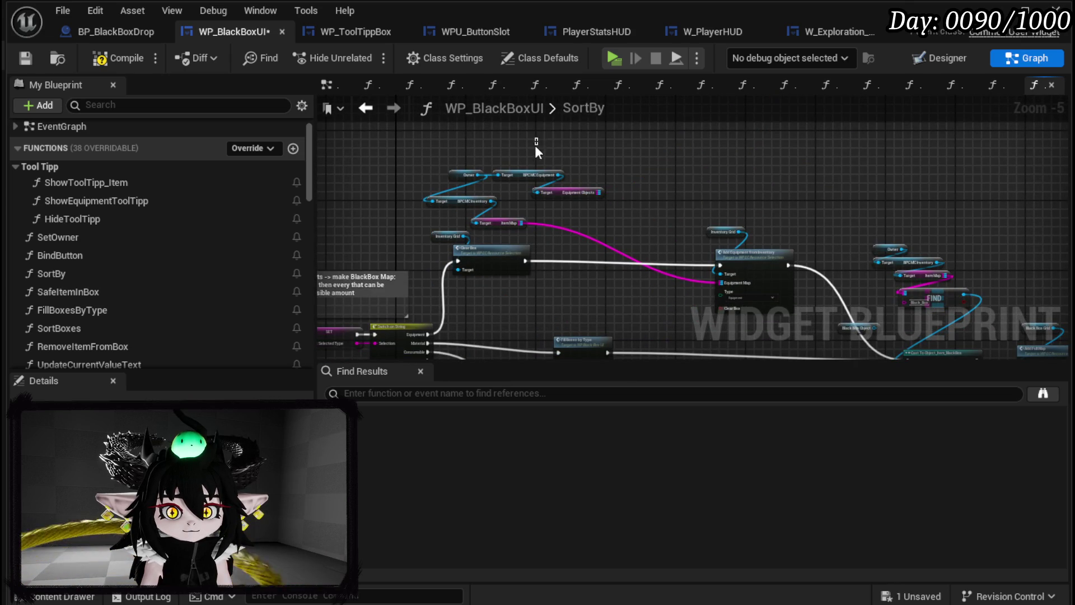
drag(535, 146, 576, 200)
key(Delete)
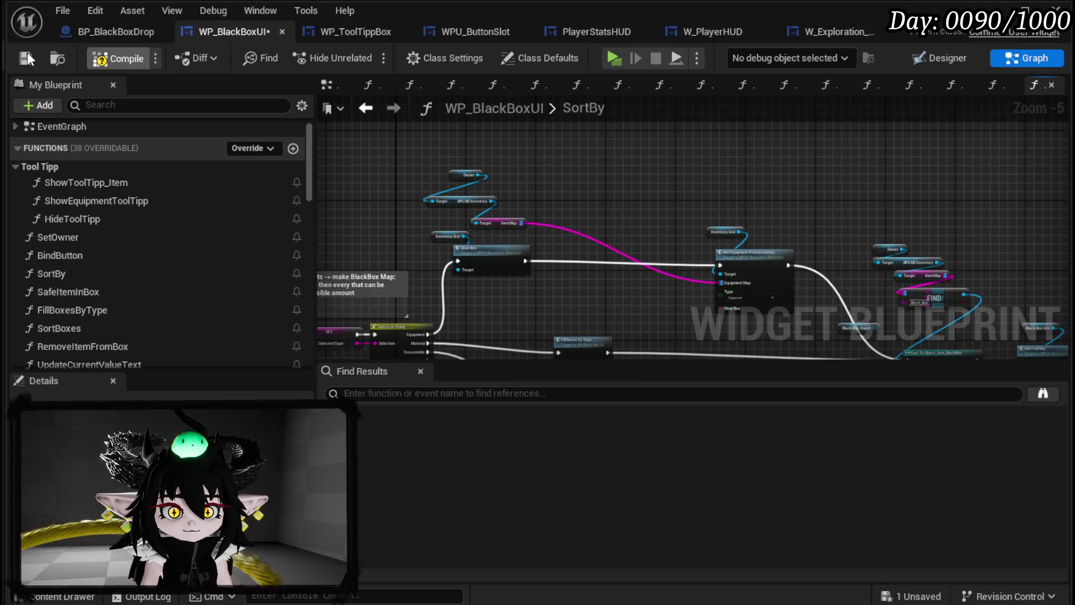
click(28, 54)
Step: Review BP_BlackBoxDrop's event graph, then return to WP_BlackBoxUI
mouse_move(664, 197)
mouse_down()
mouse_move(612, 117)
mouse_move(701, 126)
mouse_up()
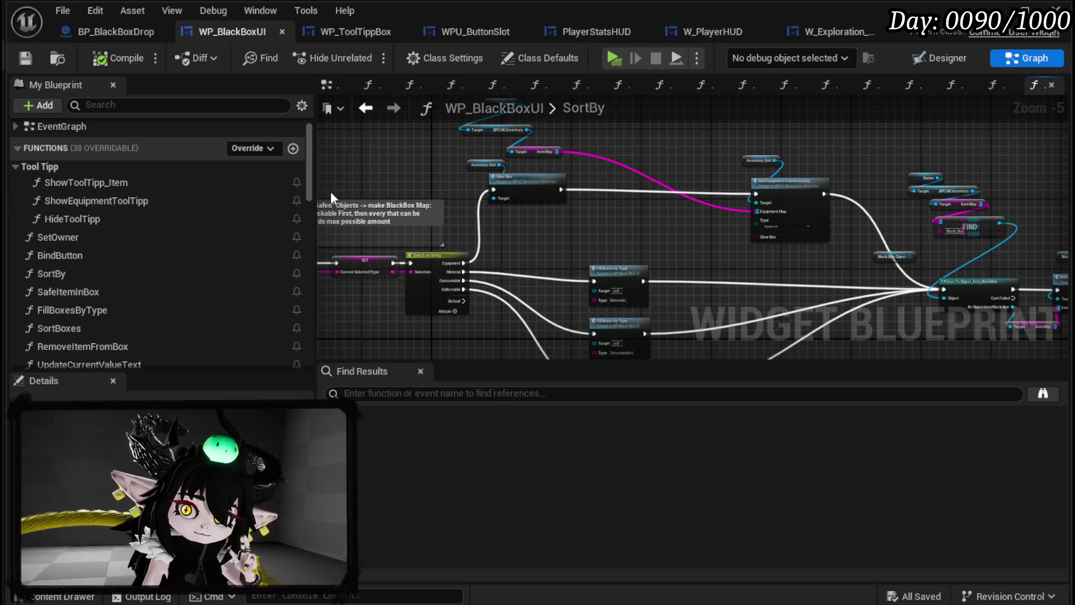
click(106, 31)
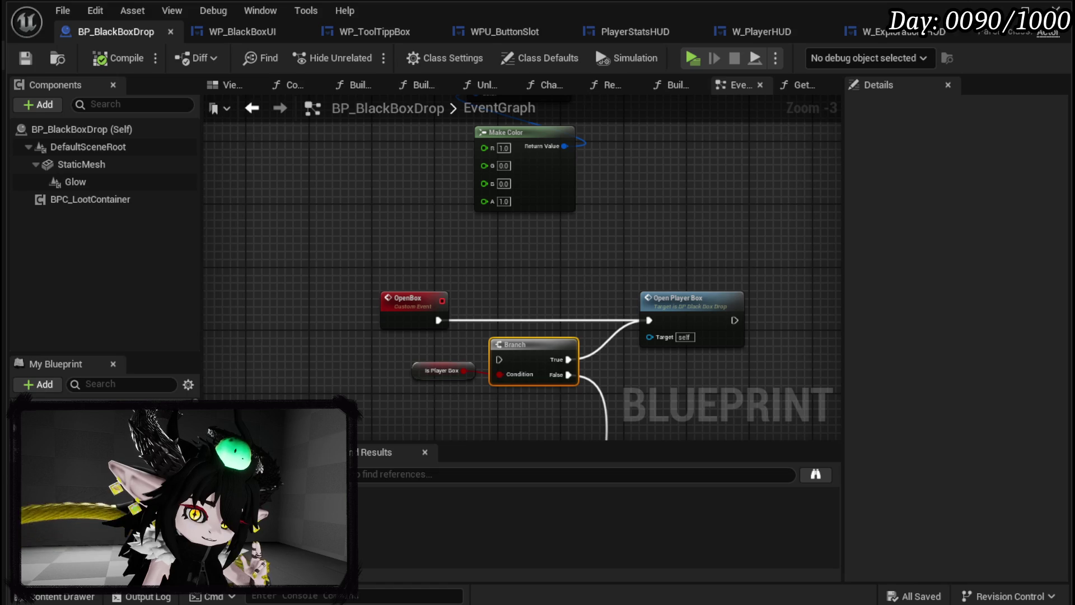
drag(680, 214, 546, 138)
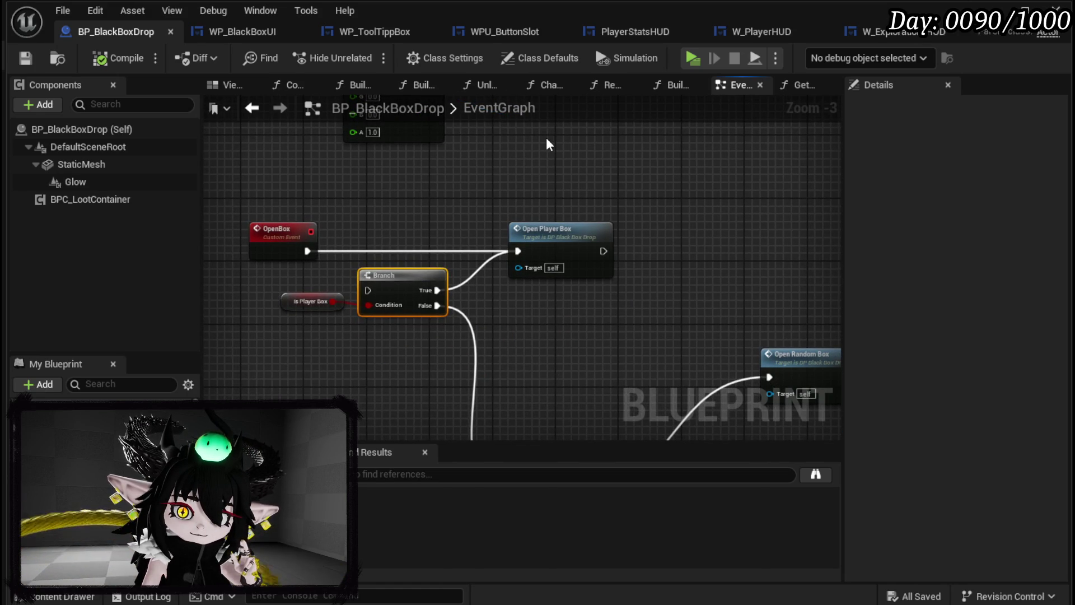
click(252, 32)
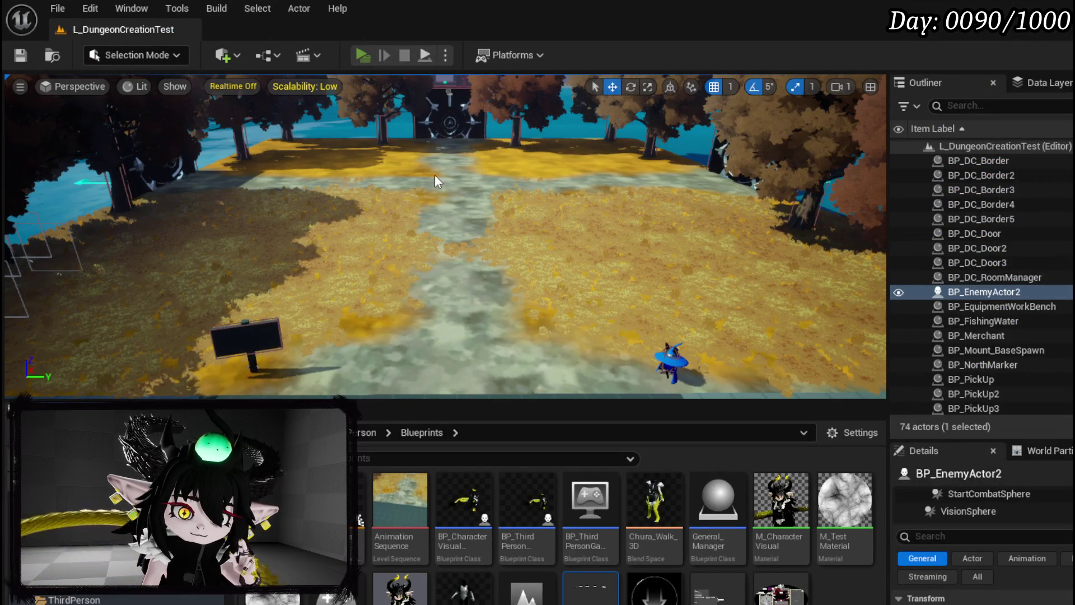
Step: Start play and move the 904 essence from the inventory materials into the Black Box
key(alt+p)
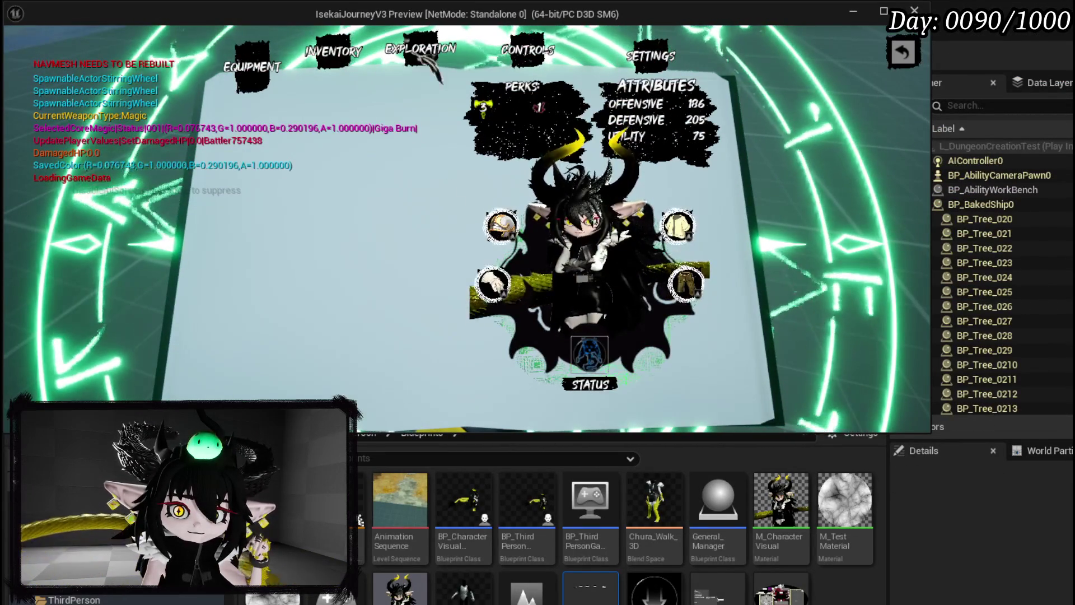
click(426, 59)
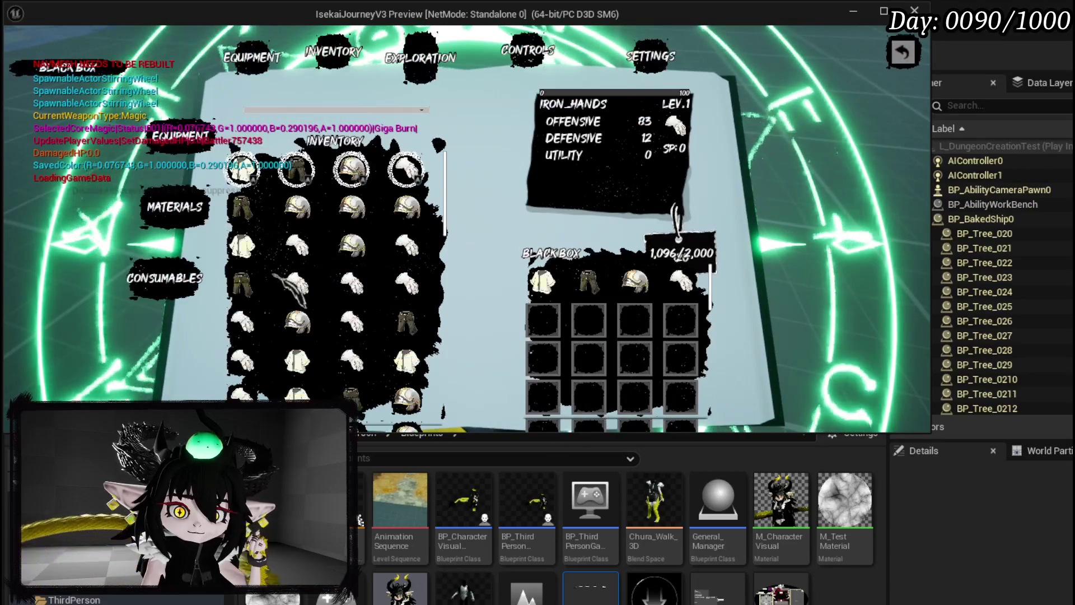
click(175, 207)
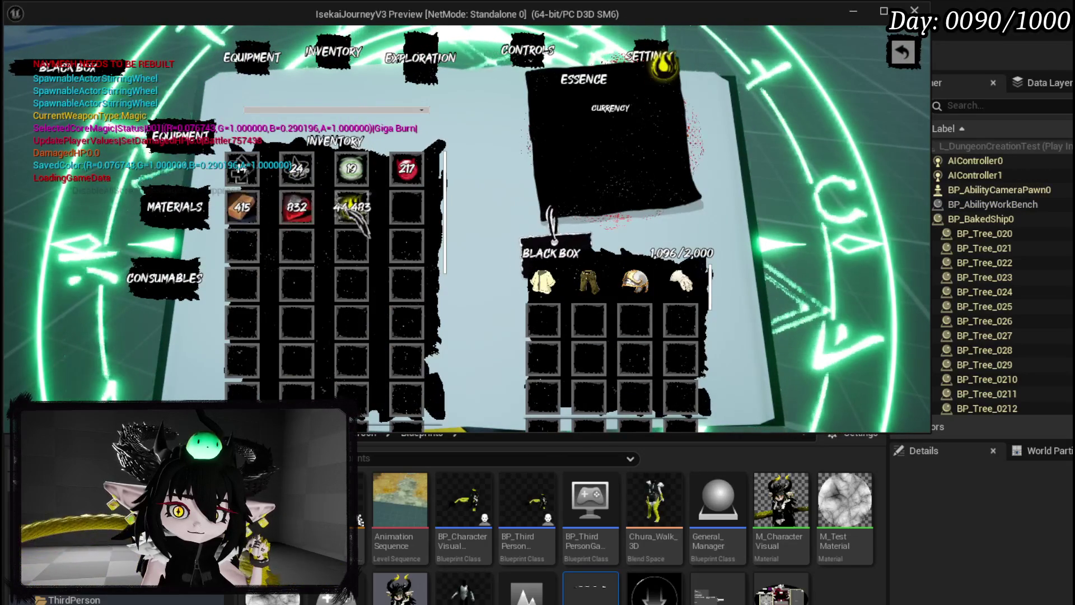
click(355, 221)
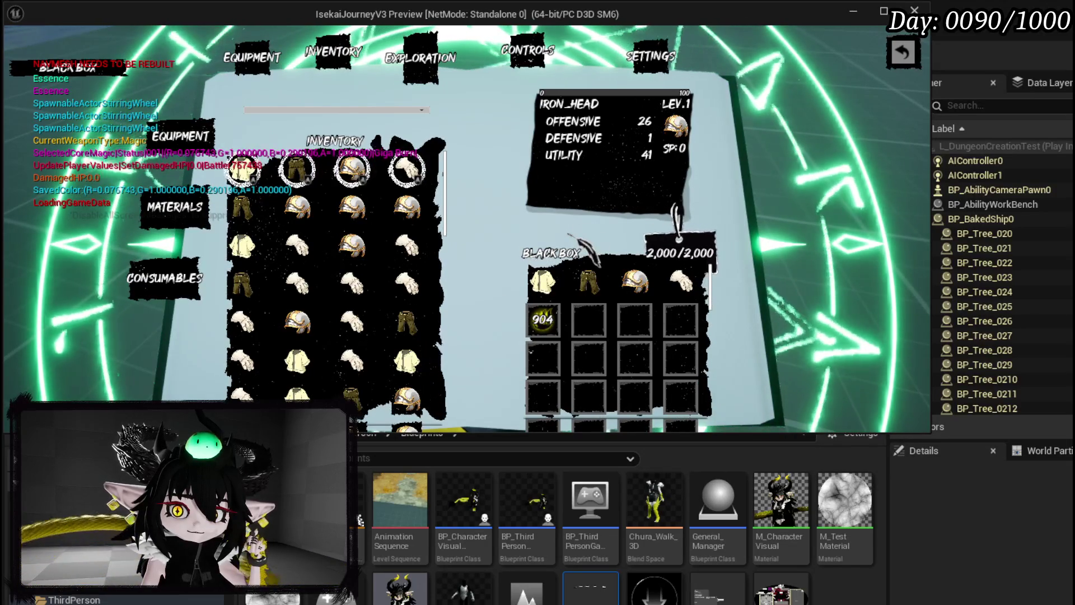
click(923, 58)
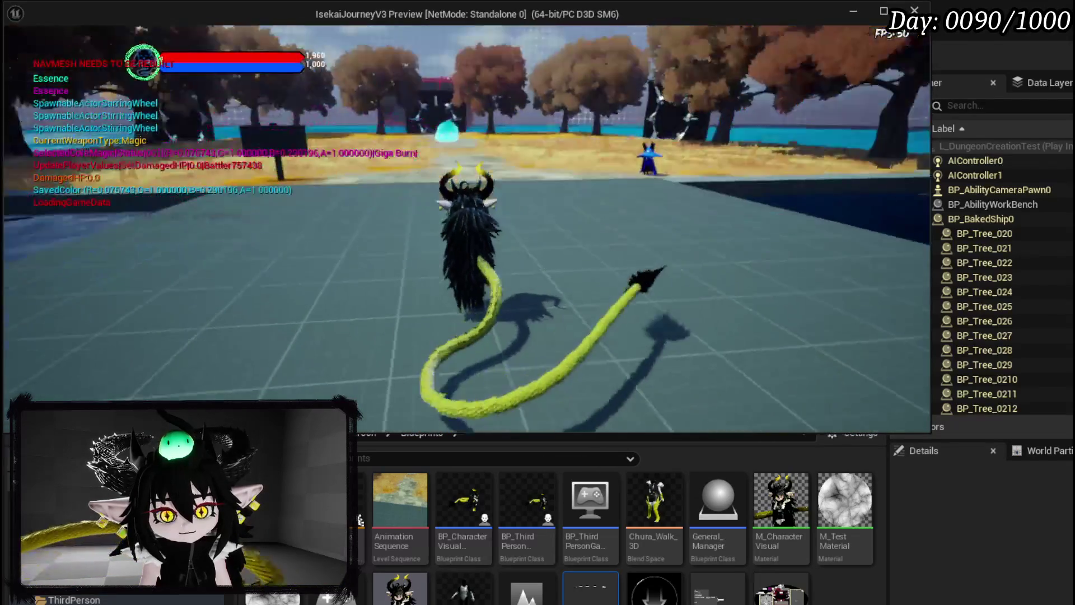
Step: Check the book menu and the black chest's loot grid, then stop play and save the level
key(e)
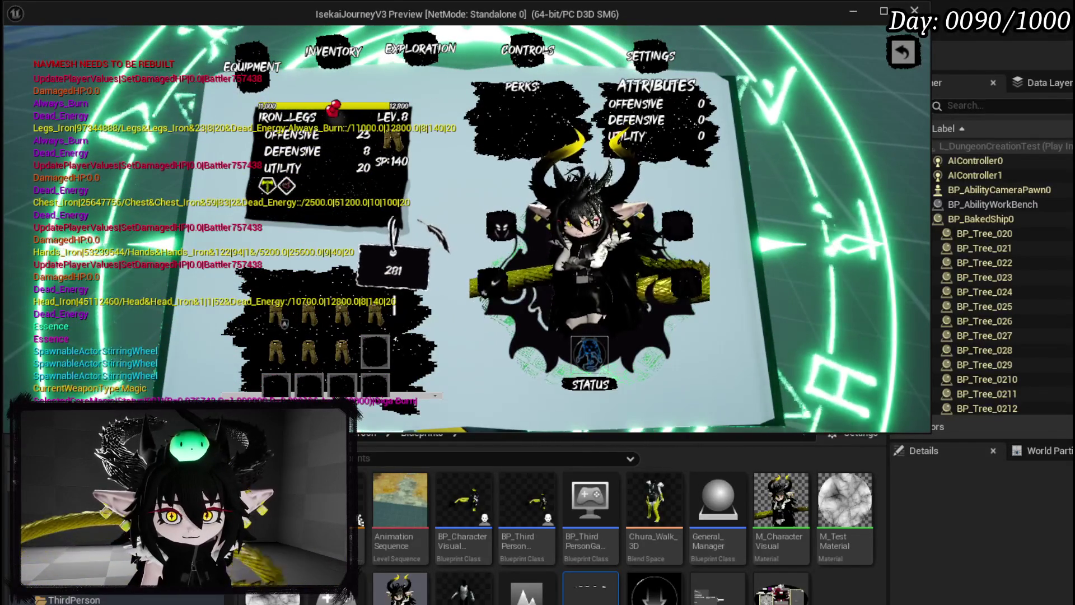
key(Tab)
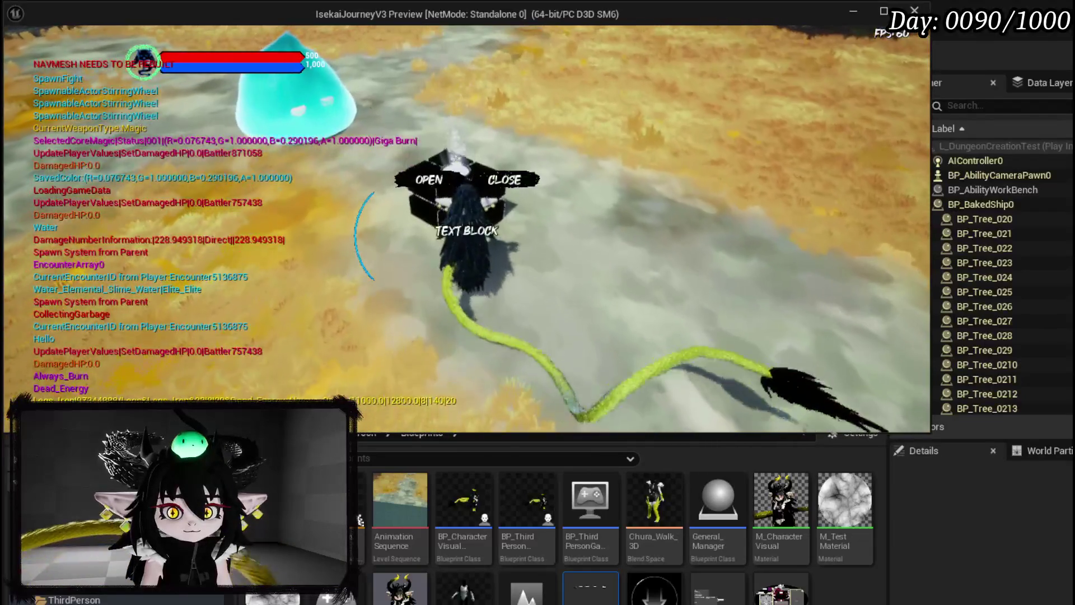
key(e)
scroll(426, 255, down, 1)
scroll(429, 255, up, 1)
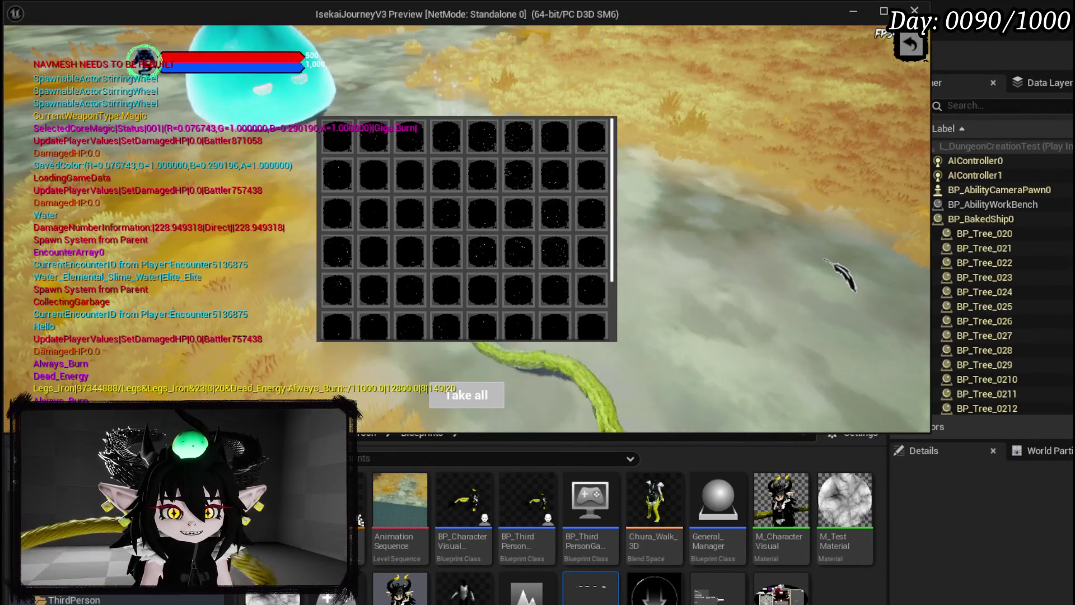
scroll(593, 235, down, 1)
scroll(362, 143, up, 1)
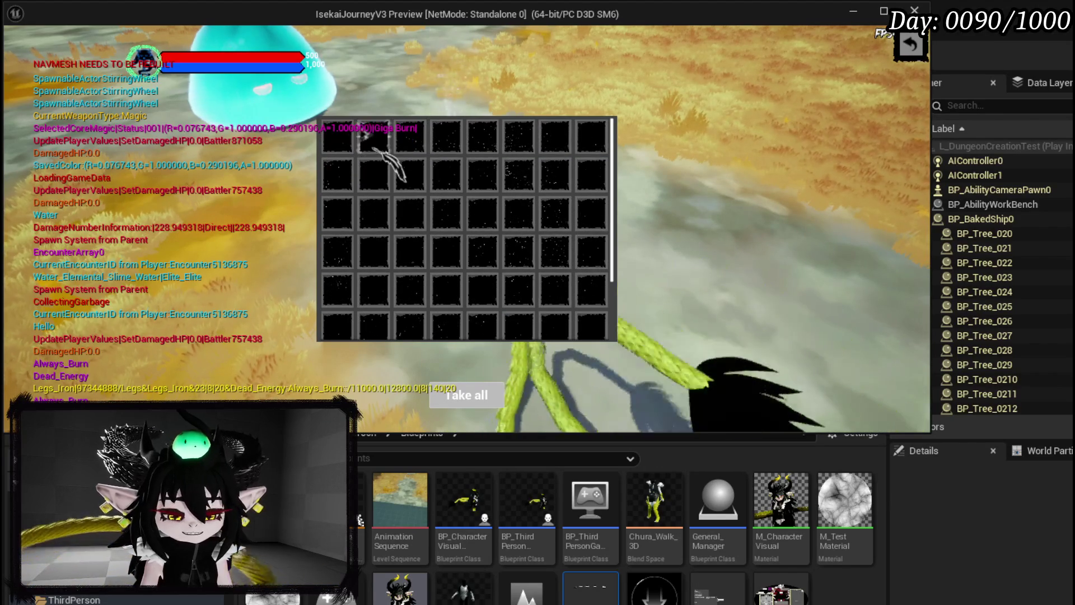
key(Escape)
click(20, 54)
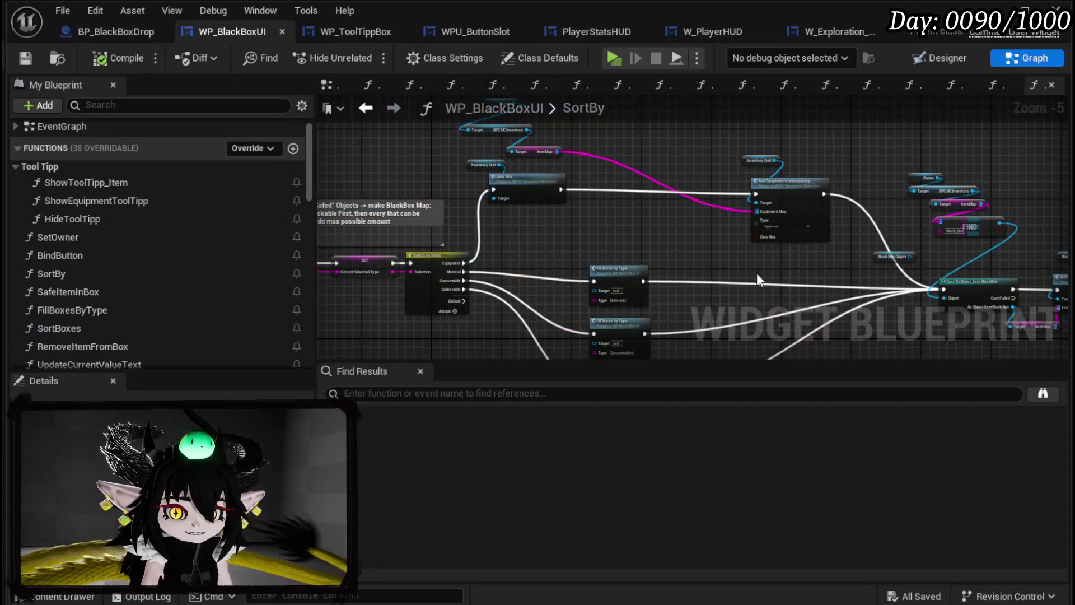
Step: Rearrange SortBy's Fill Boxes and Add Equipment nodes, save WP_BlackBoxUI, and go to BP_BlackBoxDrop
scroll(452, 167, up, 3)
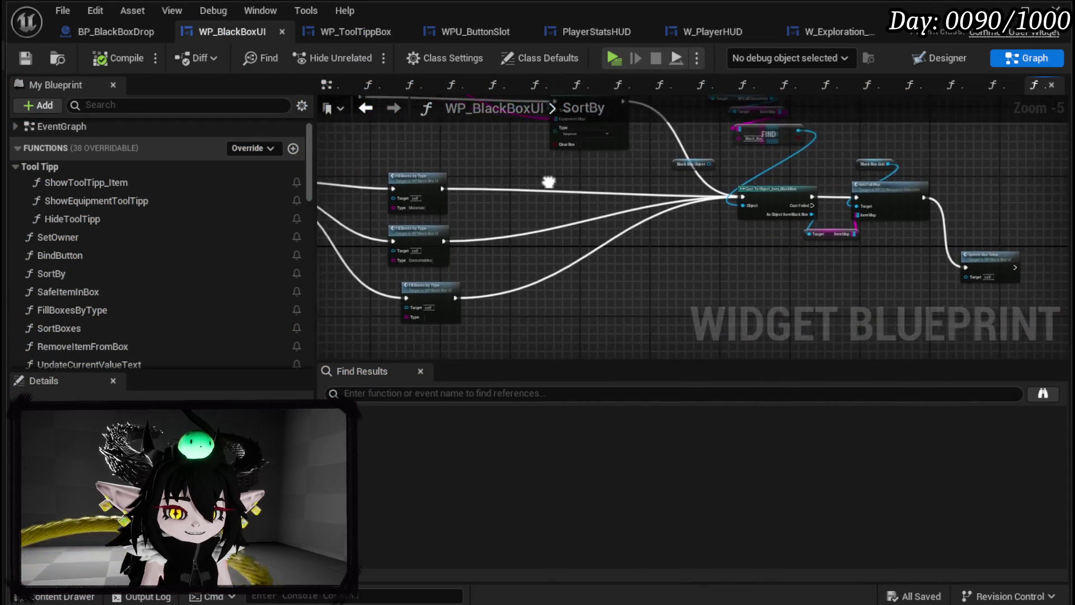
drag(582, 249, 504, 241)
mouse_move(689, 247)
mouse_down()
mouse_move(509, 319)
mouse_move(540, 263)
mouse_up()
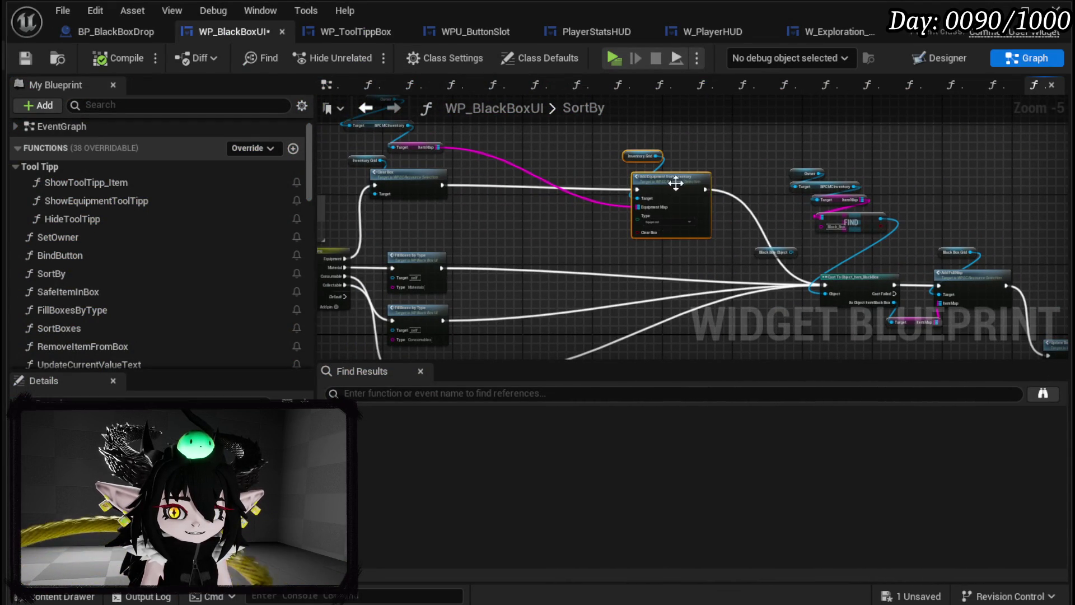
drag(676, 184, 540, 181)
mouse_move(848, 179)
mouse_down()
mouse_move(674, 169)
mouse_move(672, 149)
mouse_up()
drag(543, 333, 960, 179)
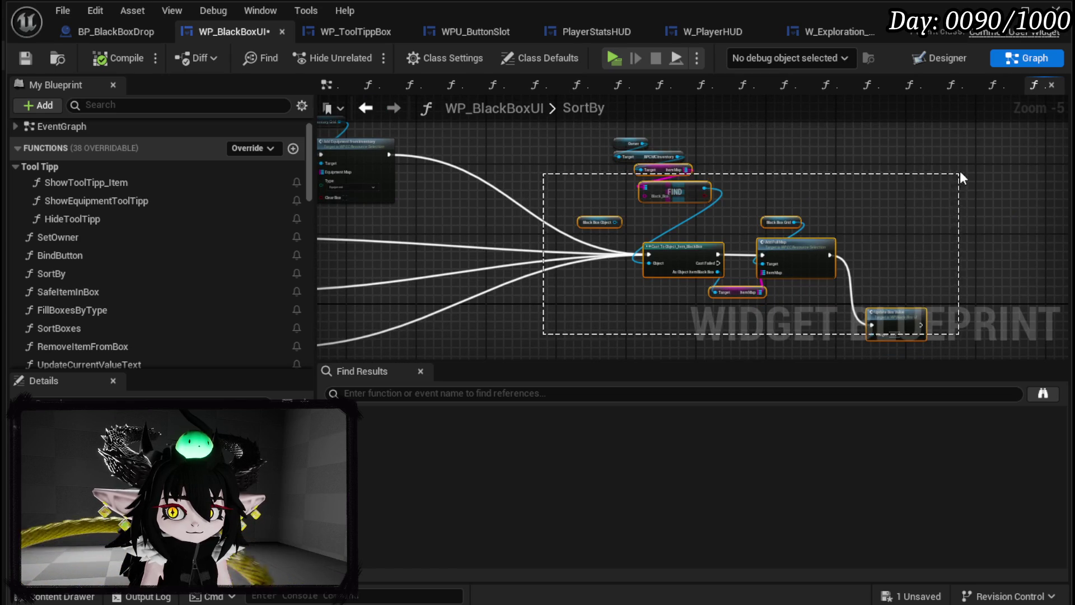
click(539, 244)
drag(547, 197, 837, 214)
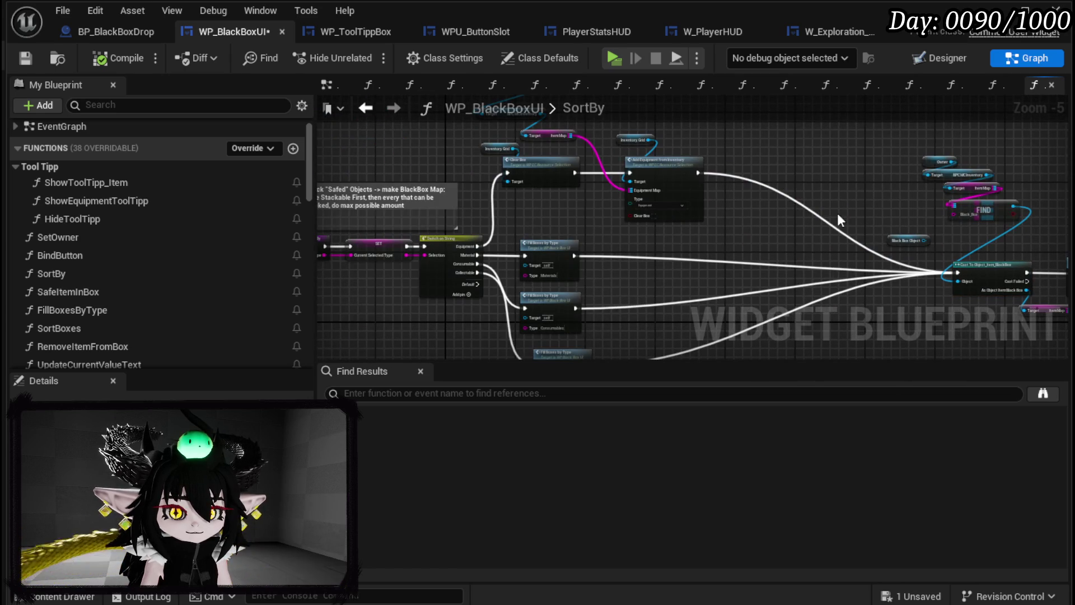
click(26, 56)
click(115, 31)
mouse_move(600, 215)
mouse_down()
mouse_move(336, 131)
mouse_move(497, 130)
mouse_up()
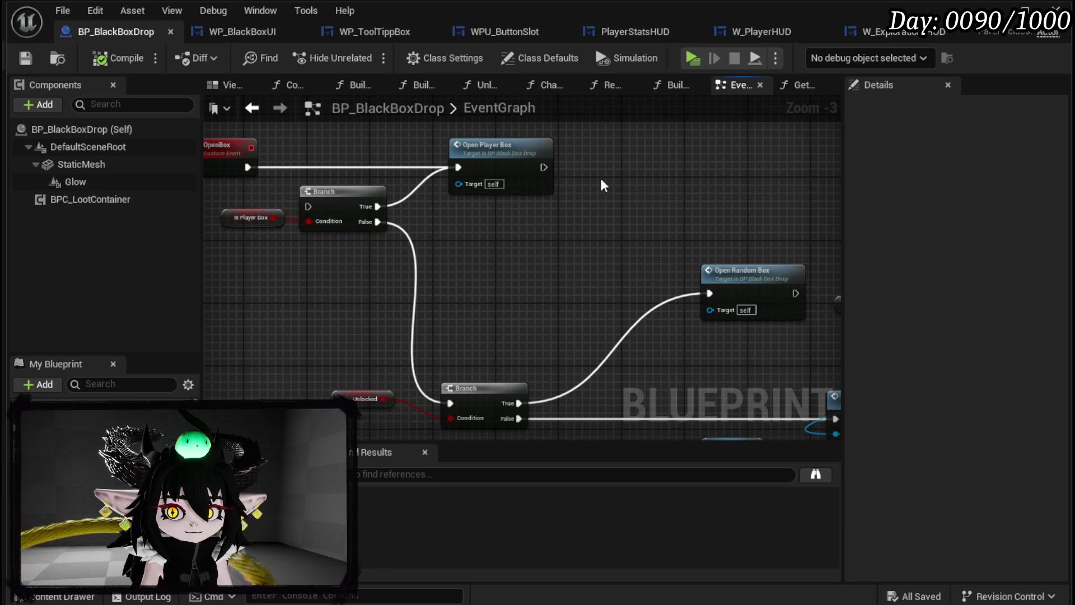
Step: Jump to the OpenPlayerBox event and review its Bind Event to On Empty and Save All Player Data nodes
double_click(495, 147)
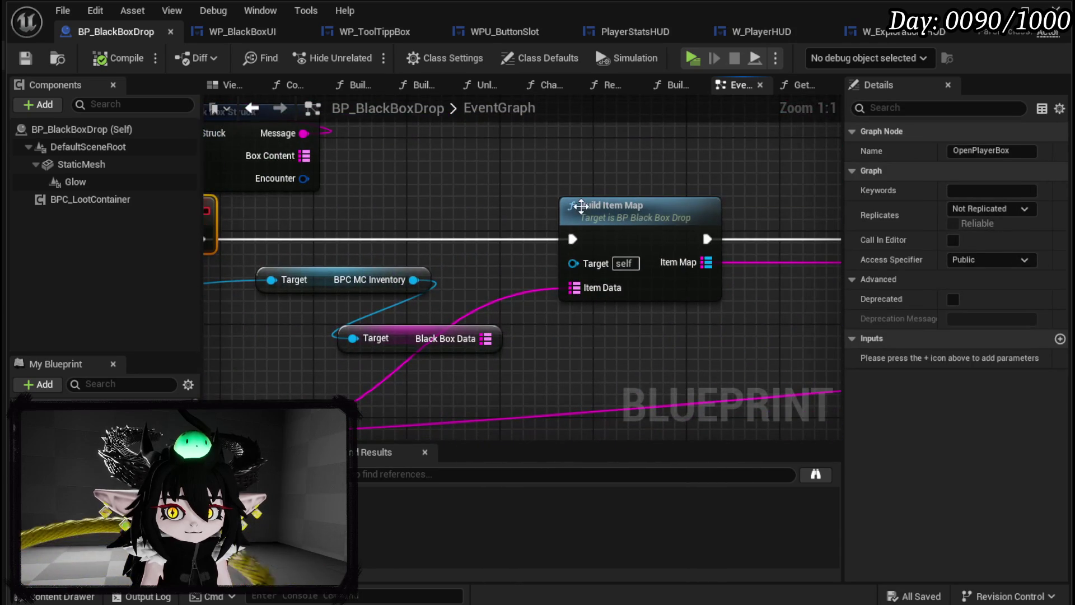
scroll(674, 188, down, 3)
drag(672, 185, 773, 150)
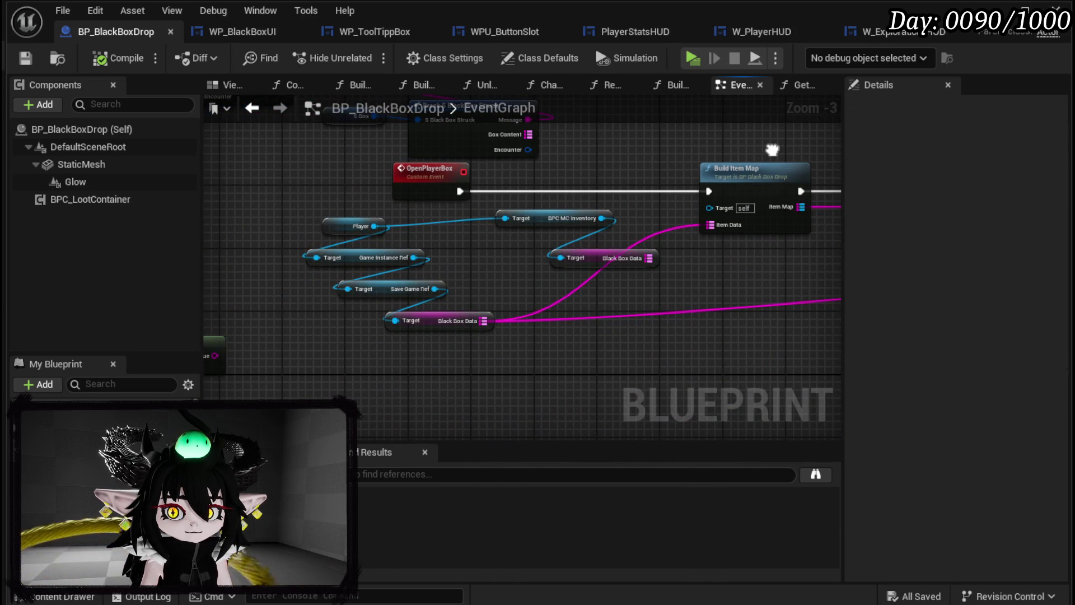
drag(772, 150, 317, 169)
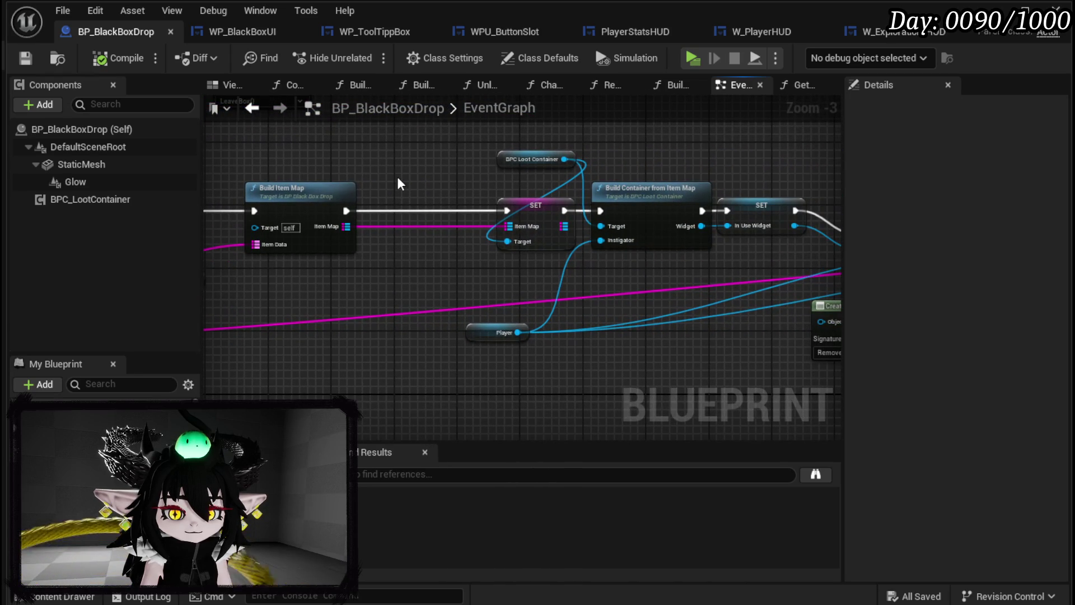
mouse_move(421, 184)
mouse_down()
mouse_move(350, 173)
mouse_move(158, 191)
mouse_up()
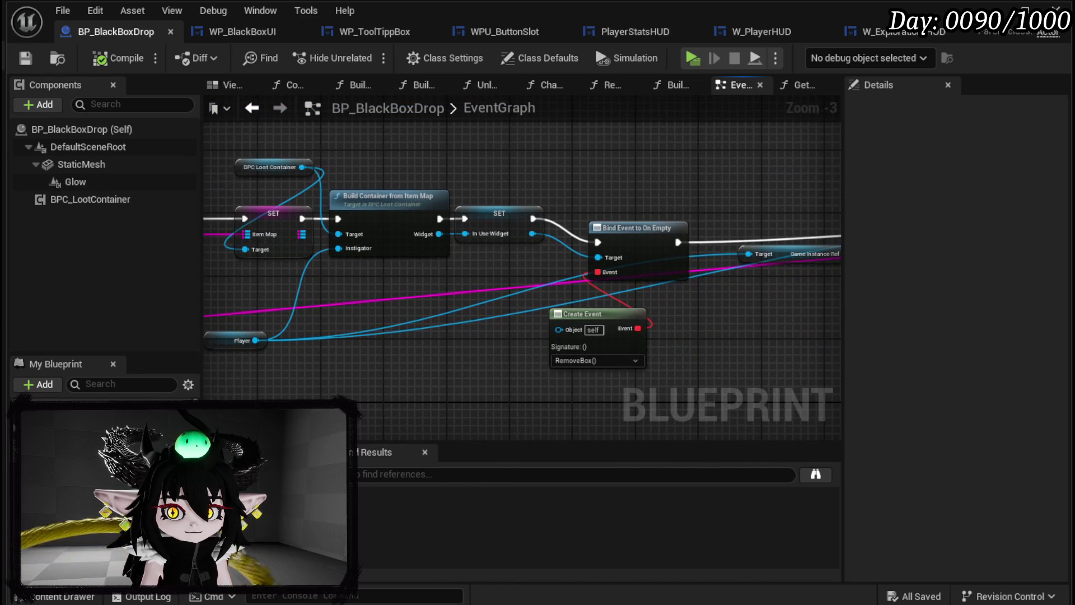
drag(662, 203, 304, 197)
mouse_move(536, 204)
mouse_down()
mouse_move(302, 199)
mouse_move(686, 201)
mouse_move(548, 190)
mouse_move(628, 187)
mouse_up()
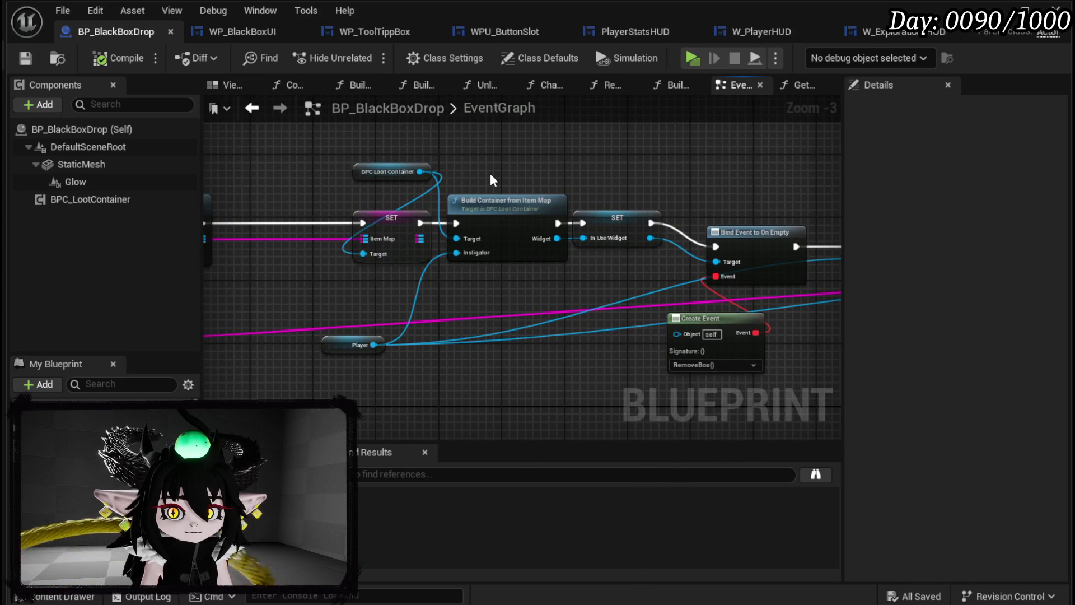
Step: Open Build Container from Item Map and place the Item Map node below Set Data
double_click(529, 216)
scroll(571, 207, down, 1)
mouse_move(571, 207)
mouse_down()
mouse_move(280, 156)
mouse_move(179, 152)
mouse_up()
mouse_move(655, 185)
mouse_down()
mouse_move(447, 178)
mouse_move(413, 167)
mouse_up()
drag(394, 291, 308, 298)
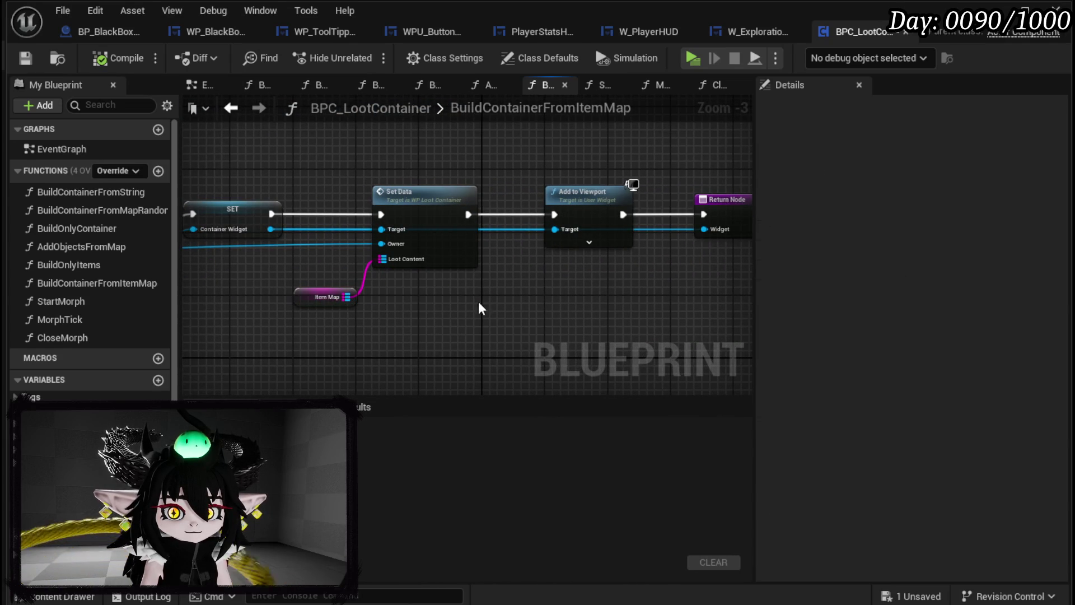
Step: Inspect WP_LootContainer's SetData function with its Server Input Mode and Create Widget nodes
click(436, 205)
double_click(428, 201)
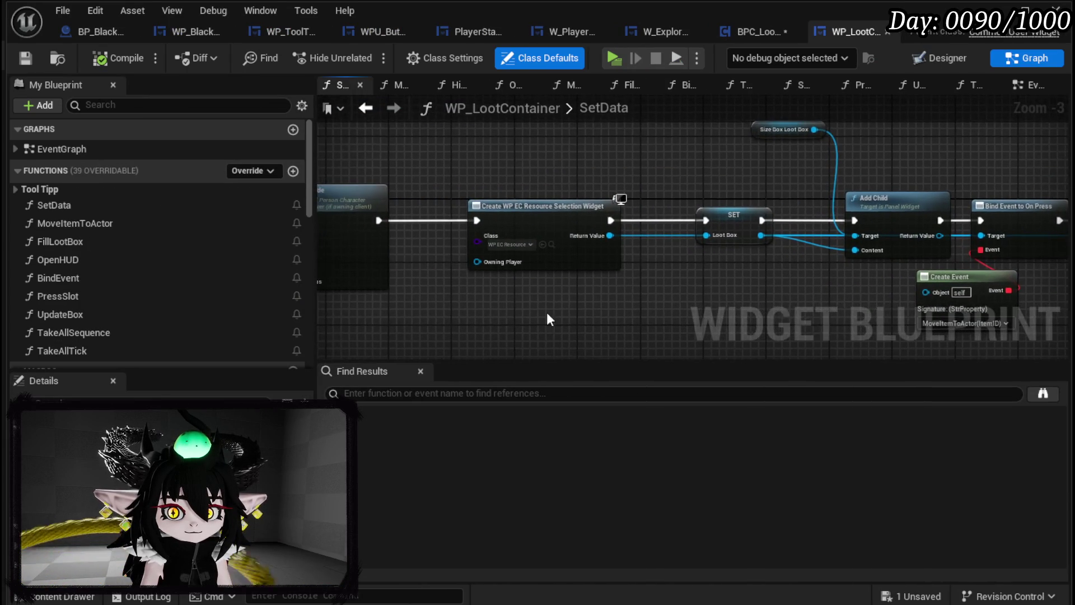
scroll(583, 311, down, 1)
mouse_move(656, 297)
mouse_down()
mouse_move(906, 272)
mouse_move(598, 202)
mouse_move(788, 220)
mouse_up()
drag(609, 168, 959, 180)
drag(575, 162, 839, 173)
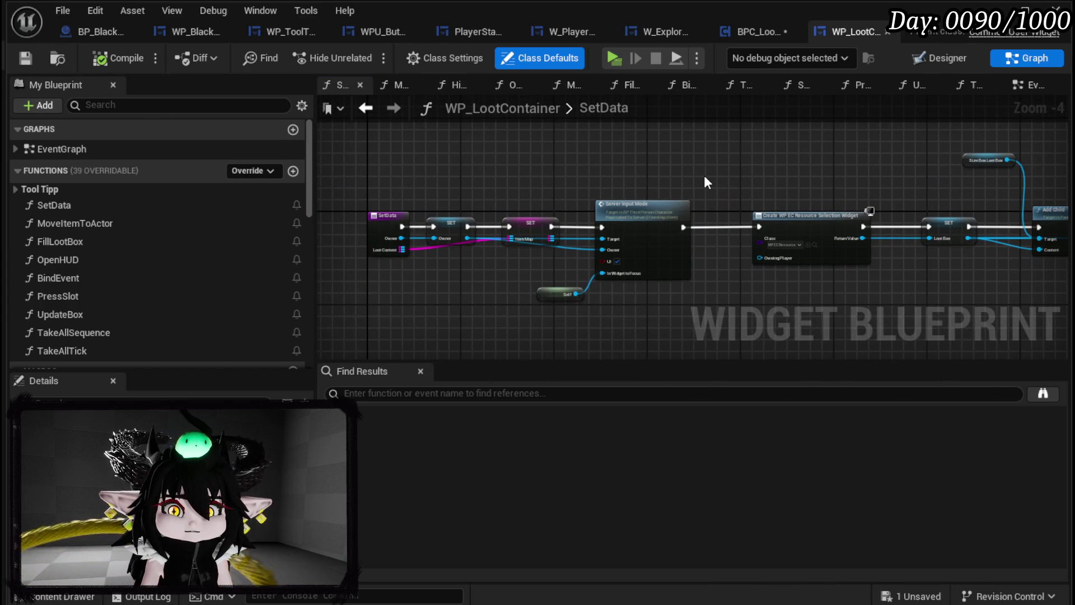
click(784, 31)
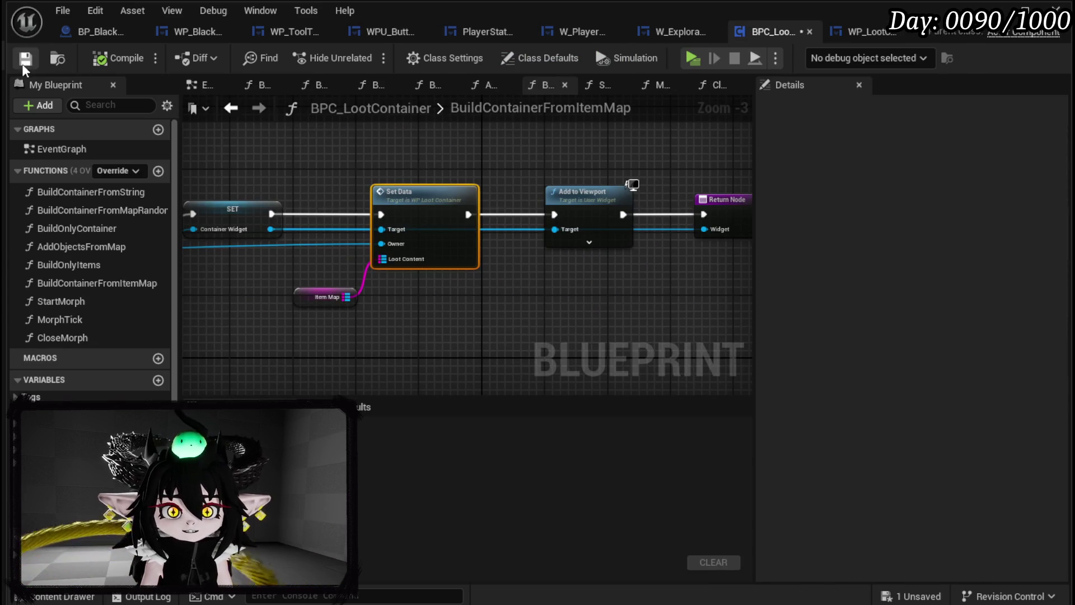
click(857, 31)
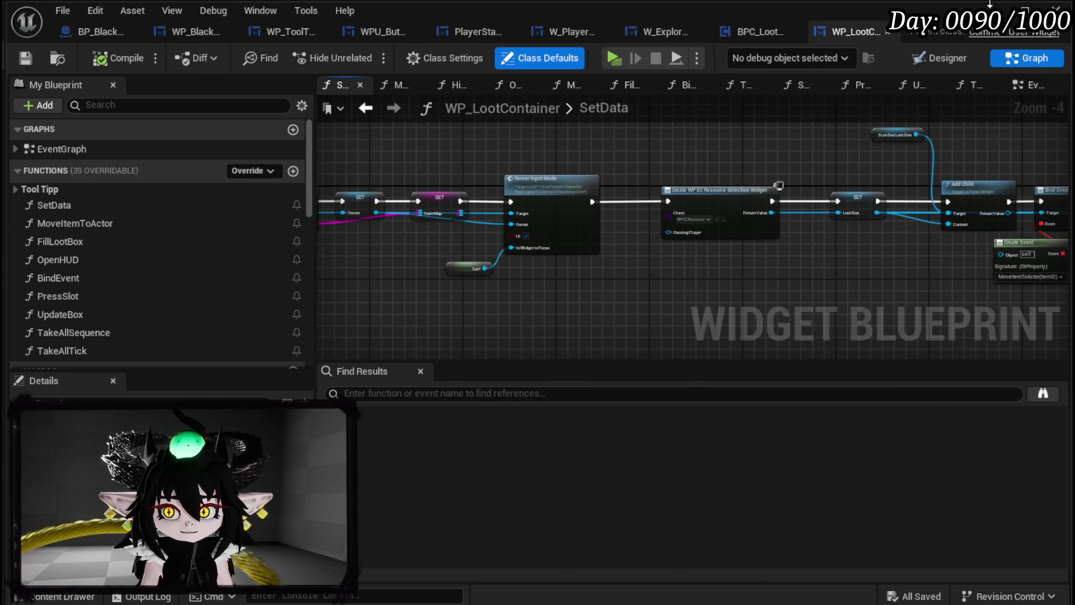
Step: Open Battler_Object from the CombatSystem Object folder and wire Make Literal Float into the Add node
click(997, 8)
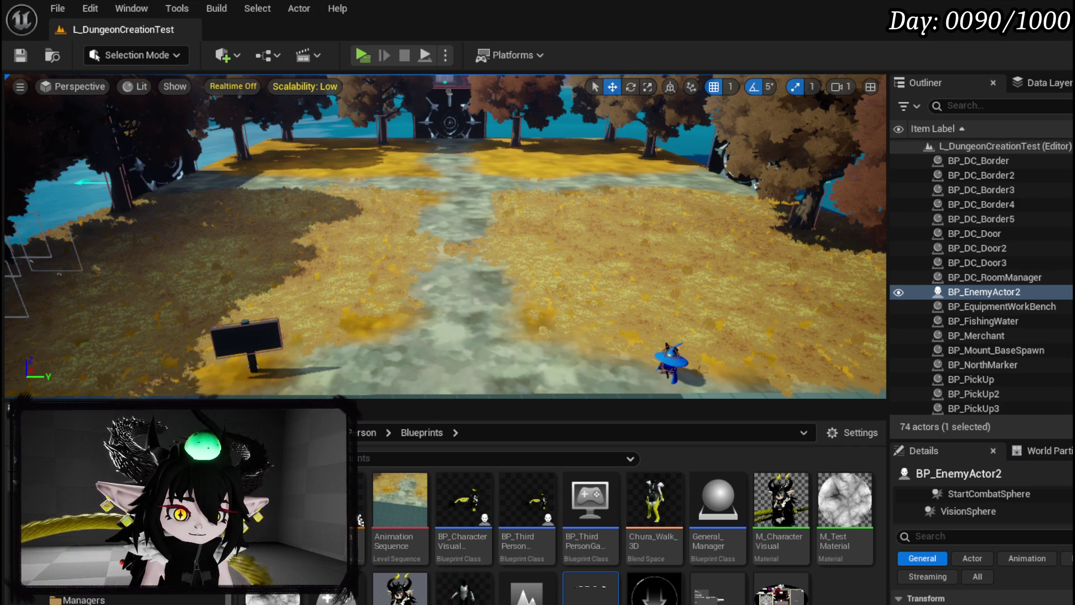
click(84, 560)
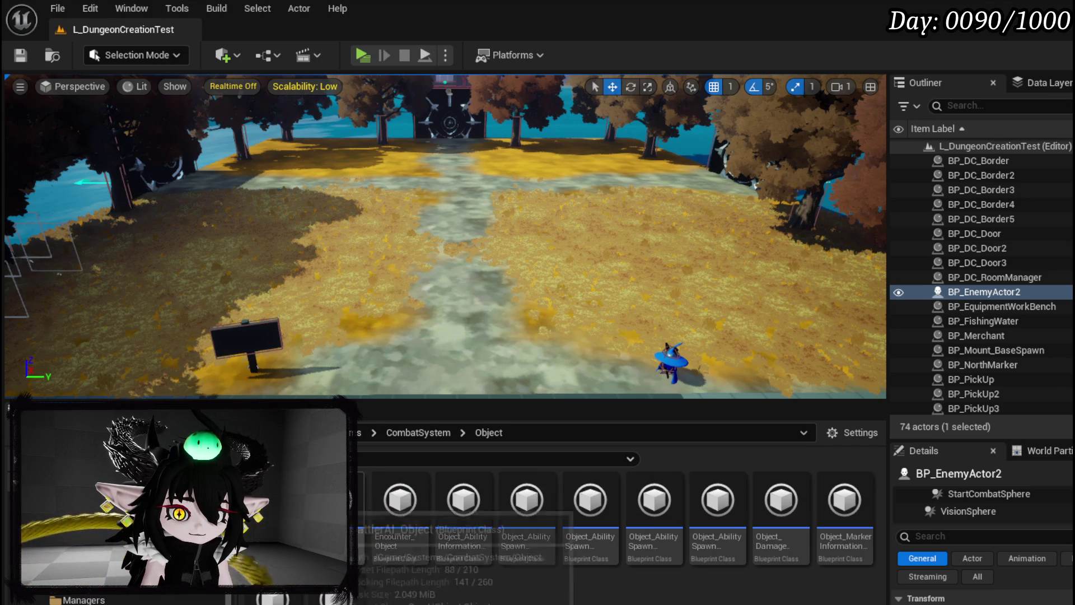
double_click(337, 498)
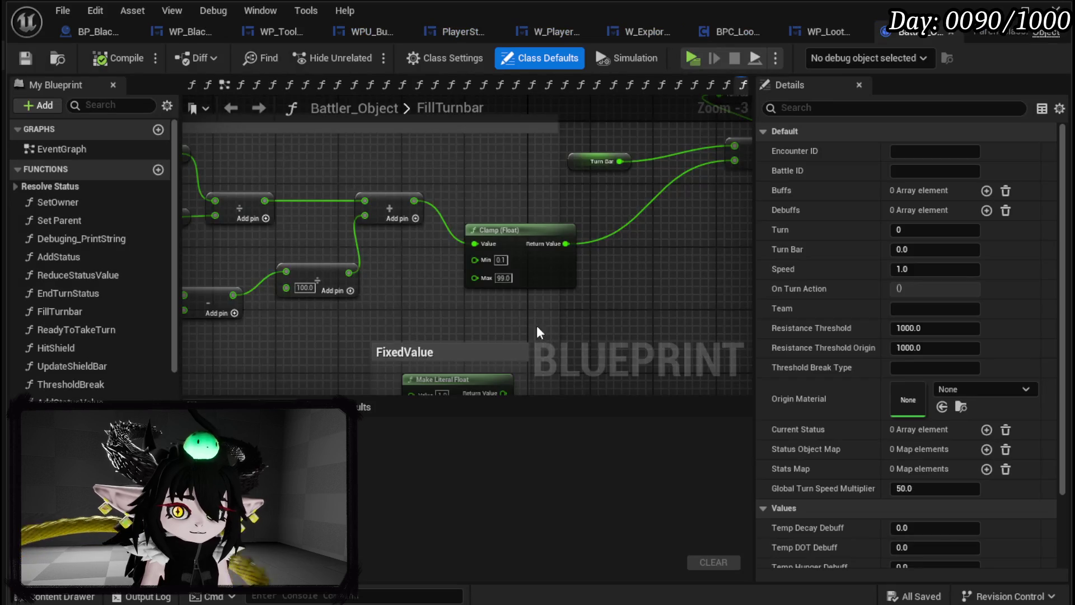
scroll(477, 310, up, 3)
mouse_move(351, 368)
mouse_down()
mouse_move(588, 149)
mouse_move(583, 135)
mouse_up()
click(314, 273)
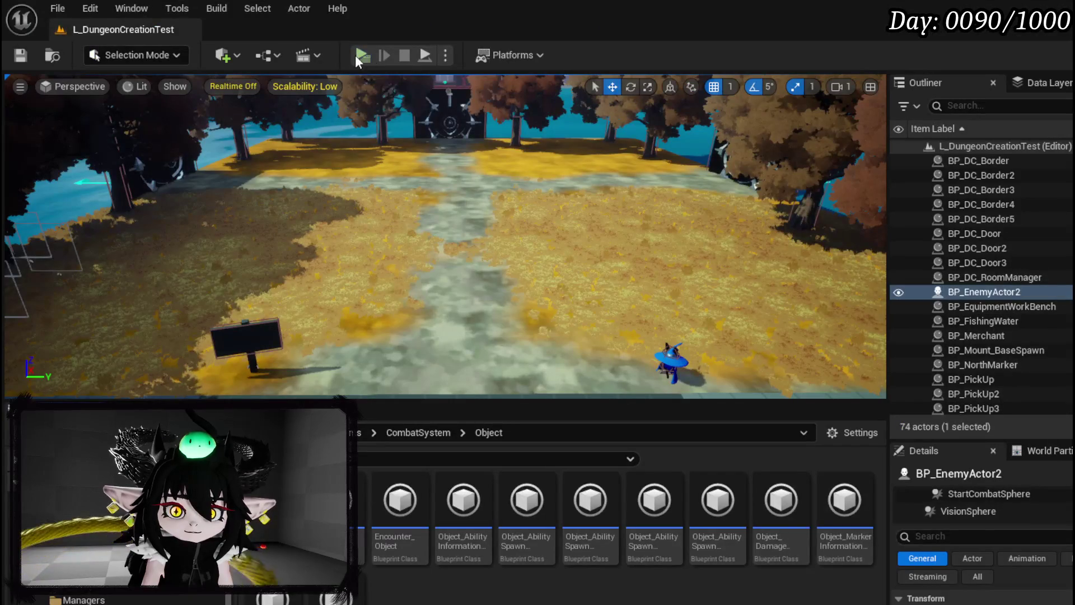
key(alt+p)
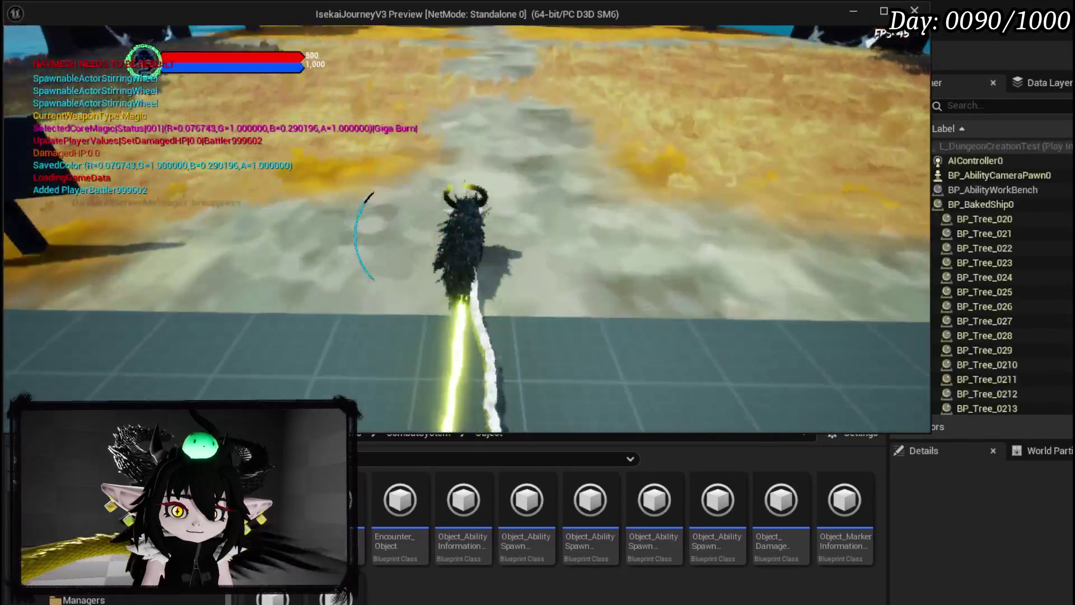
key(1)
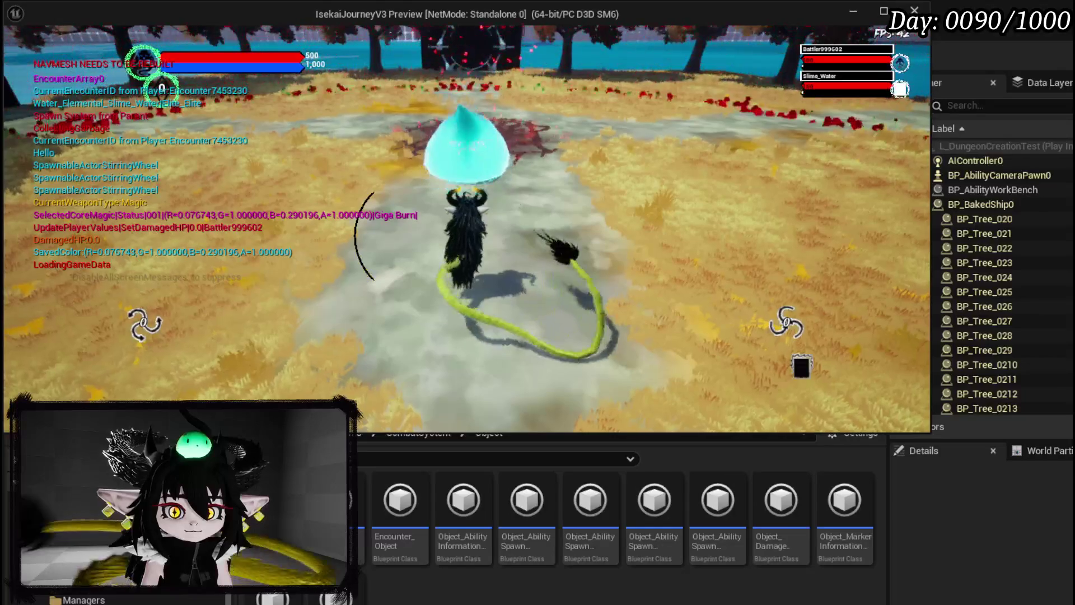
key(2)
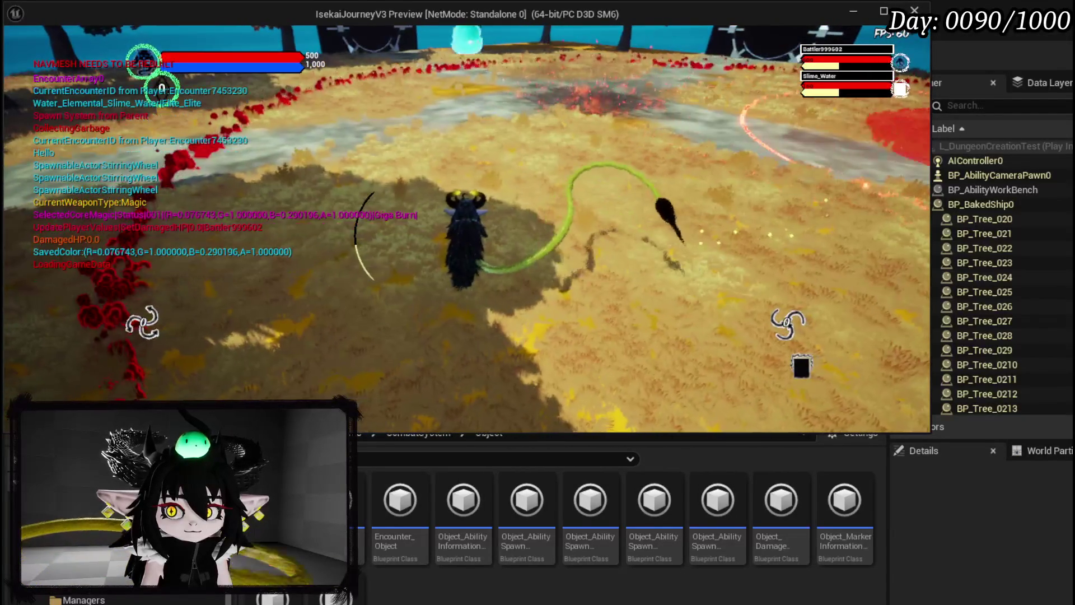
key(2)
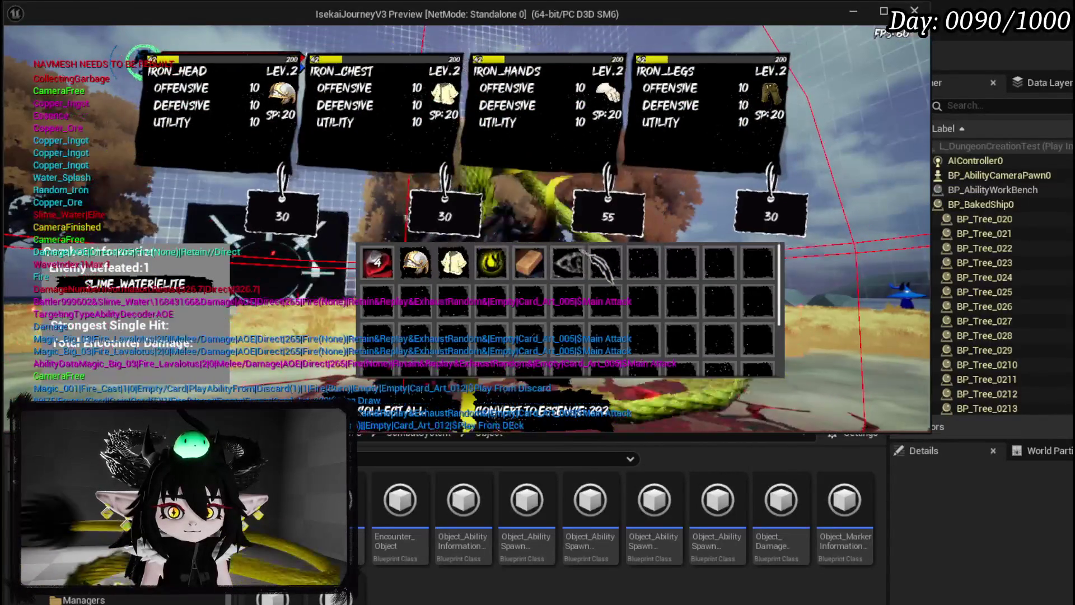
mouse_move(437, 269)
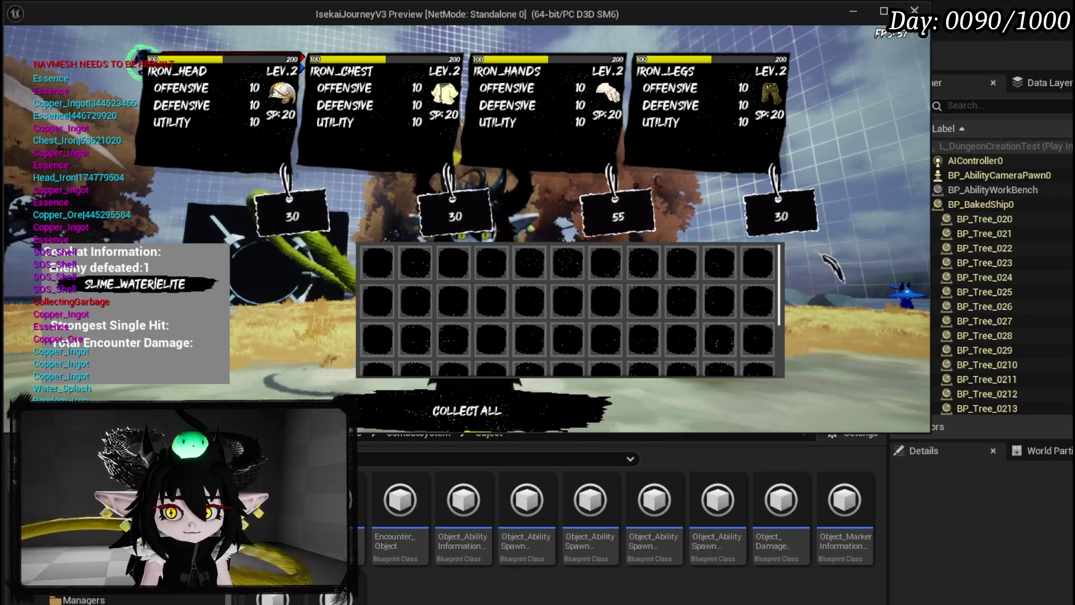
key(Escape)
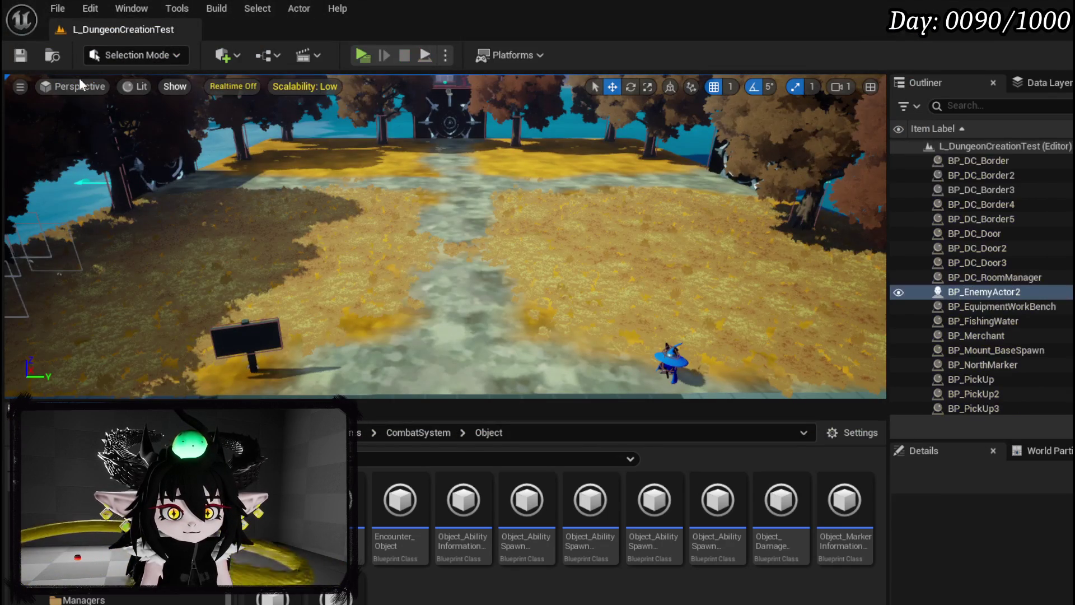
Step: Save the level and open WP_VictoryUI from the CombatSystem UI folder
click(27, 60)
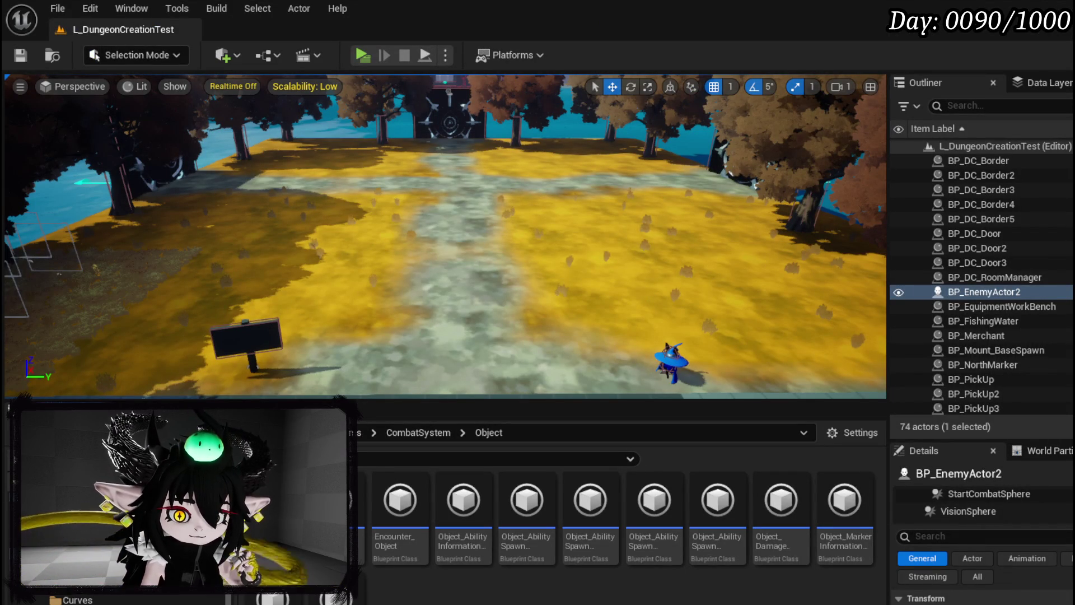
click(73, 586)
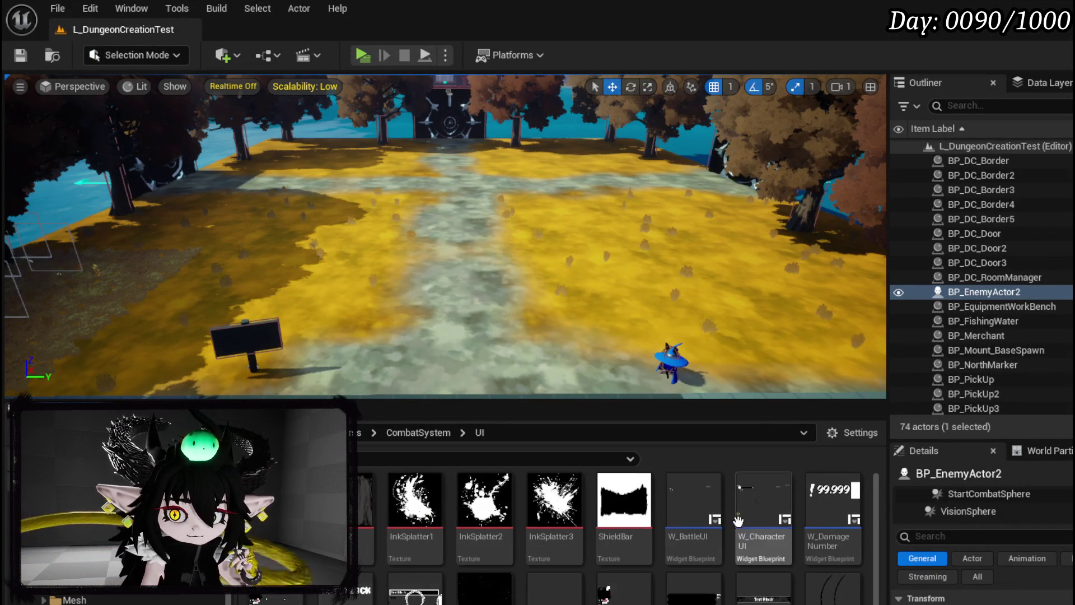
scroll(737, 522, down, 2)
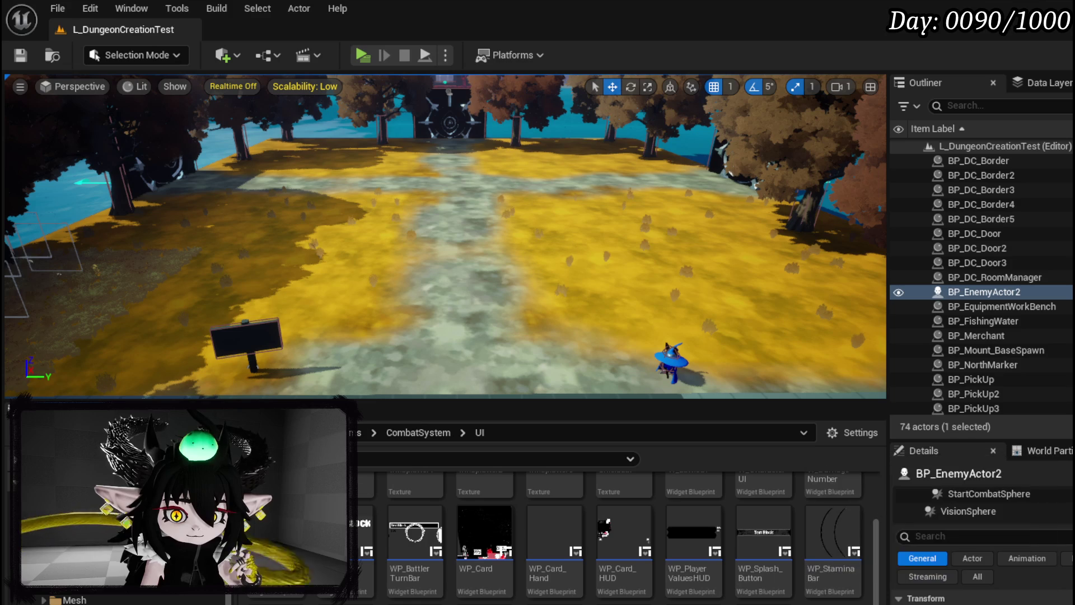
double_click(542, 507)
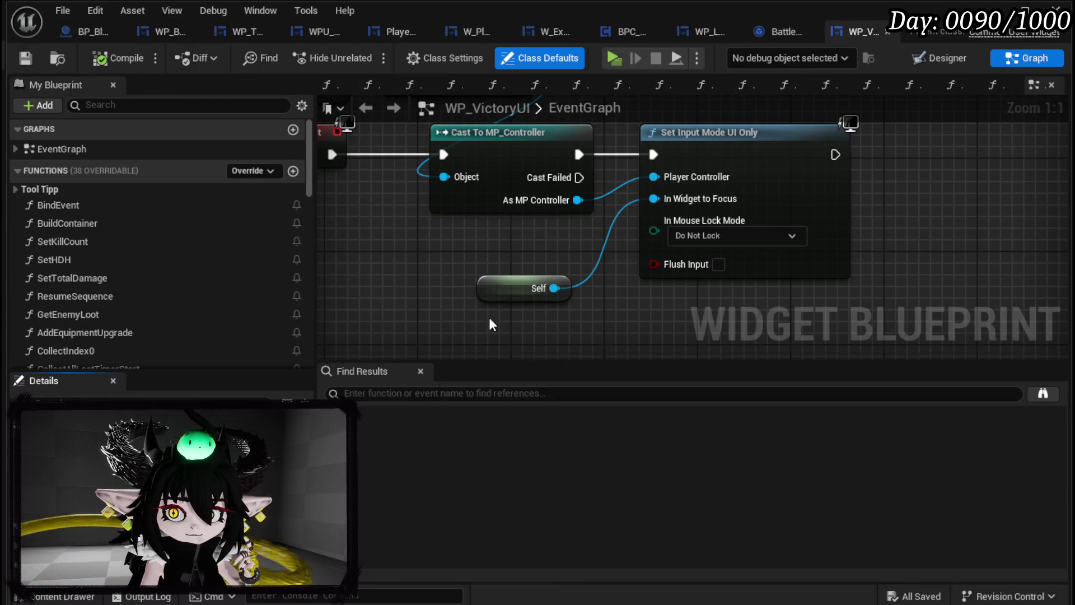
scroll(189, 309, down, 5)
scroll(189, 309, down, 10)
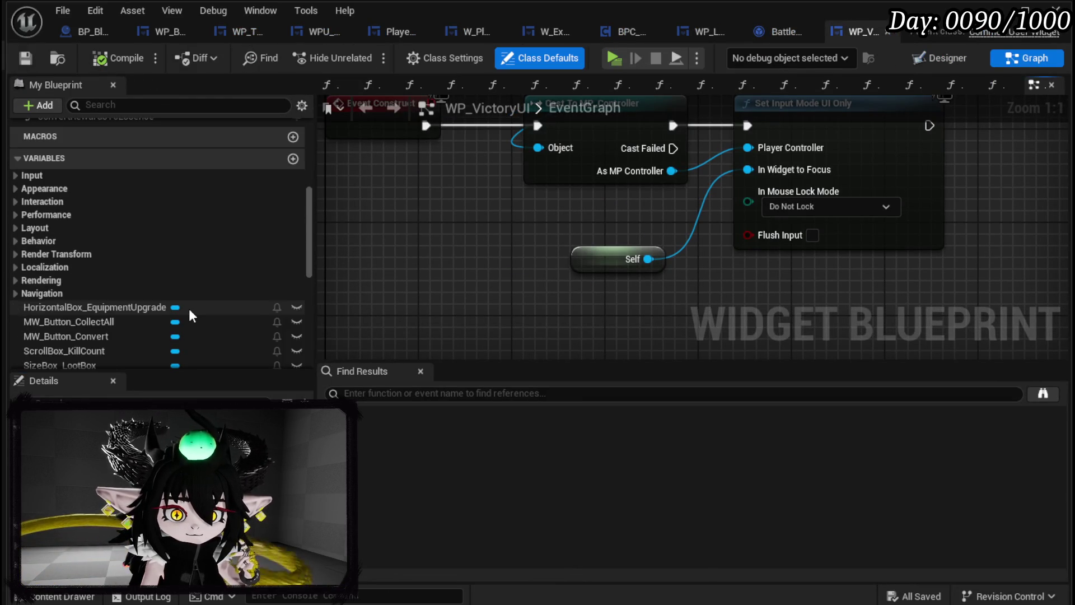
scroll(189, 308, down, 5)
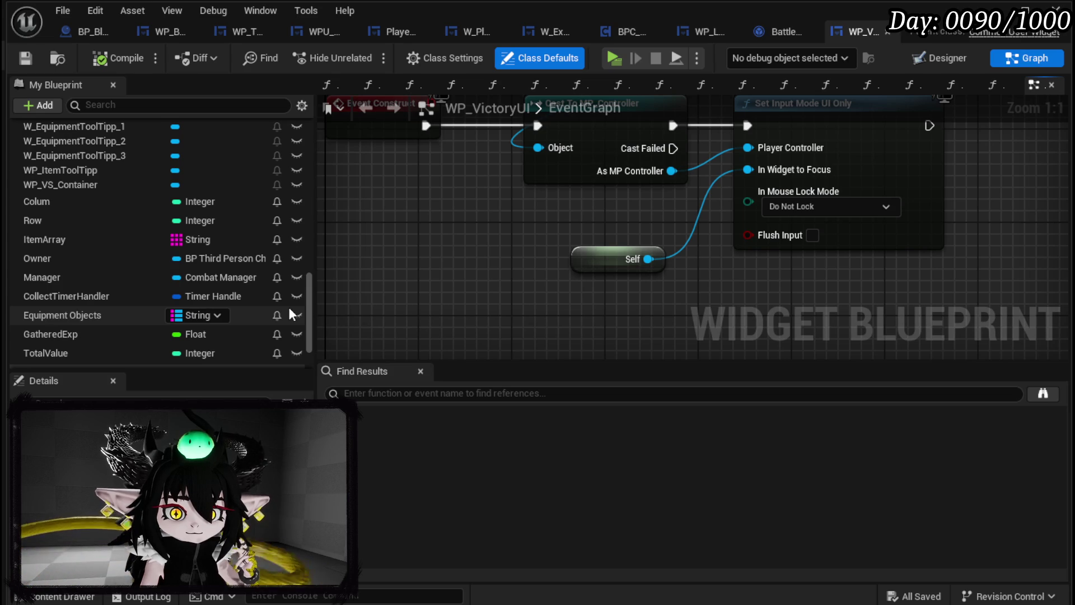
scroll(288, 306, up, 15)
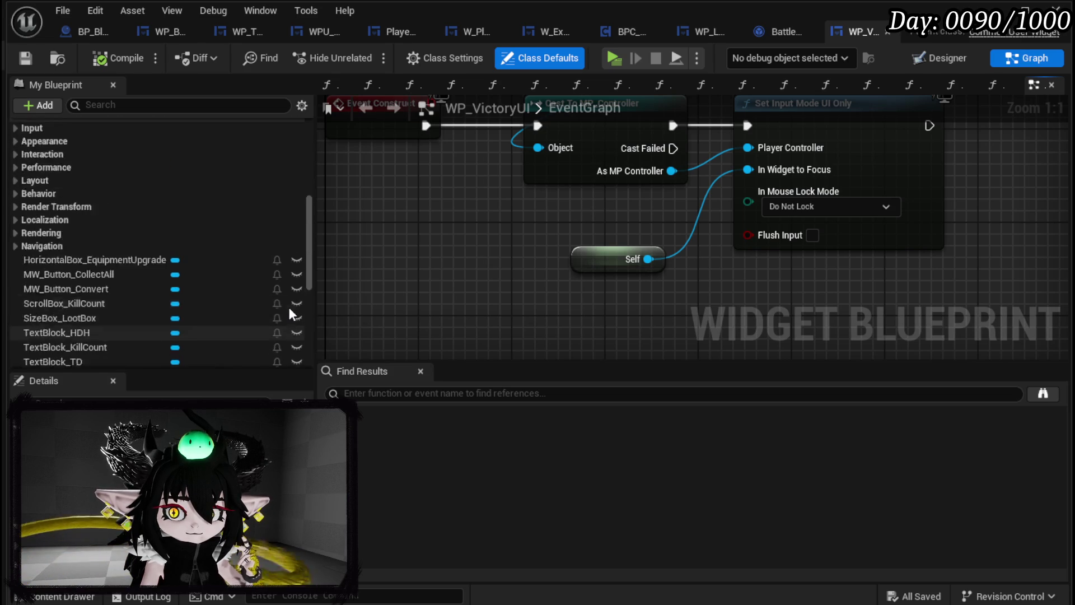
scroll(113, 237, up, 8)
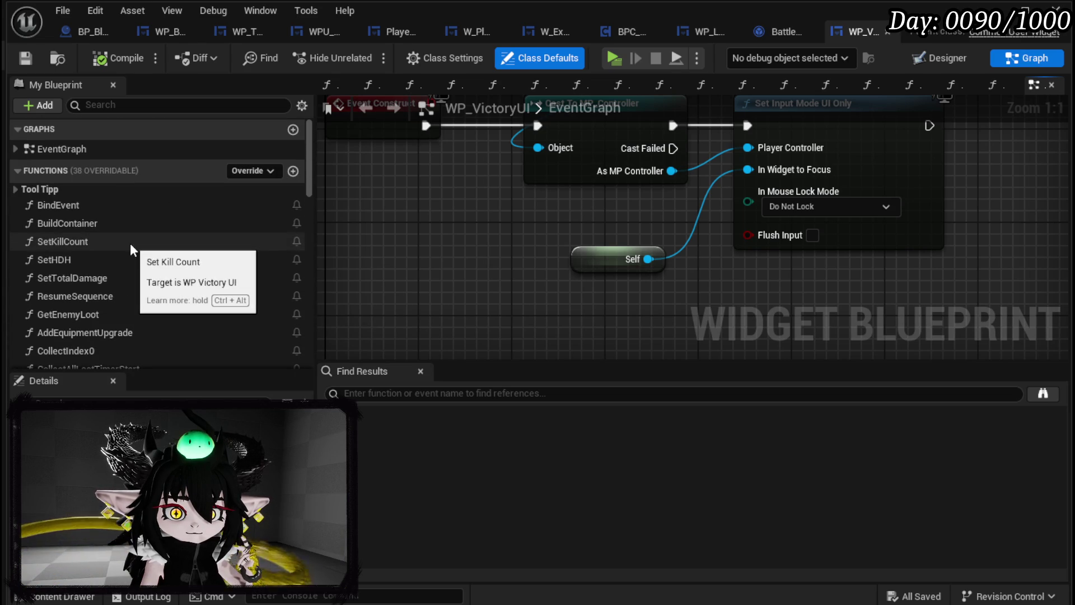
scroll(132, 314, down, 5)
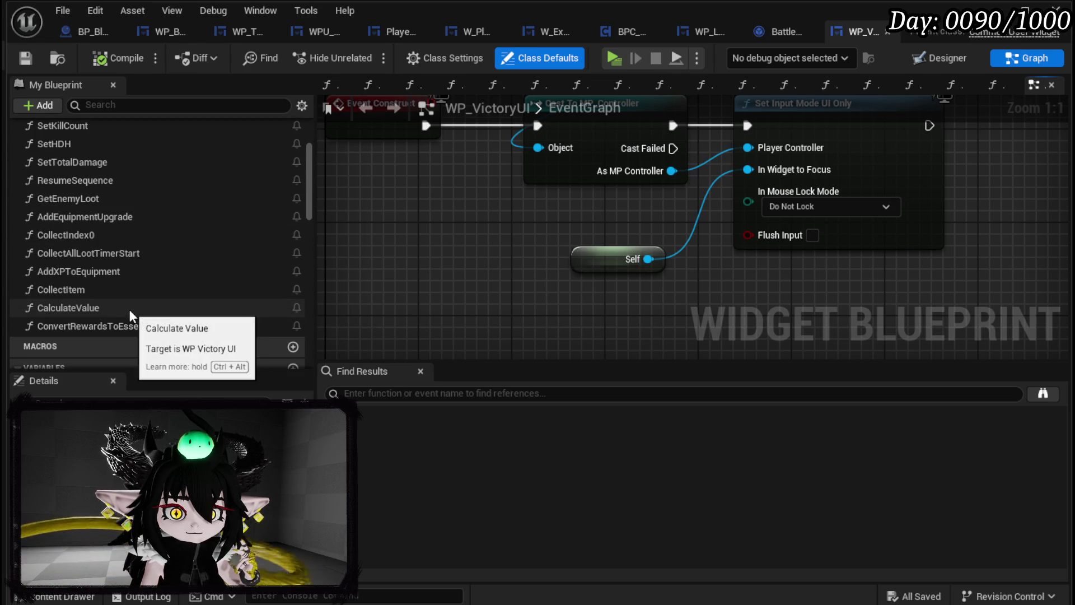
Step: Follow CollectItem and CollectIndex0 through to the CloseWidget custom event
double_click(112, 292)
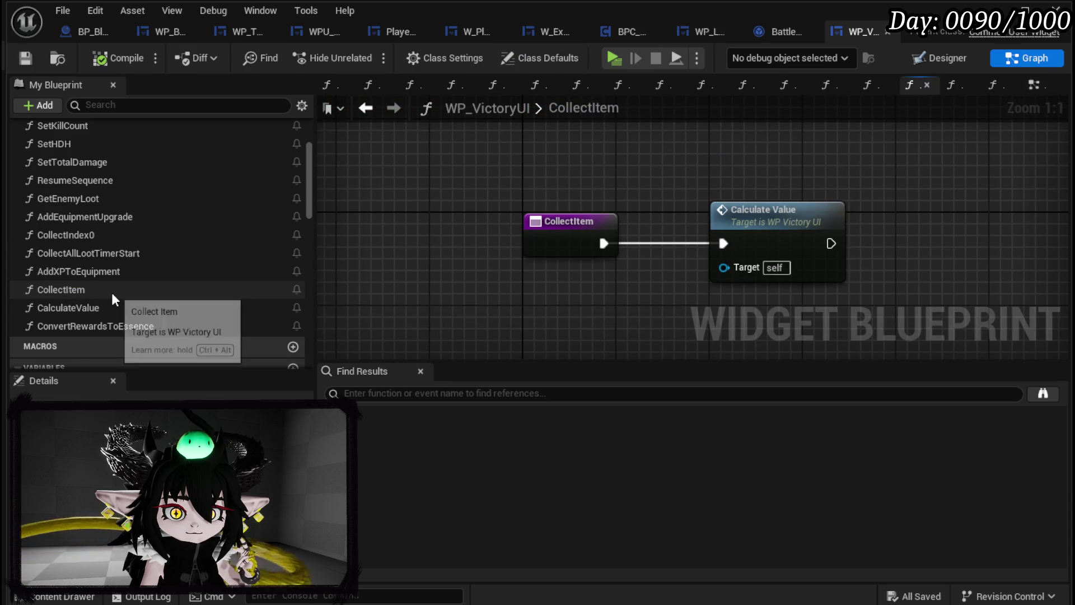
double_click(86, 236)
drag(523, 249, 533, 300)
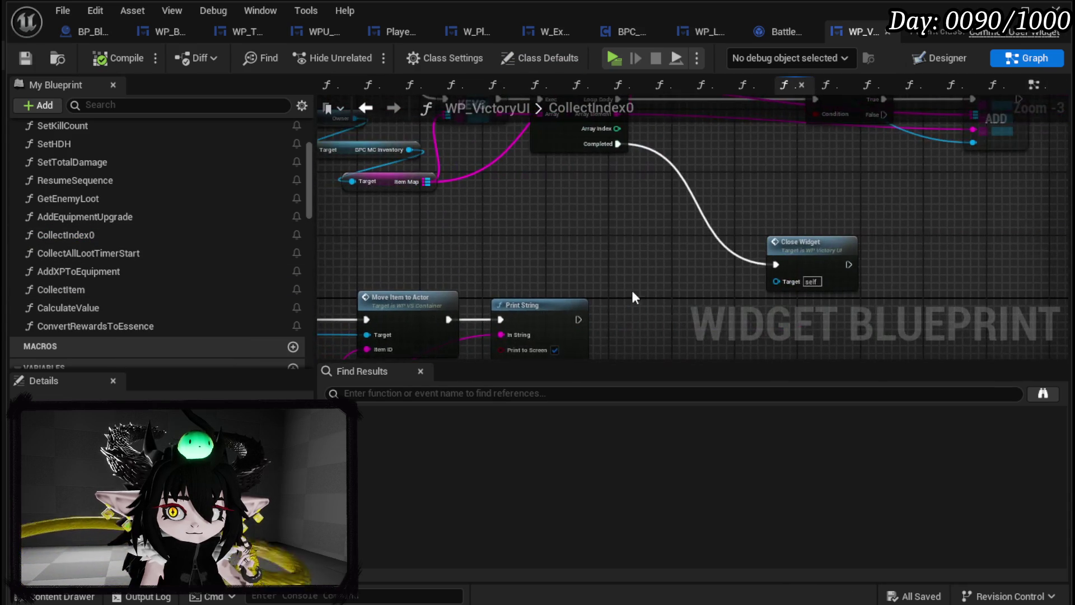
mouse_move(655, 288)
mouse_down()
mouse_move(504, 332)
mouse_move(571, 252)
mouse_move(492, 307)
mouse_move(655, 230)
mouse_move(466, 179)
mouse_up()
double_click(655, 230)
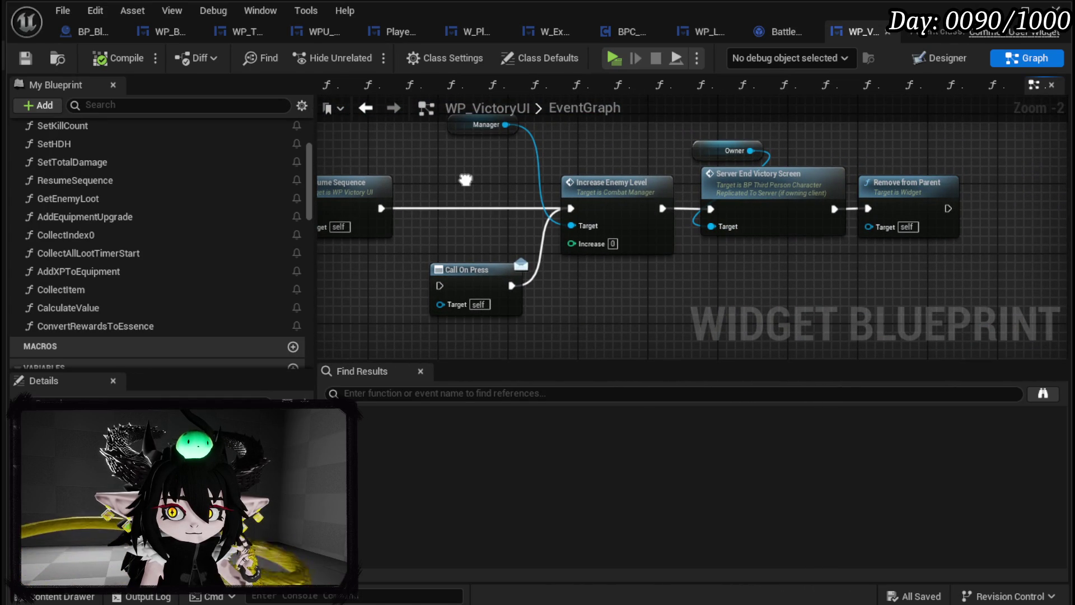
drag(465, 180, 633, 185)
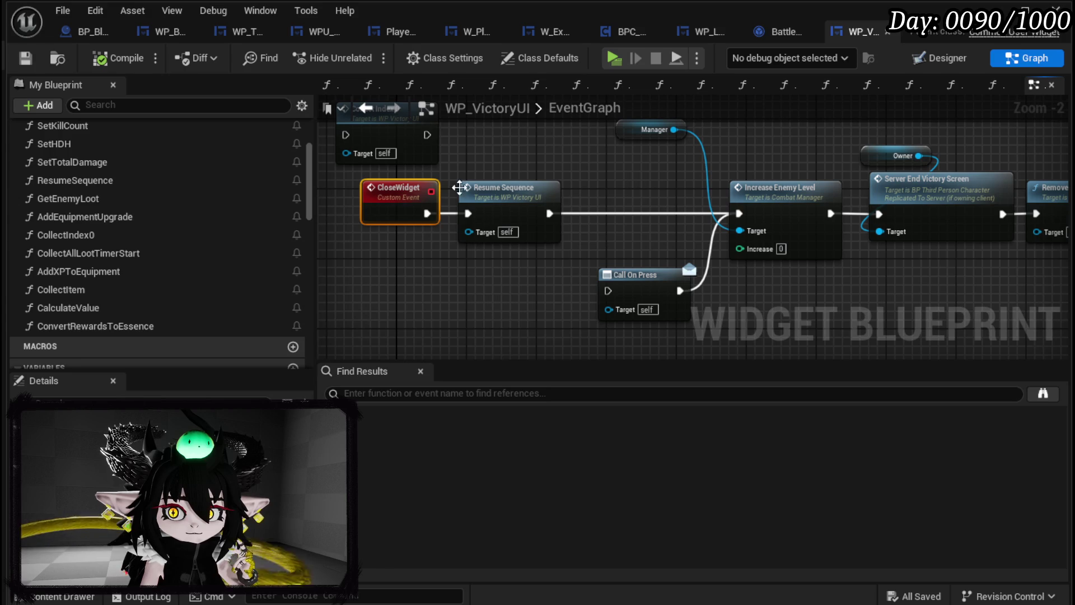
Step: Add a breakpoint on the CloseWidget event and minimize the WP_VictoryUI editor
right_click(409, 212)
click(448, 525)
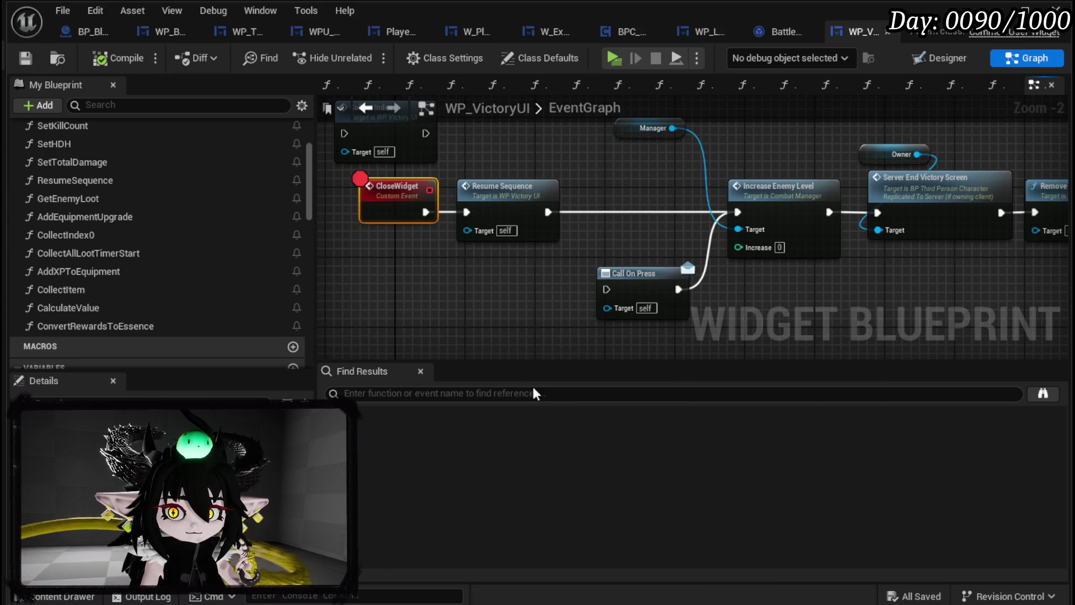
click(495, 283)
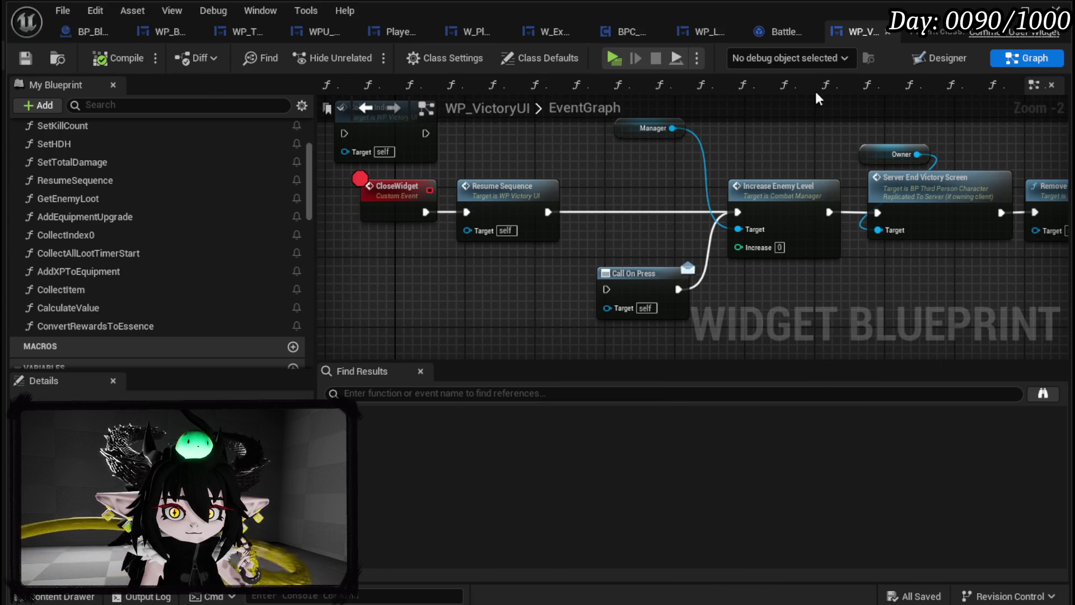
click(996, 9)
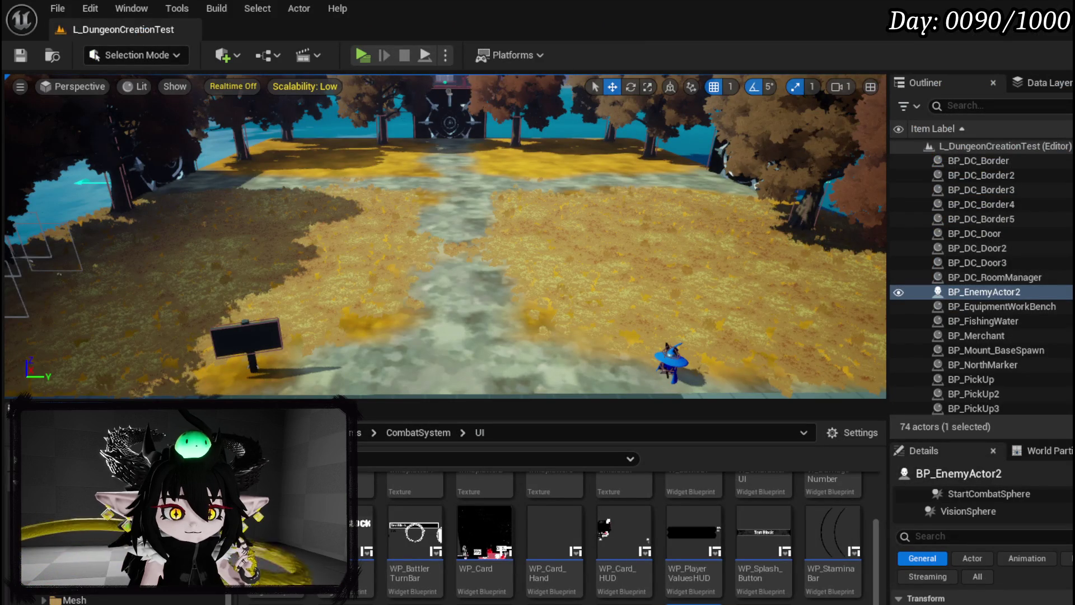
Step: Add a breakpoint to WP_VictoryUI's CollectIndex0 entry node, save the blueprint, and minimize the editor
key(alt+Tab)
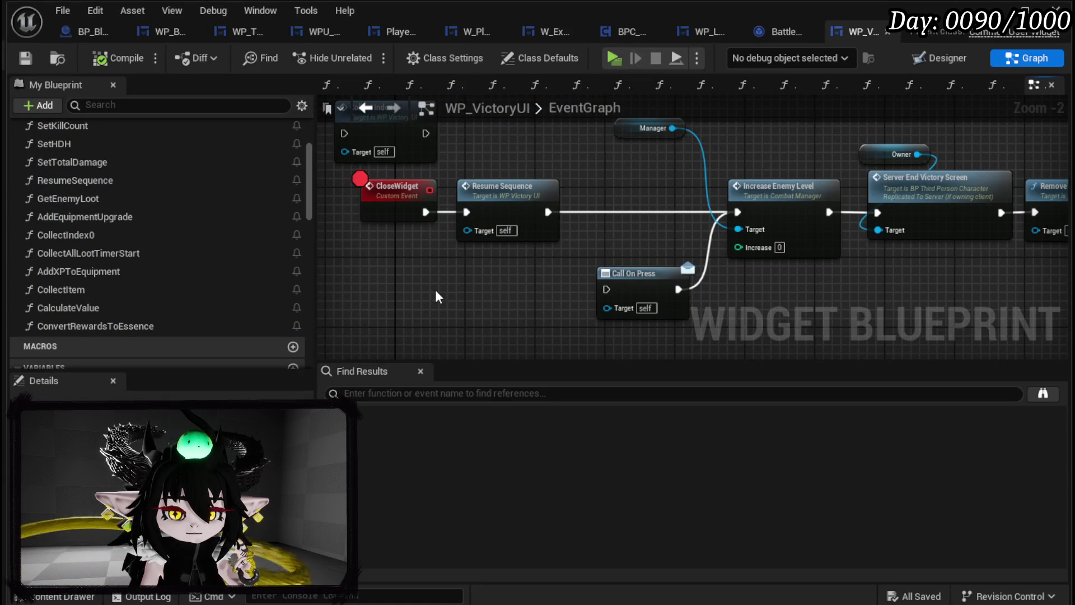
click(367, 109)
scroll(704, 247, down, 4)
scroll(617, 242, up, 4)
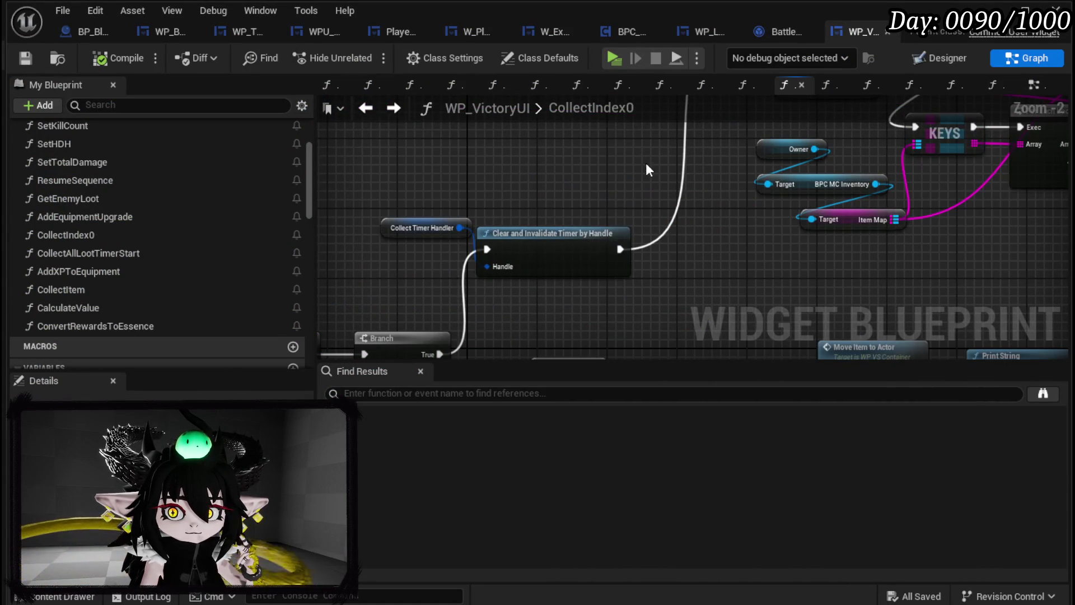
drag(649, 170, 858, 48)
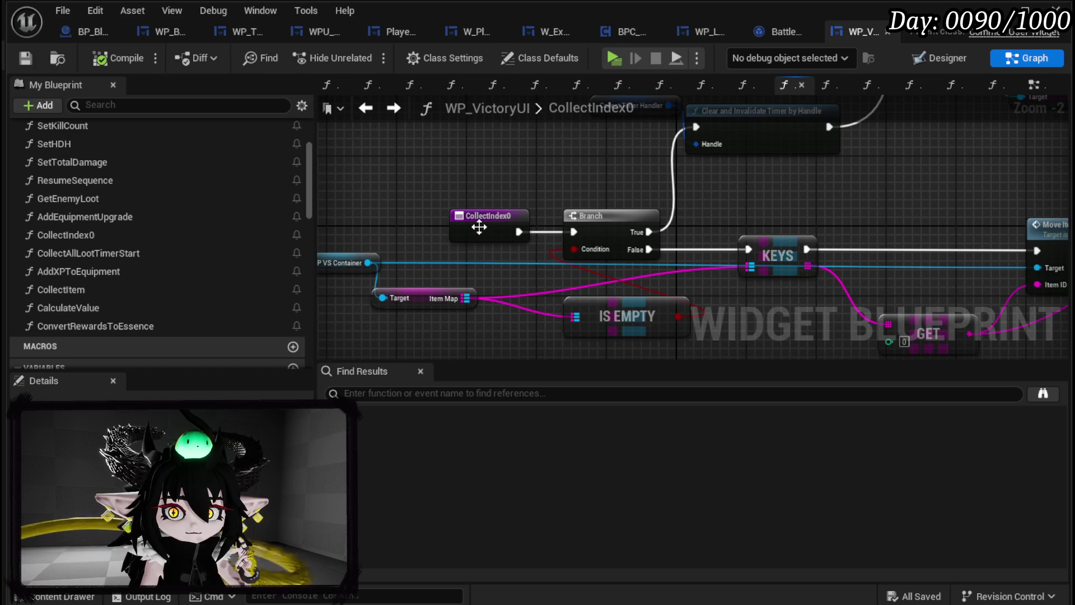
right_click(476, 224)
click(656, 381)
click(25, 58)
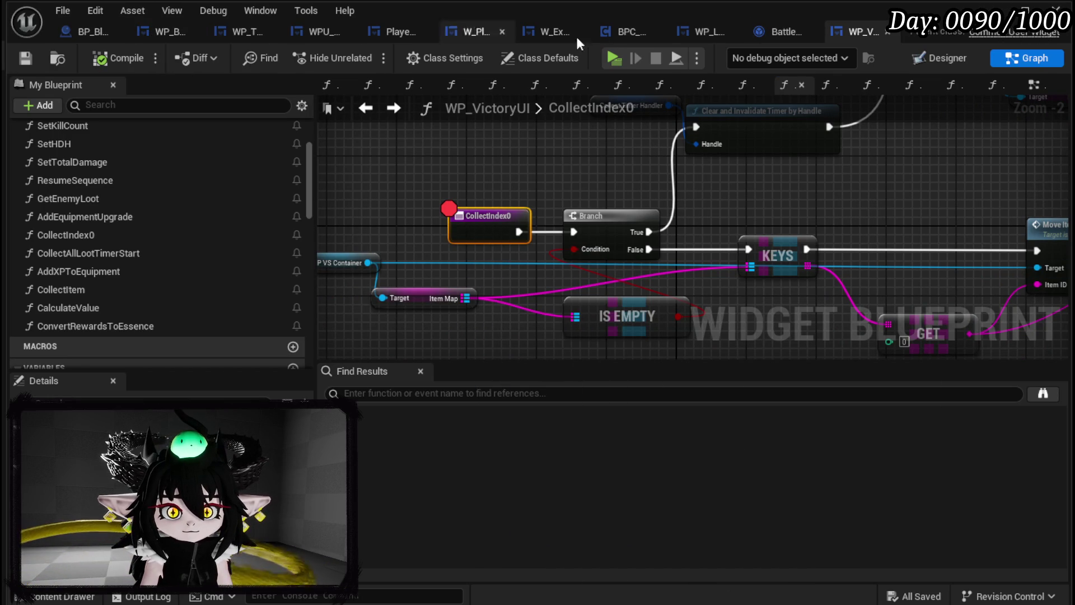
click(1003, 8)
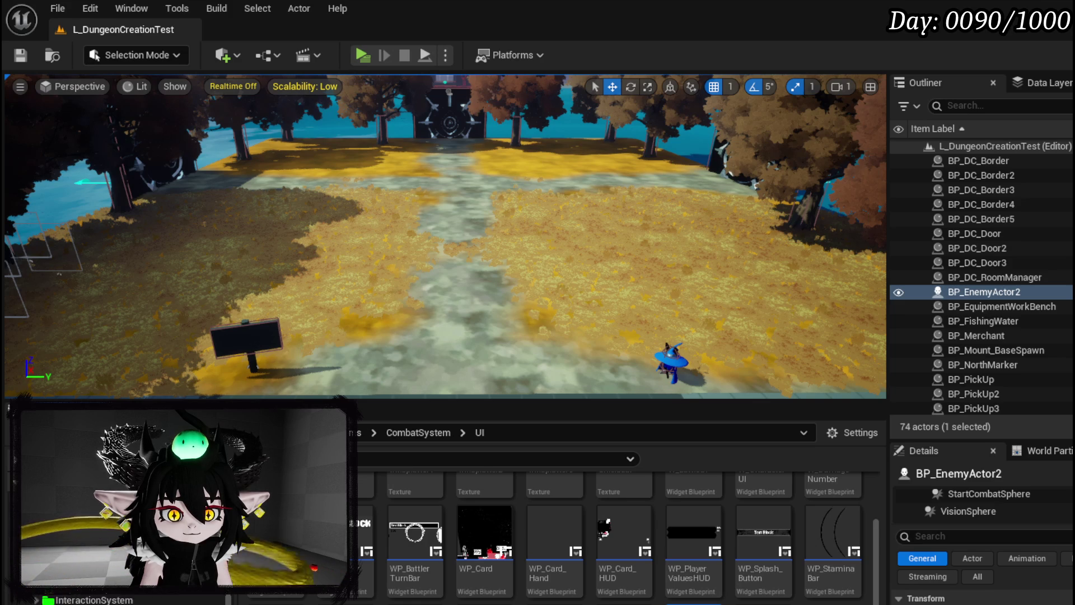
Step: Open the TutorialSystem > Actor folder in the Content Browser's folder tree
scroll(112, 560, down, 3)
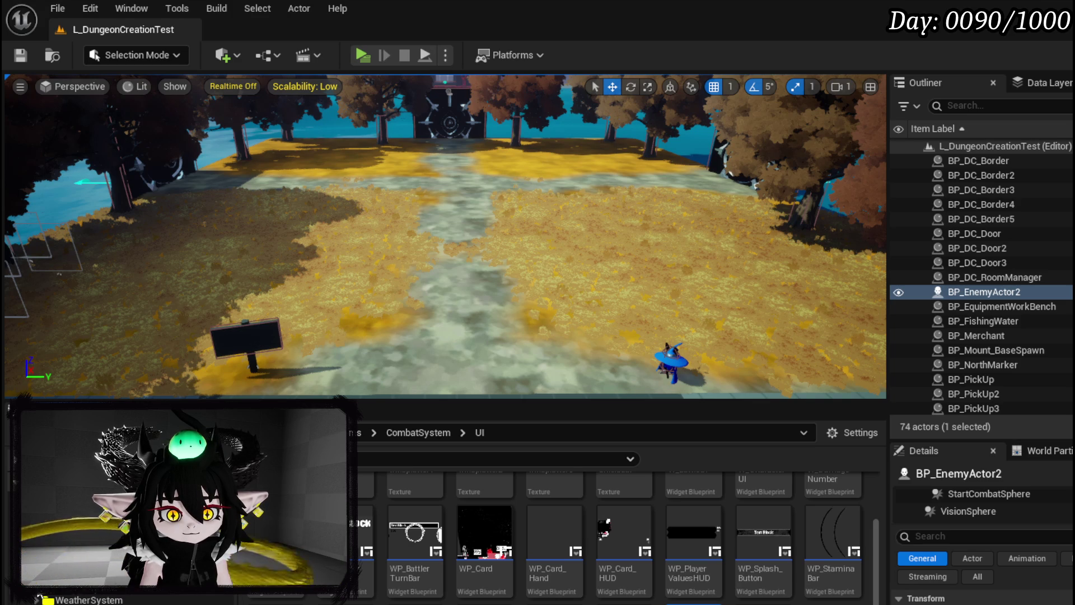
scroll(80, 601, up, 10)
click(80, 601)
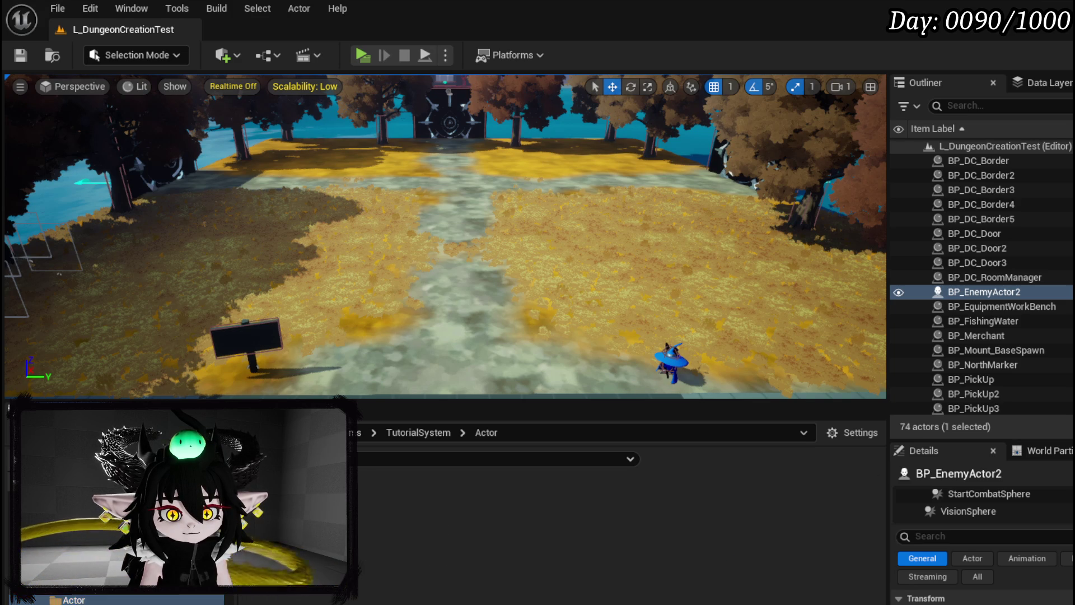
Step: Open BP_Tutorial_Sign and bring the TutorialEncounter battler info into view
double_click(275, 538)
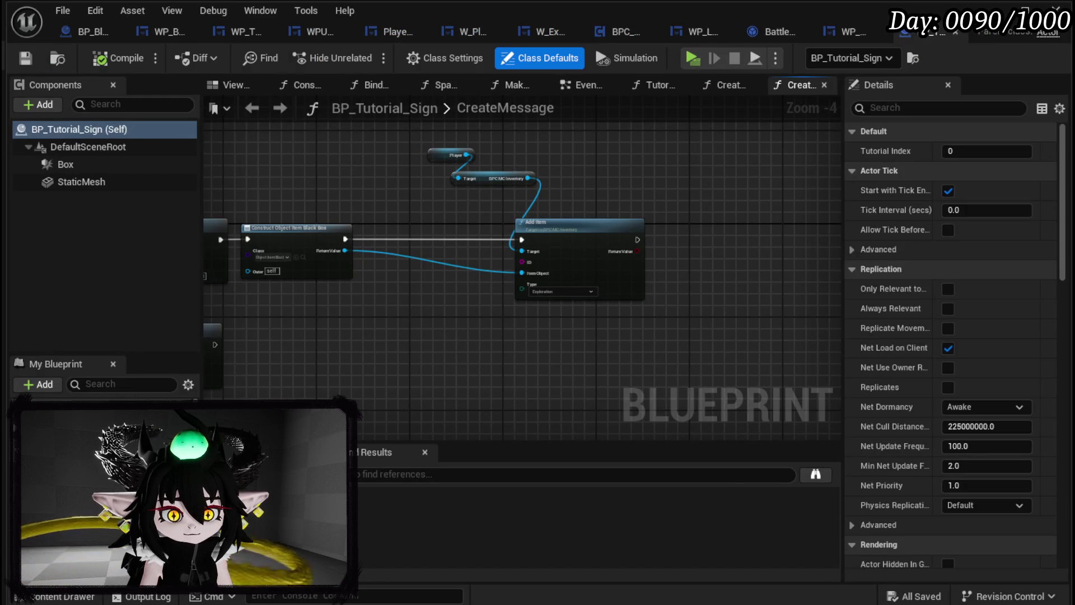
scroll(465, 227, down, 3)
drag(466, 227, 476, 249)
scroll(473, 241, up, 4)
scroll(476, 249, down, 2)
scroll(636, 211, up, 3)
scroll(636, 211, down, 1)
scroll(309, 246, up, 2)
drag(307, 247, 265, 227)
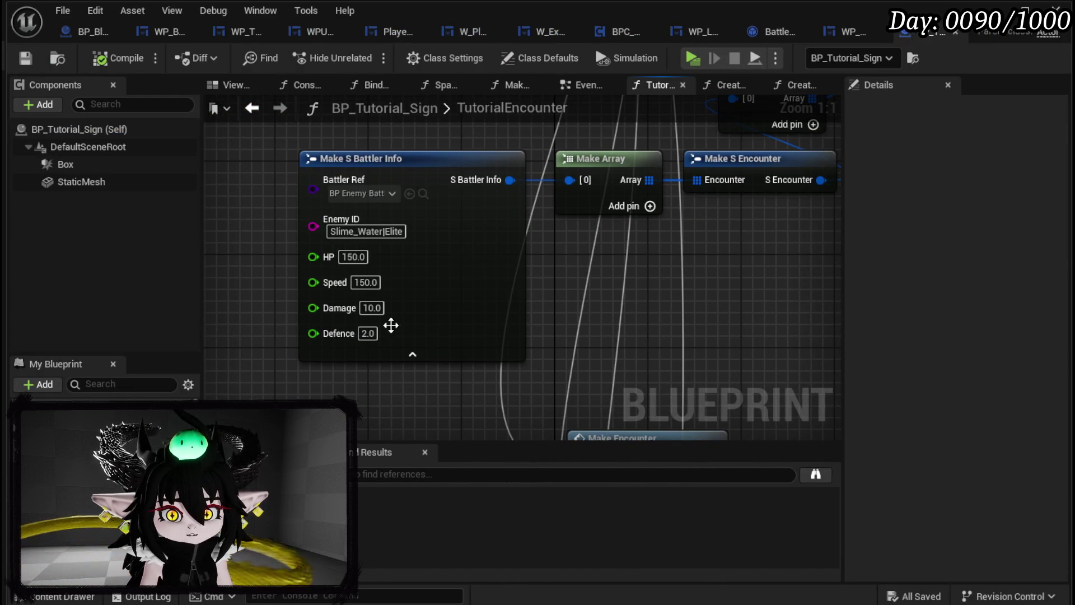
Step: Change the Slime_Water battler's Defence from 2.0 to 10.0 and minimize the Blueprint editor
click(368, 334)
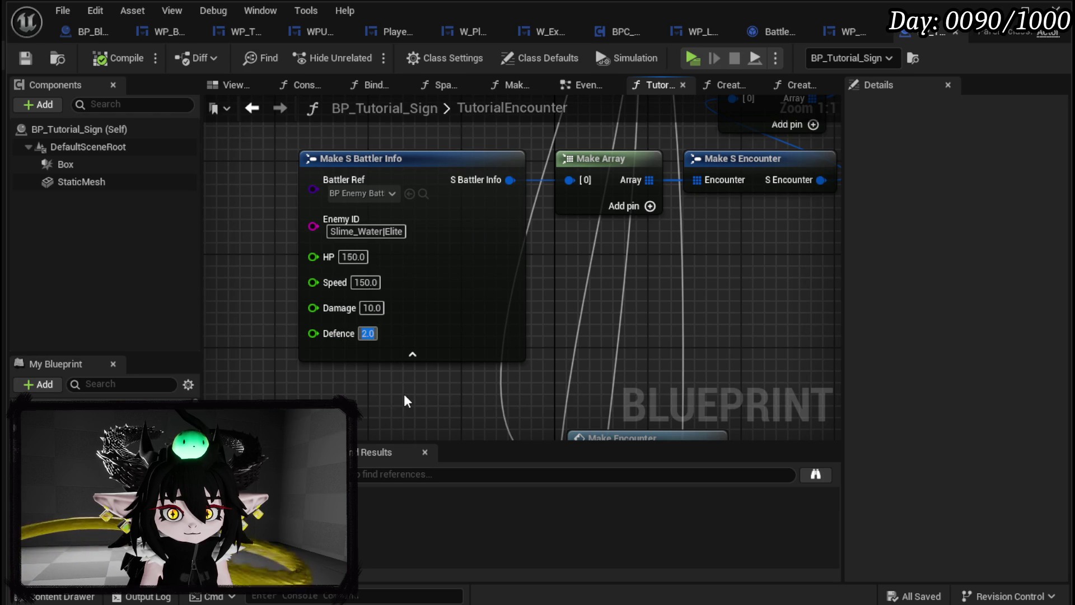
text(10)
key(Return)
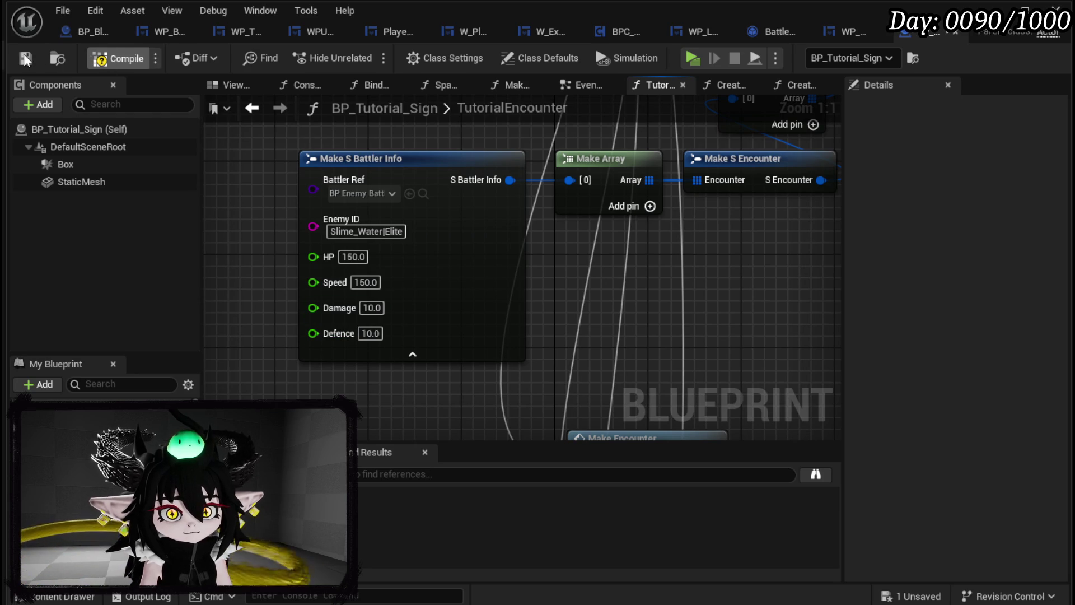
click(1026, 10)
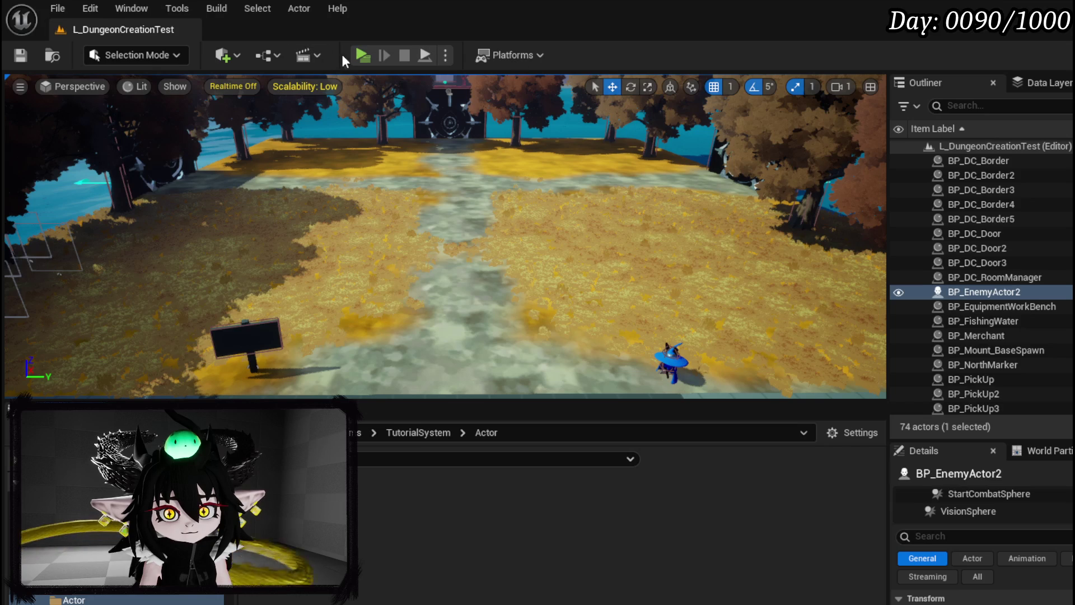
Step: Play-test, beat the slime with the Claw card, and Collect All to hit the breakpoint
key(alt+p)
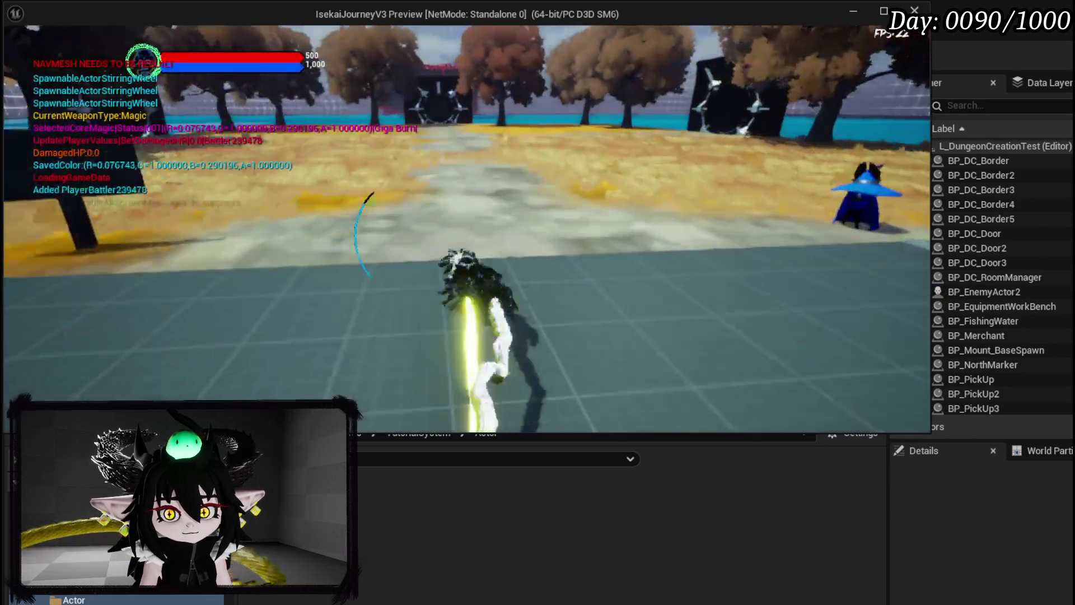
key(w)
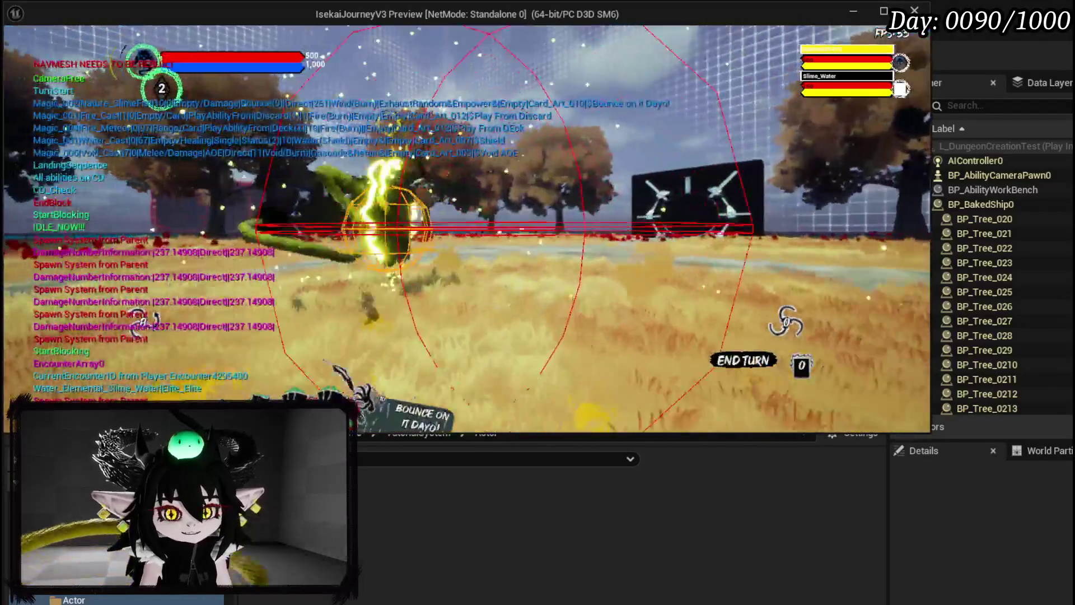
mouse_move(426, 247)
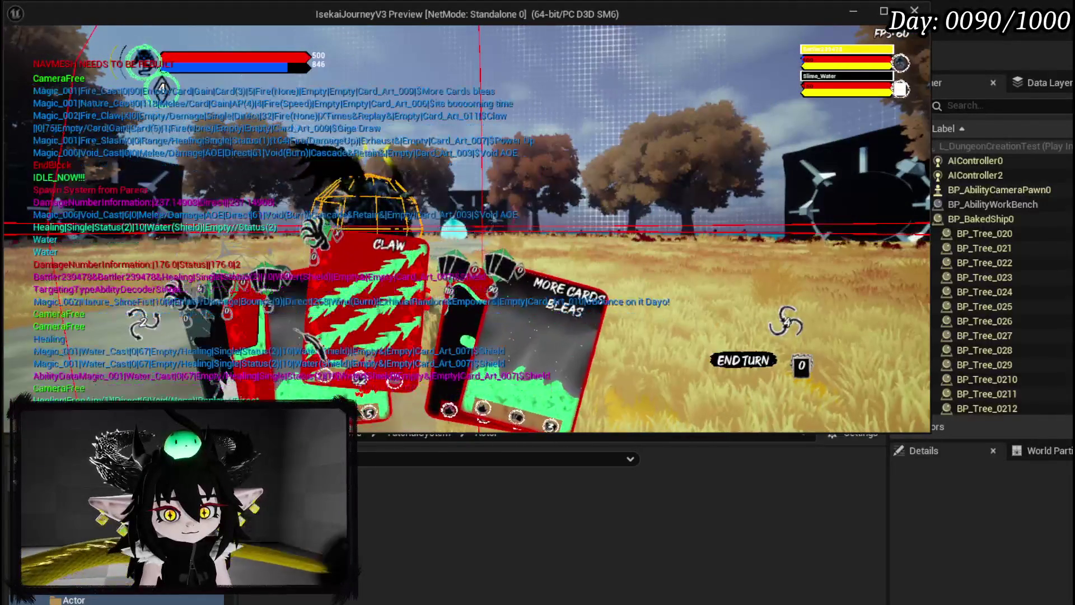
click(387, 280)
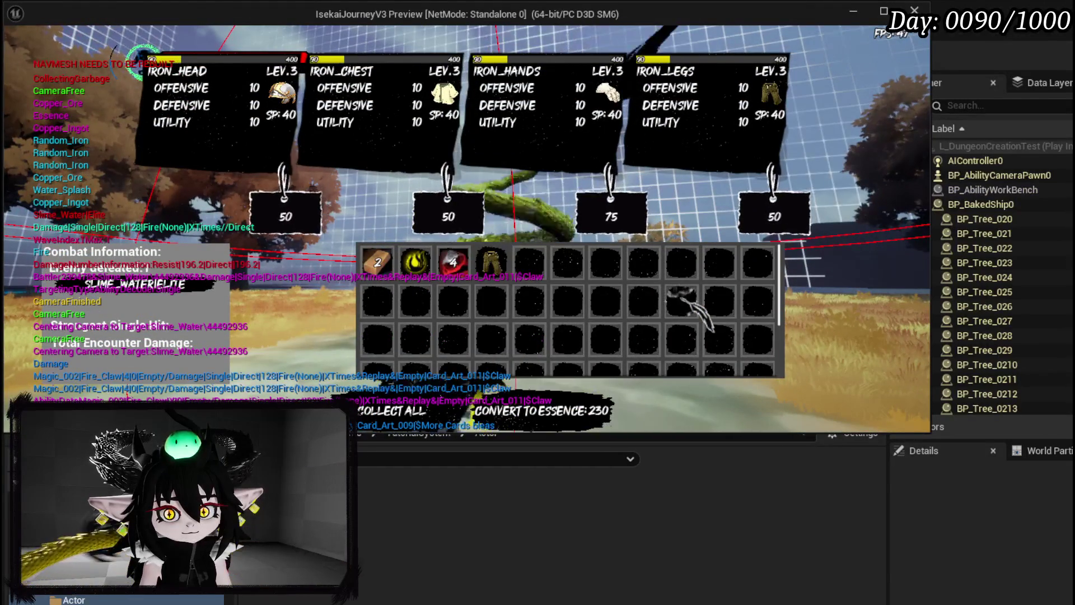
click(358, 419)
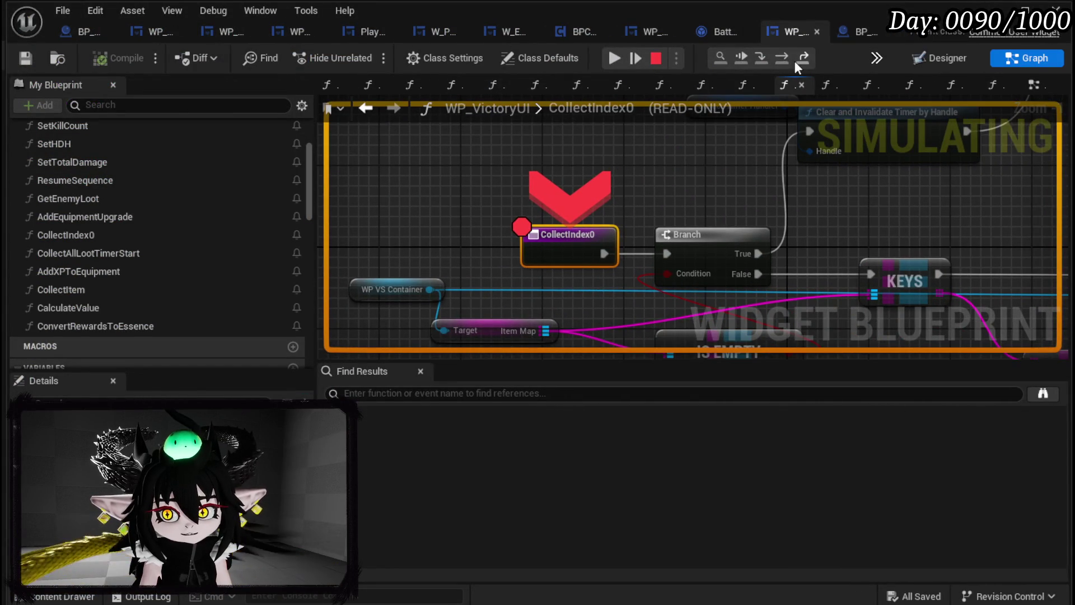
Step: Step the debugger through Branch and KEYS, inspecting the Black Box cast and CLEAR nodes
click(782, 58)
click(782, 58)
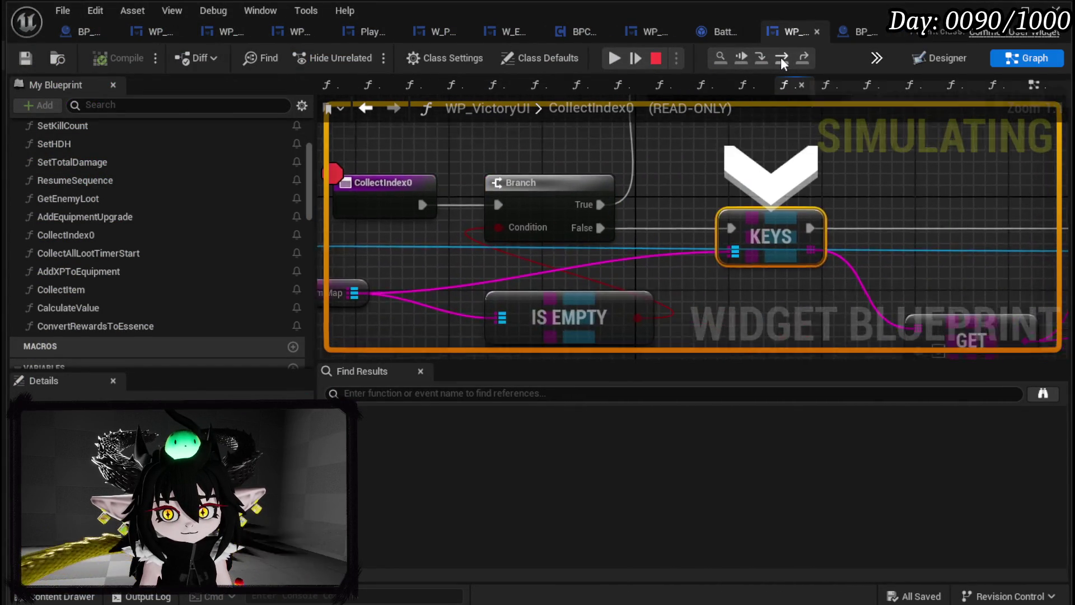
drag(511, 267, 727, 231)
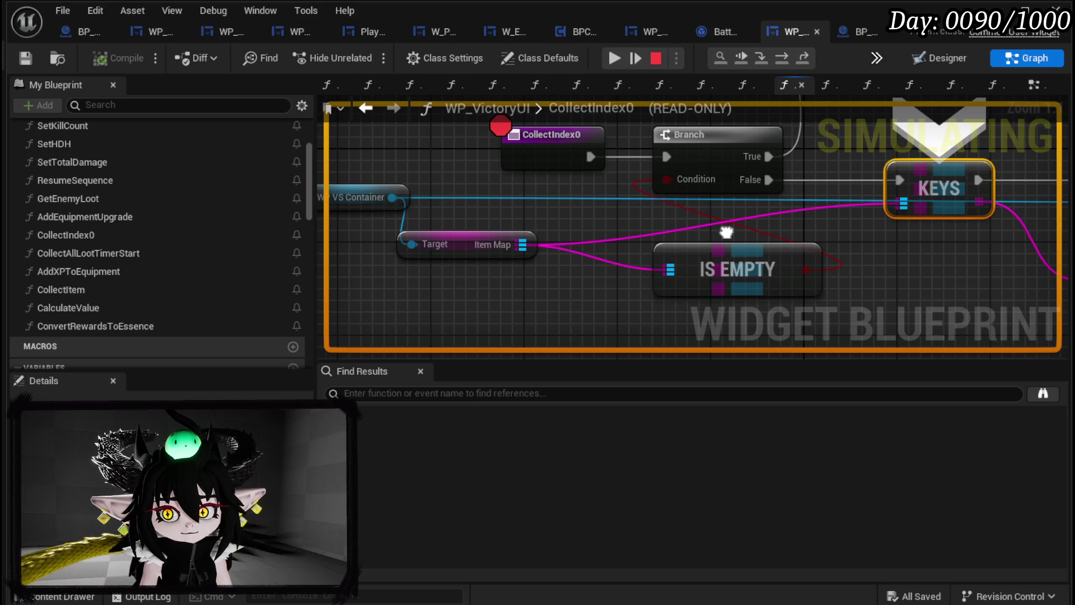
drag(726, 231, 690, 281)
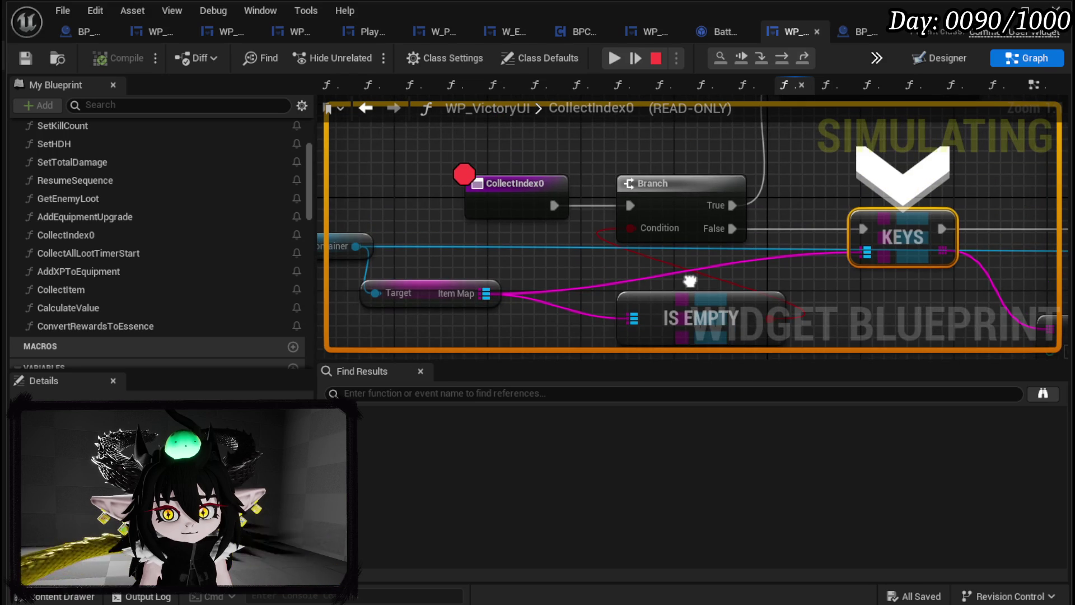
scroll(690, 281, down, 5)
drag(486, 346, 507, 327)
scroll(594, 261, up, 3)
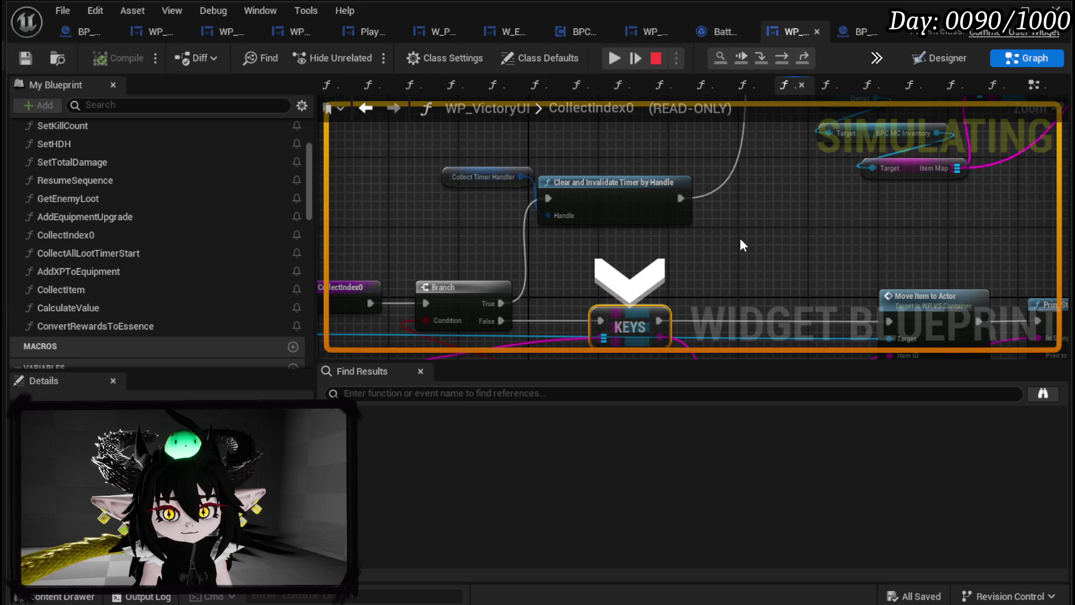
drag(745, 242, 532, 284)
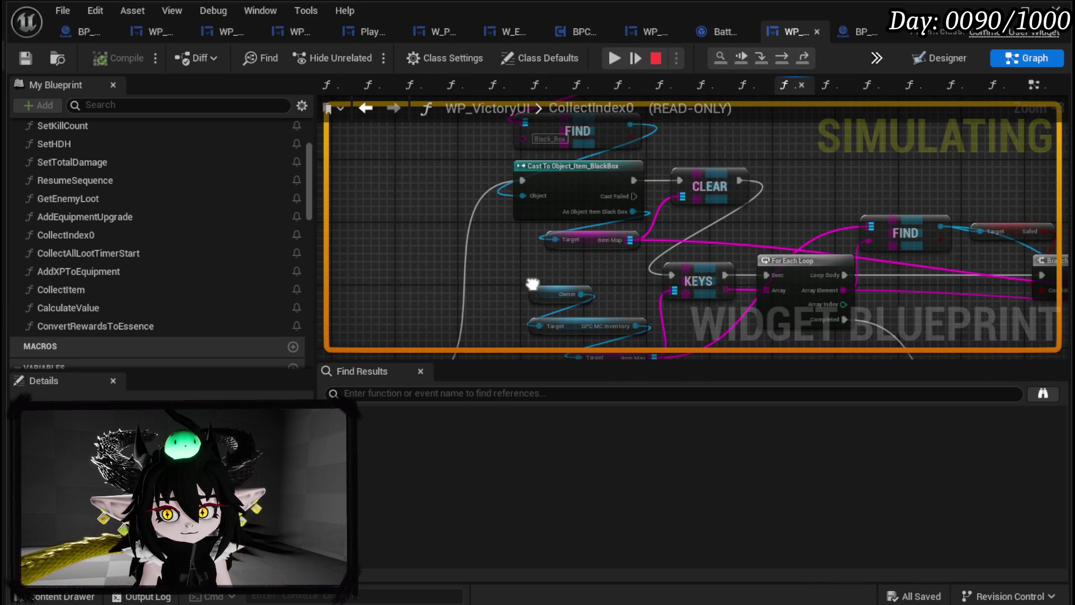
key(F10)
drag(621, 212, 744, 149)
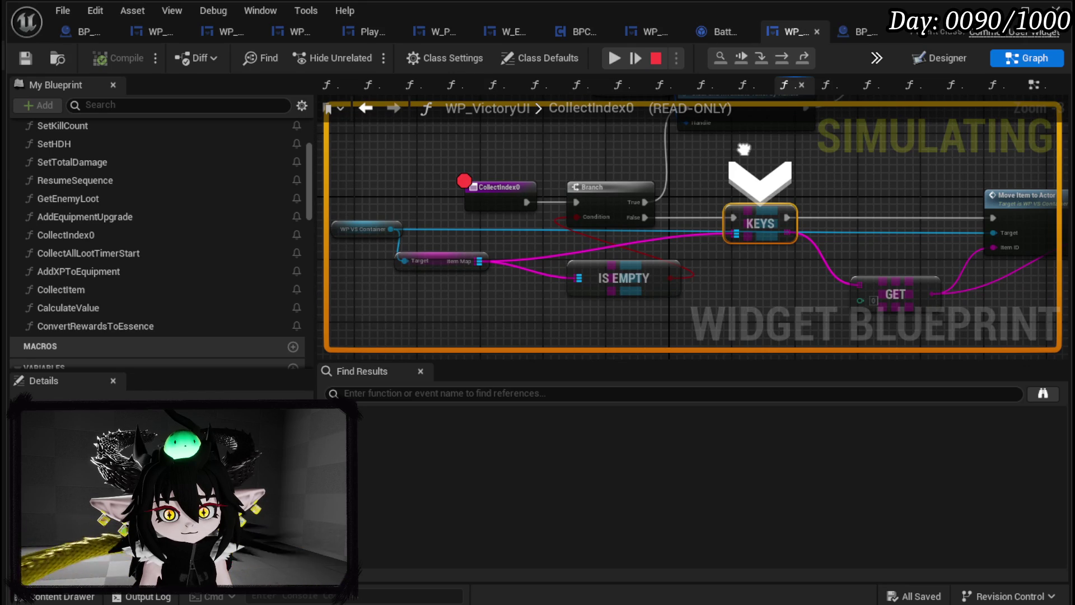
mouse_move(744, 149)
mouse_down()
mouse_move(643, 247)
mouse_move(556, 271)
mouse_move(426, 239)
mouse_move(278, 125)
mouse_move(436, 213)
mouse_up()
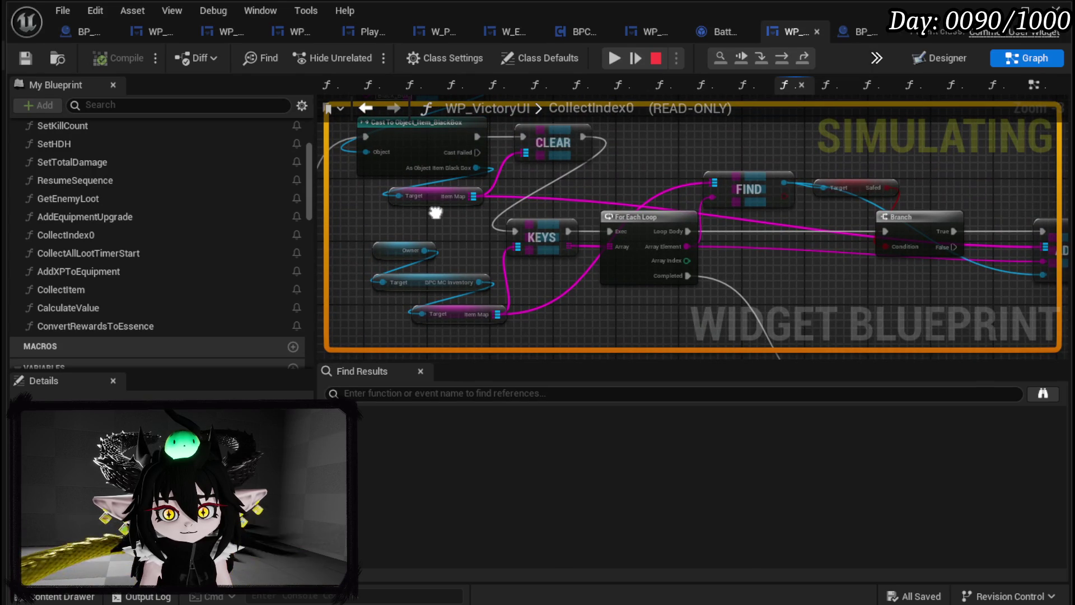
mouse_move(435, 213)
mouse_down()
mouse_move(594, 233)
mouse_move(612, 342)
mouse_up()
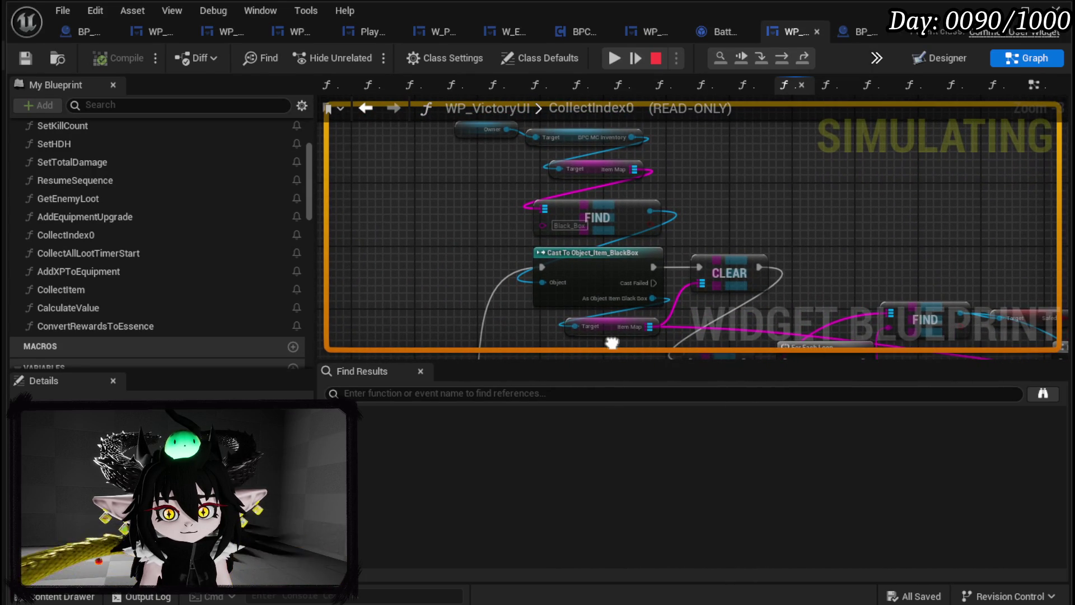
key(F10)
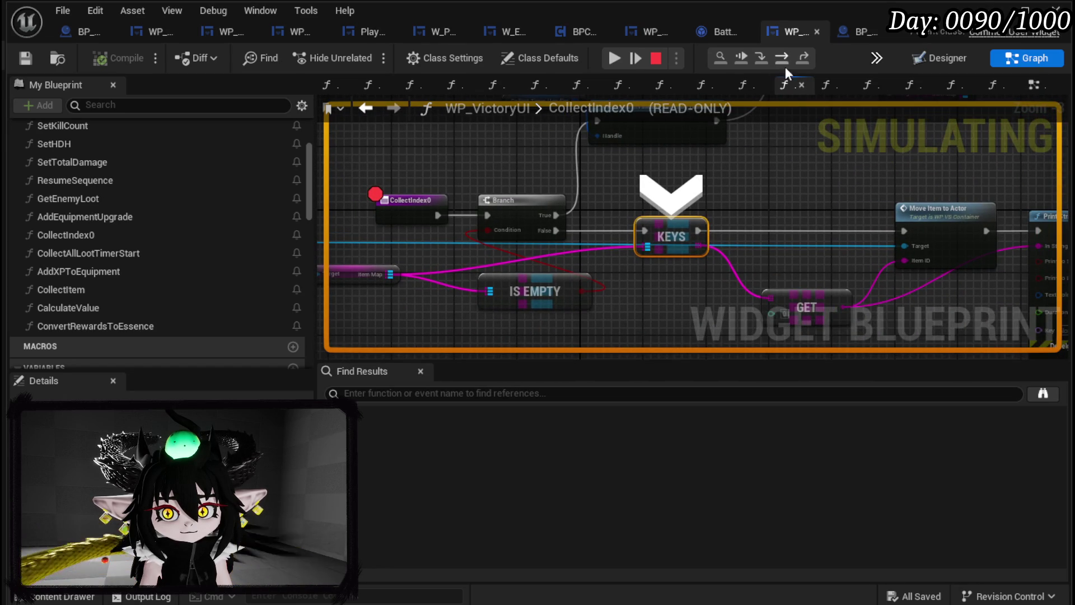
Step: Step to Move Item to Actor, remove the CollectIndex0 breakpoint, and resume the game
click(786, 59)
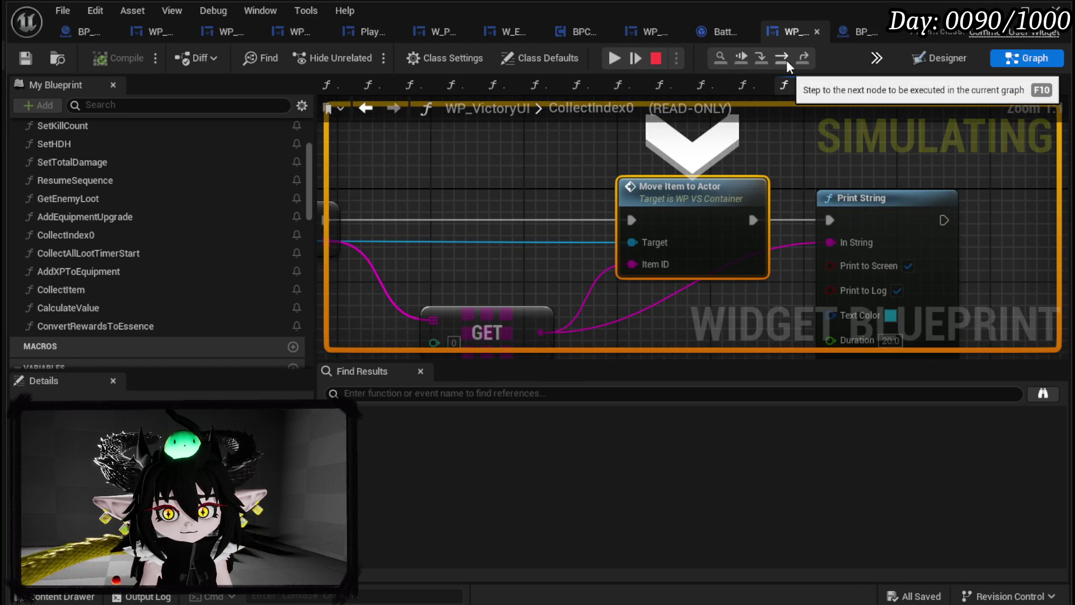
click(615, 61)
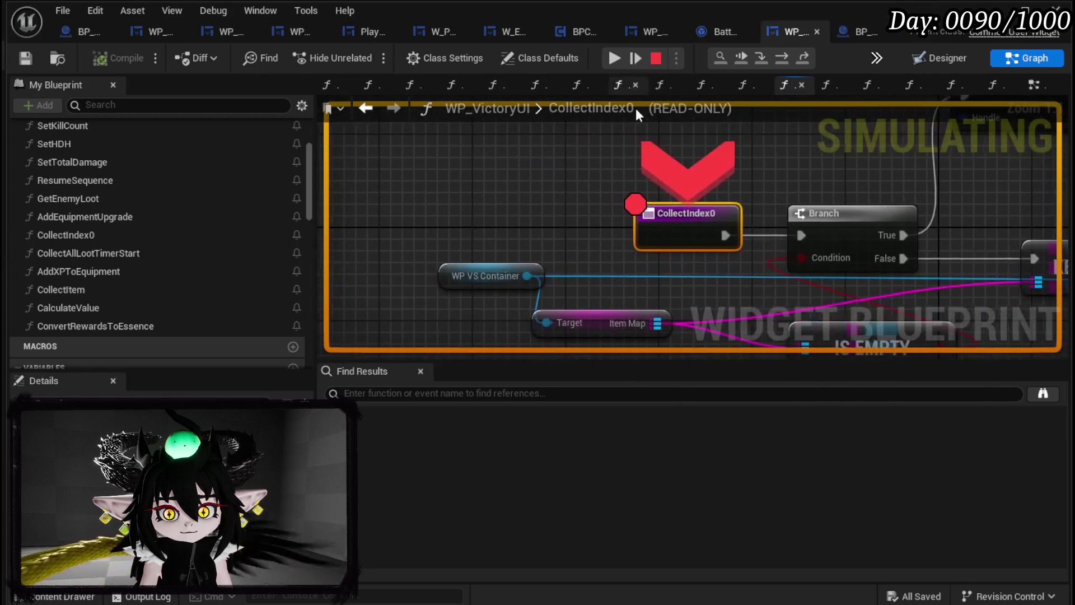
right_click(653, 227)
click(709, 314)
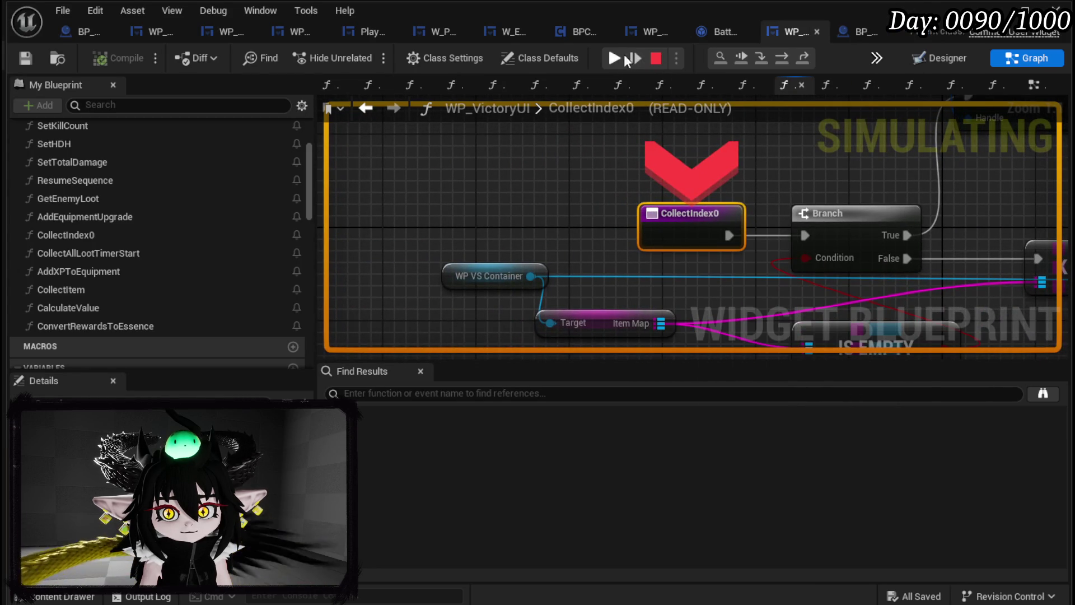
click(631, 60)
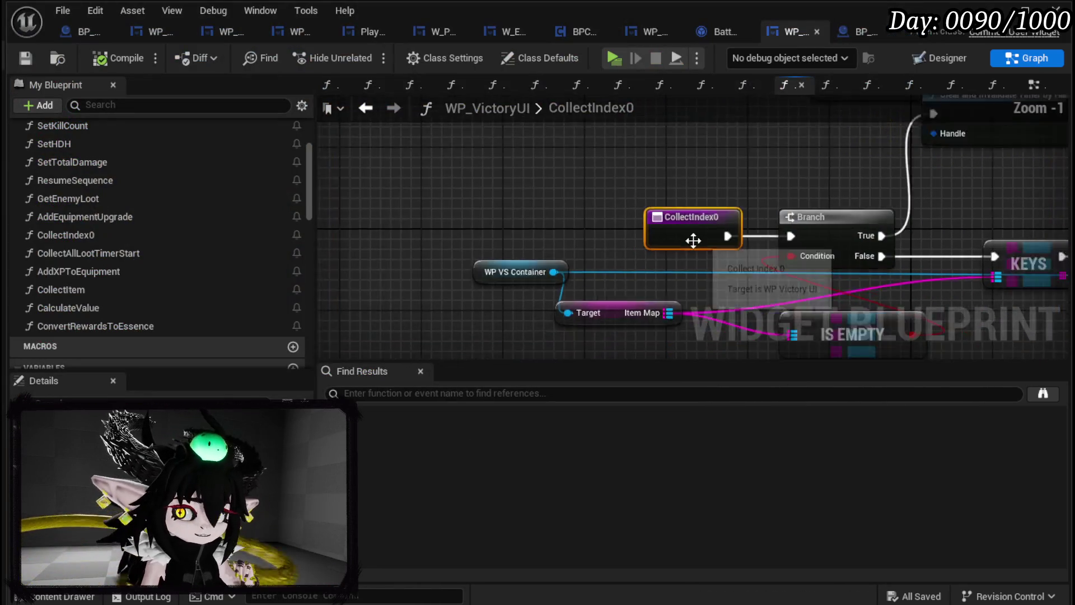
Step: Inspect WP_VS_Container's MoveItemToActor function: its Switch, Add Item, entry and Print String nodes
scroll(692, 240, down, 2)
mouse_move(691, 240)
mouse_down()
mouse_move(665, 200)
mouse_move(570, 188)
mouse_up()
double_click(714, 184)
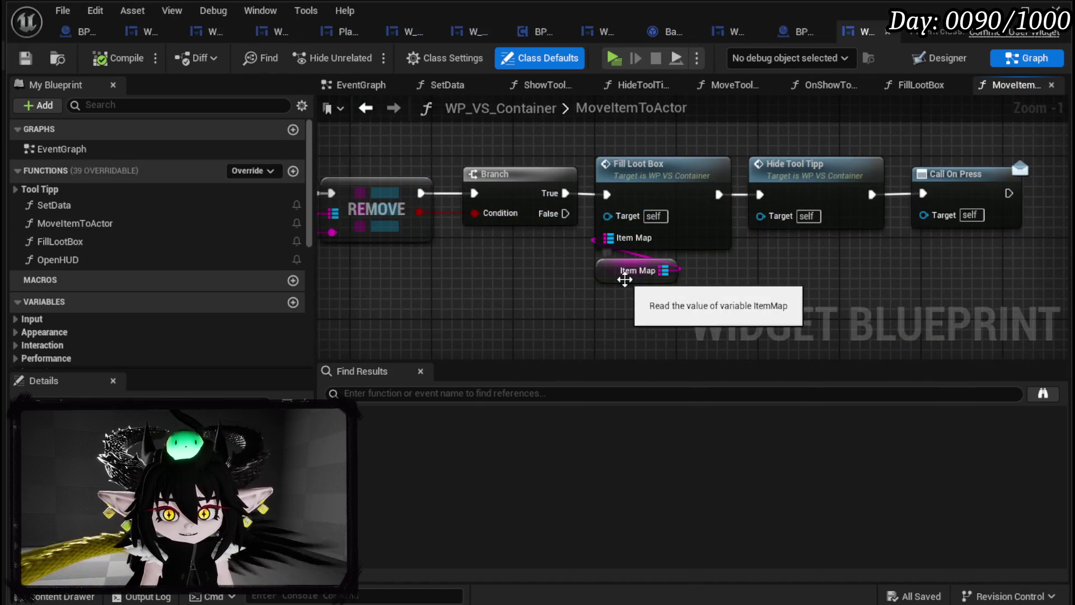
drag(778, 260, 1064, 281)
scroll(890, 278, down, 3)
mouse_move(889, 278)
mouse_down()
mouse_move(1030, 331)
mouse_move(1064, 280)
mouse_up()
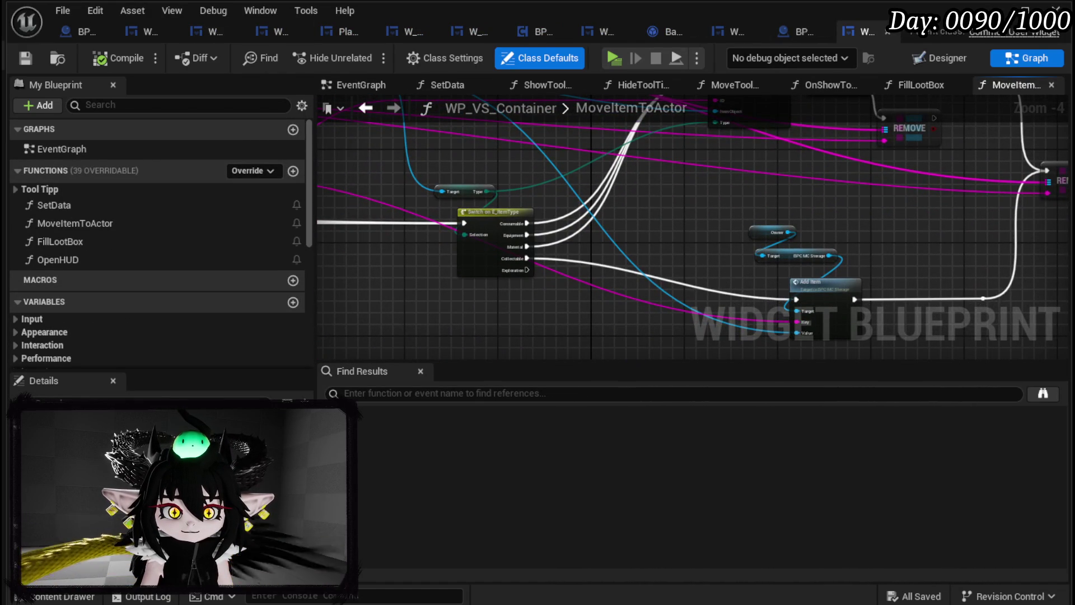
drag(622, 207, 840, 235)
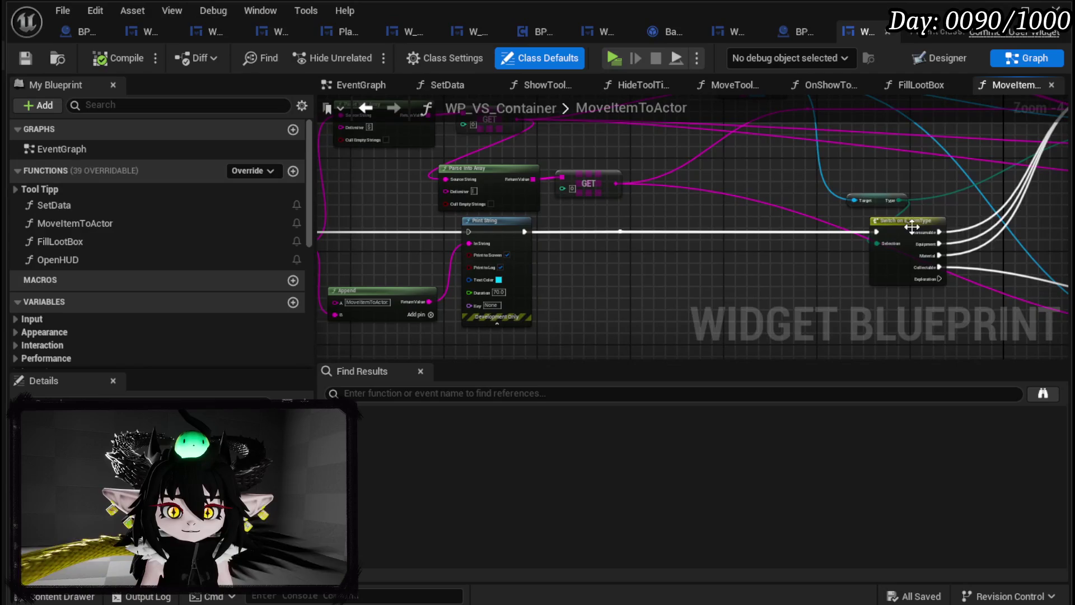
drag(728, 252, 860, 253)
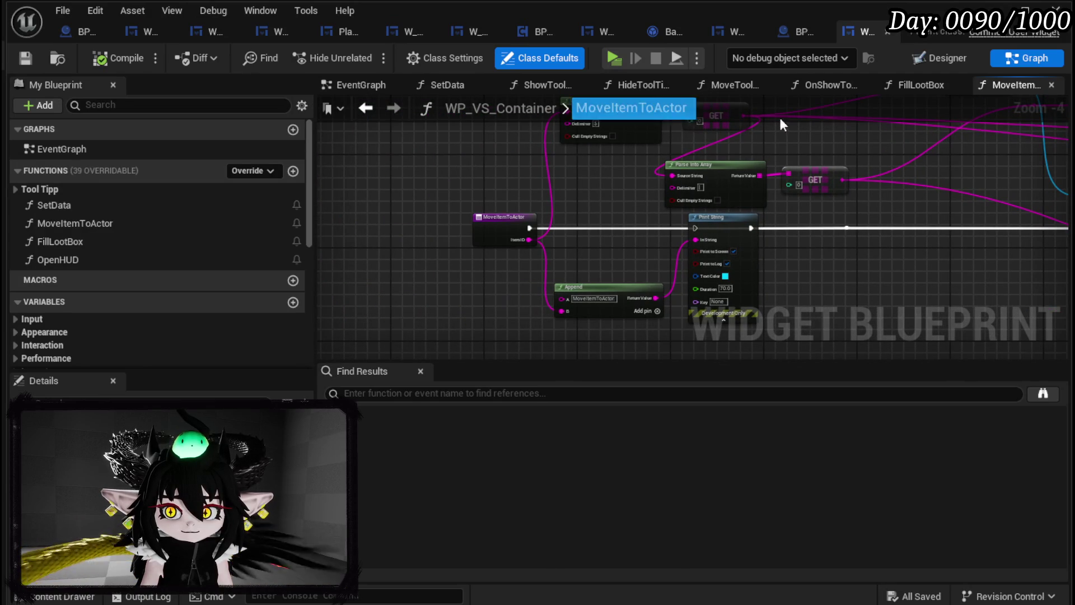
scroll(454, 171, down, 3)
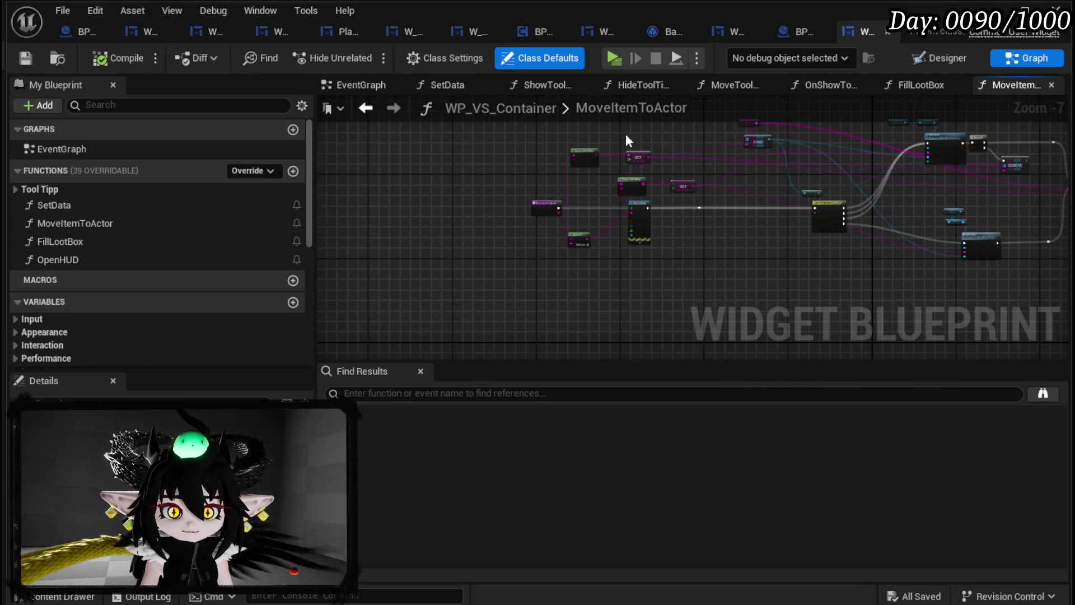
click(365, 109)
click(364, 111)
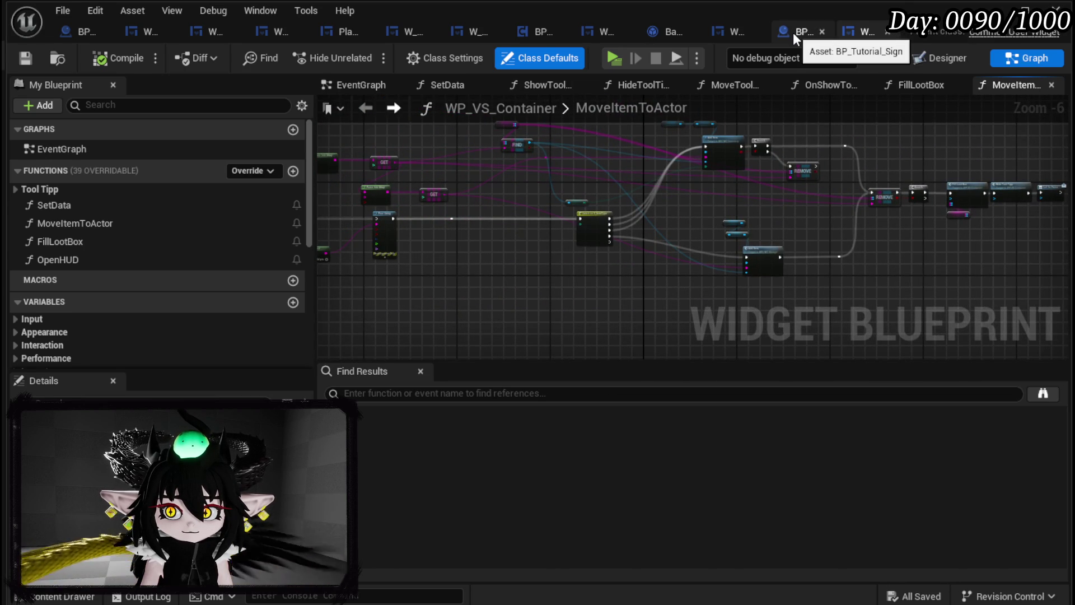
Step: Back in CollectIndex0, move the IS EMPTY node left and down
click(743, 31)
scroll(722, 271, up, 2)
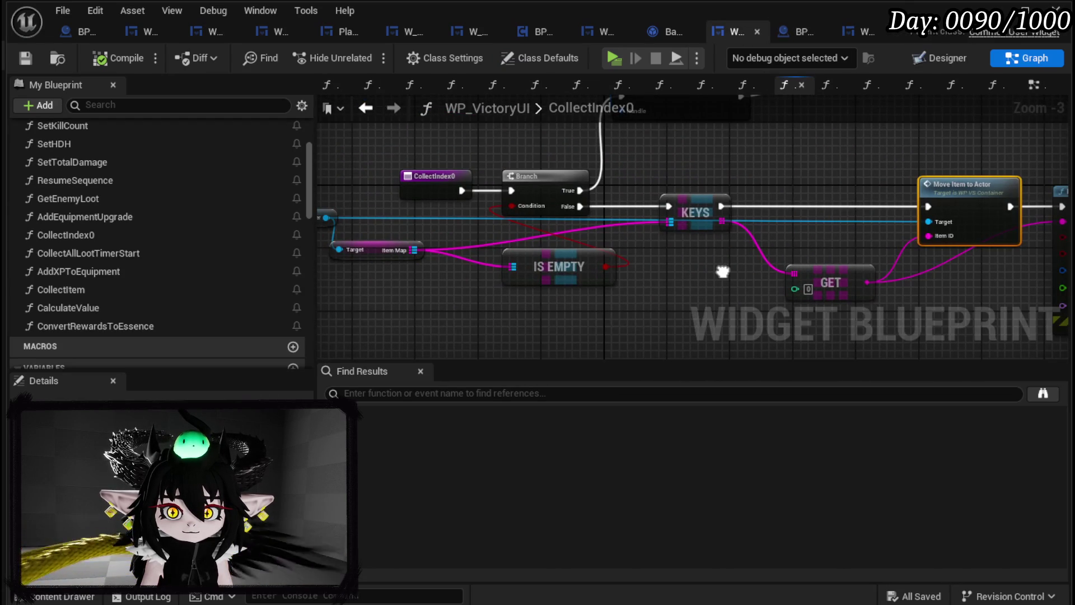
mouse_move(723, 272)
mouse_down()
mouse_move(605, 280)
mouse_move(619, 281)
mouse_up()
mouse_move(665, 242)
mouse_down()
mouse_move(531, 272)
mouse_move(411, 257)
mouse_up()
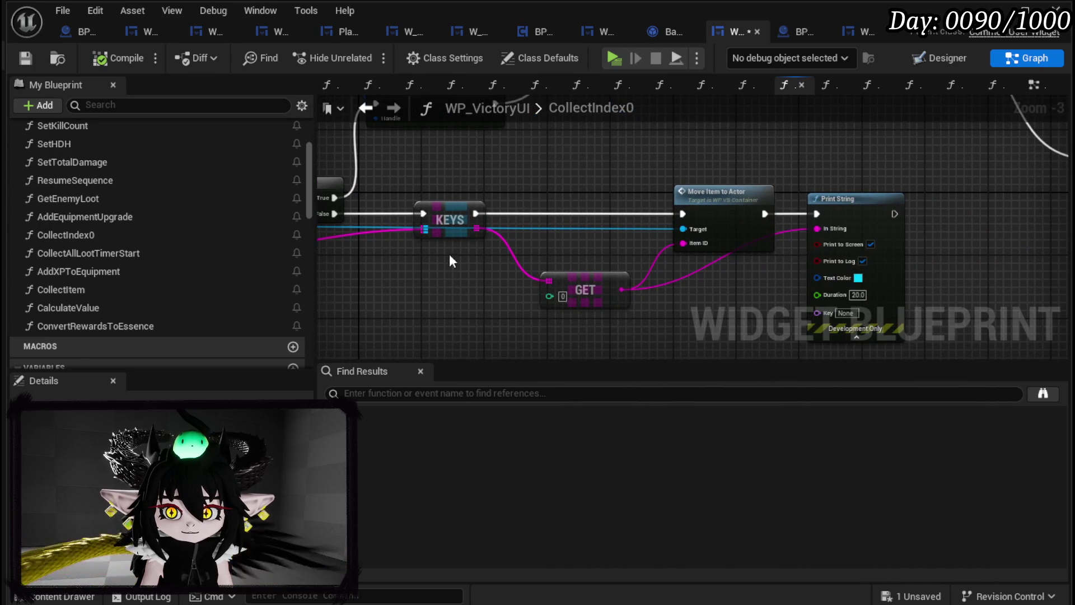
Step: Reopen MoveItemToActor and examine its REMOVE, Item Map and FIND nodes
double_click(715, 207)
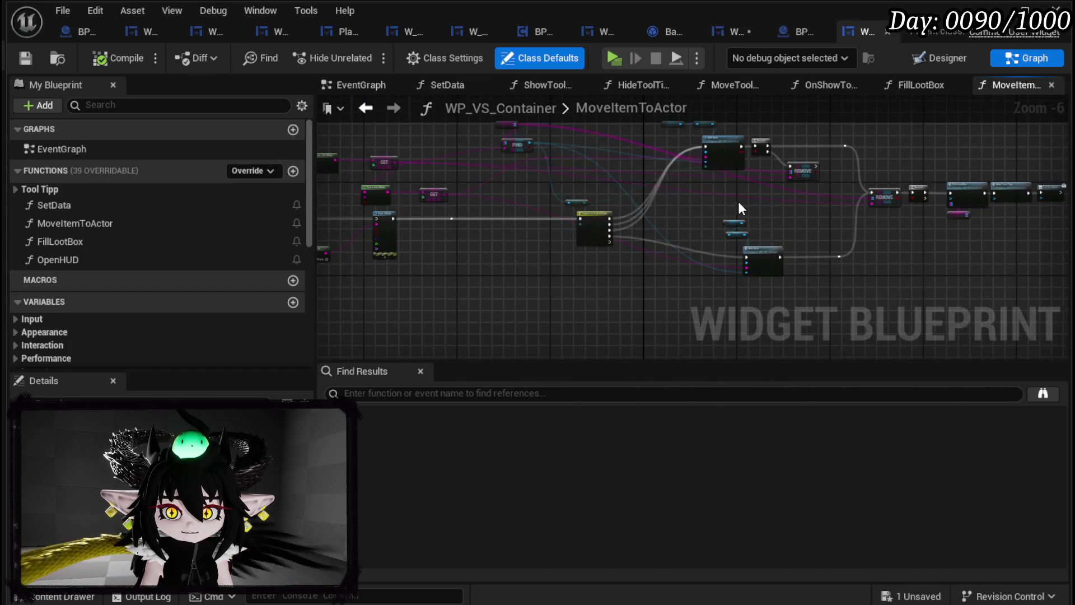
scroll(715, 207, up, 3)
drag(437, 252, 576, 281)
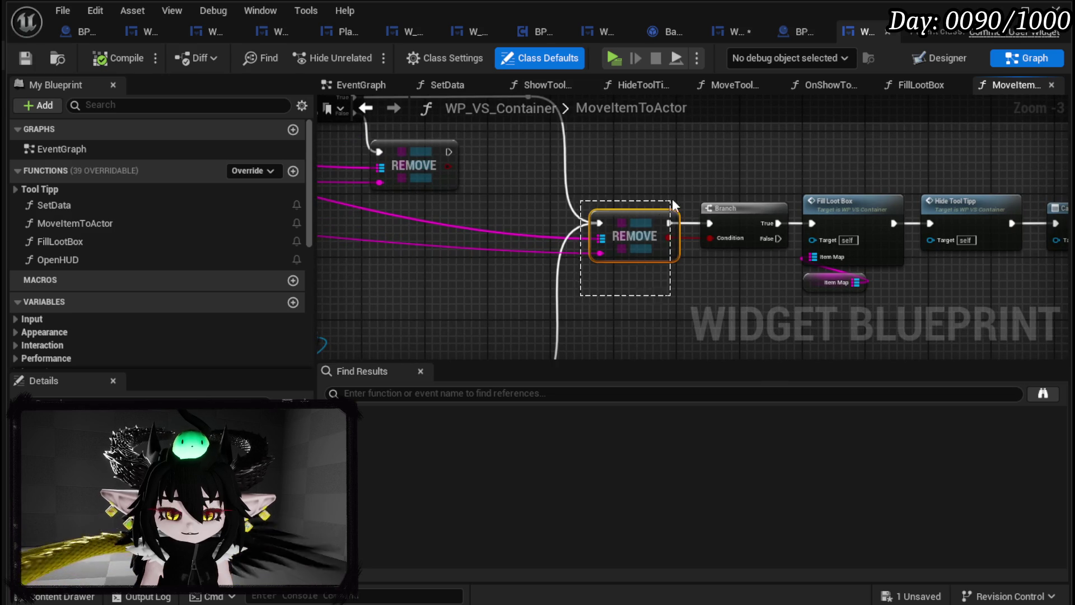
scroll(607, 176, down, 2)
scroll(465, 174, up, 2)
drag(464, 179, 566, 133)
scroll(565, 133, down, 2)
mouse_move(666, 182)
mouse_down()
mouse_move(532, 177)
mouse_move(590, 180)
mouse_up()
mouse_move(458, 173)
mouse_down()
mouse_move(496, 153)
mouse_move(644, 120)
mouse_up()
Step: In CollectIndex0, put a breakpoint on the Clear and Invalidate Timer by Handle node
click(742, 30)
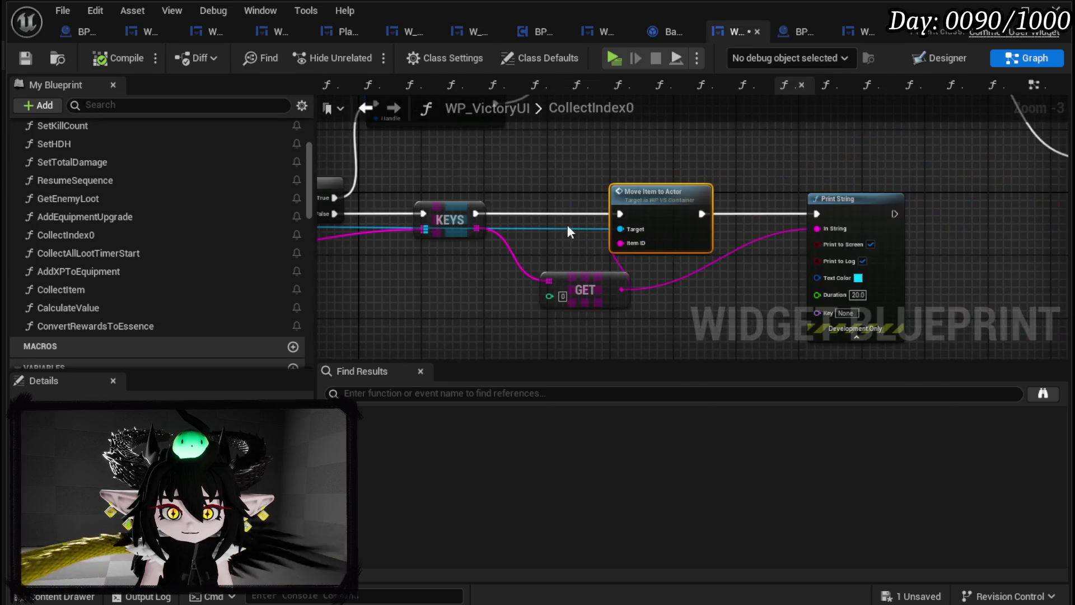
drag(608, 237, 468, 263)
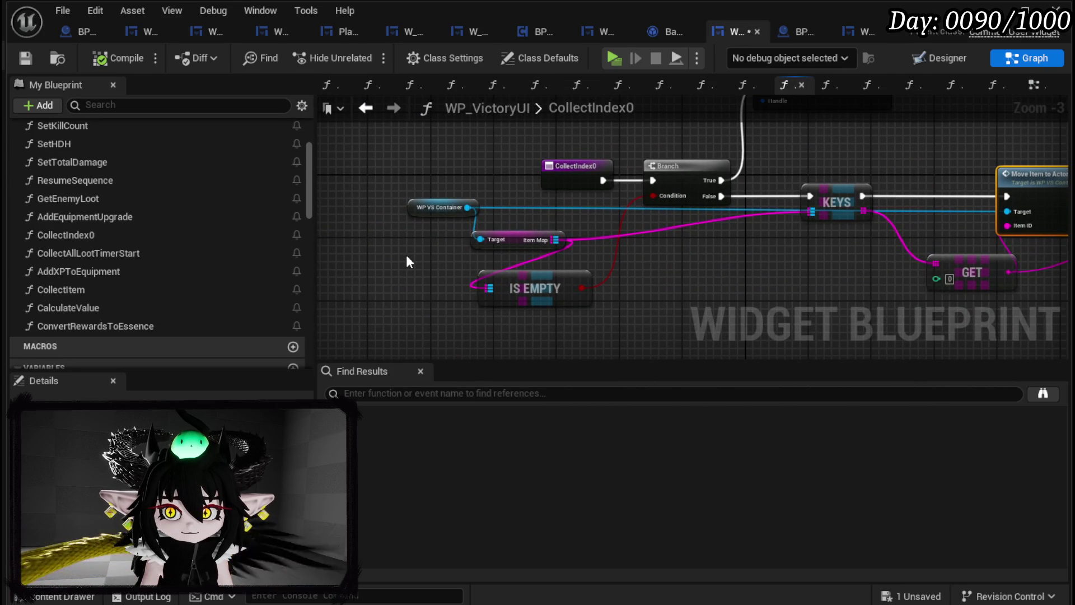
mouse_move(413, 293)
mouse_down()
mouse_move(578, 214)
mouse_move(605, 230)
mouse_move(411, 189)
mouse_move(611, 305)
mouse_move(481, 276)
mouse_up()
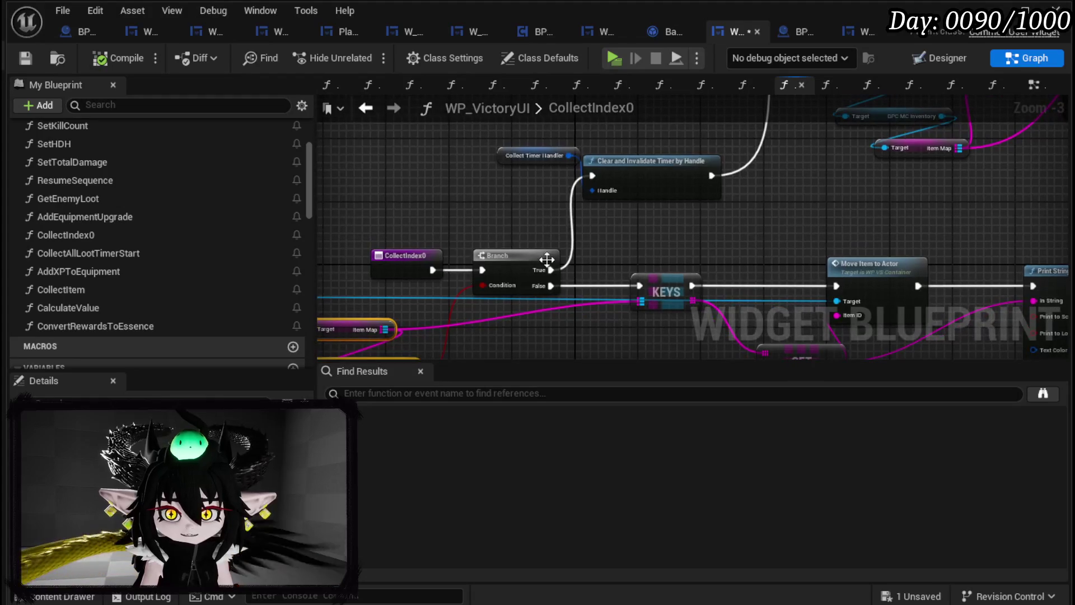
drag(666, 230, 787, 149)
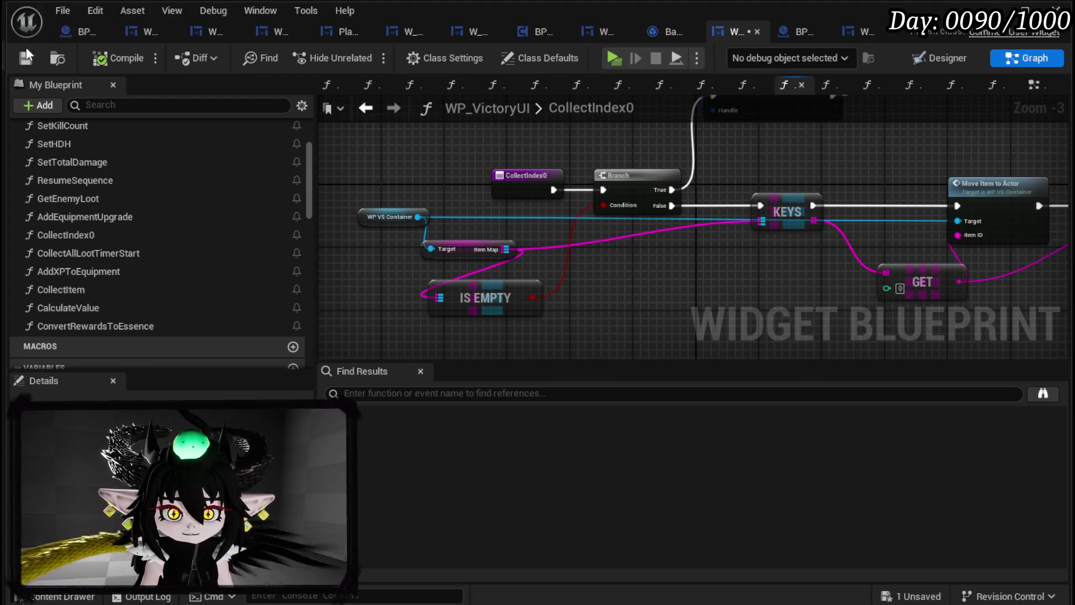
drag(469, 165, 279, 236)
right_click(587, 173)
mouse_move(623, 419)
click(656, 450)
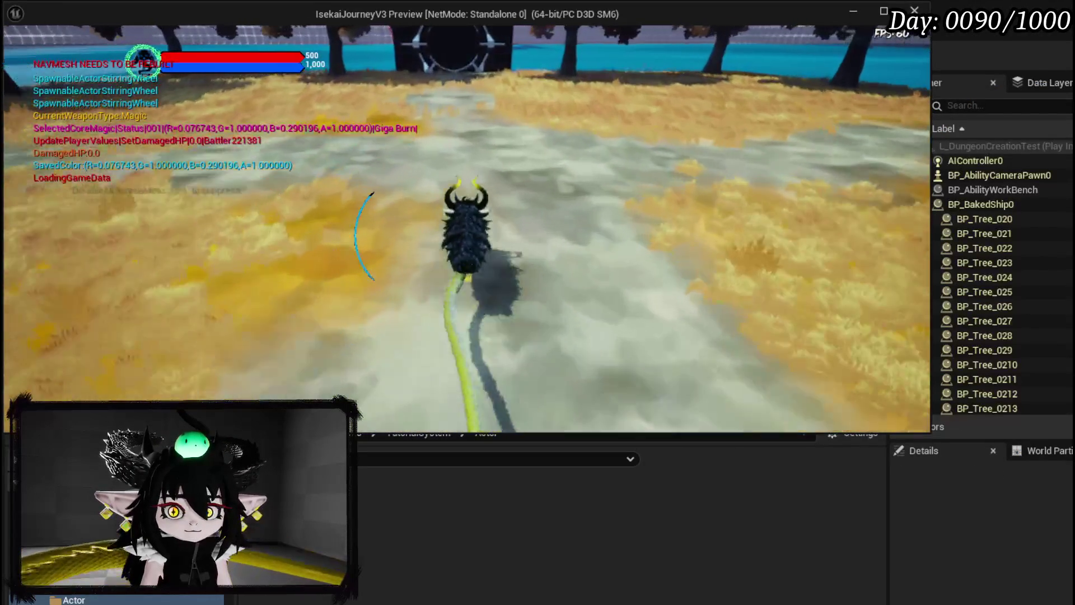
Step: Play-test into the elite slime fight, win using Play From Discard, and collect all loot
key(1)
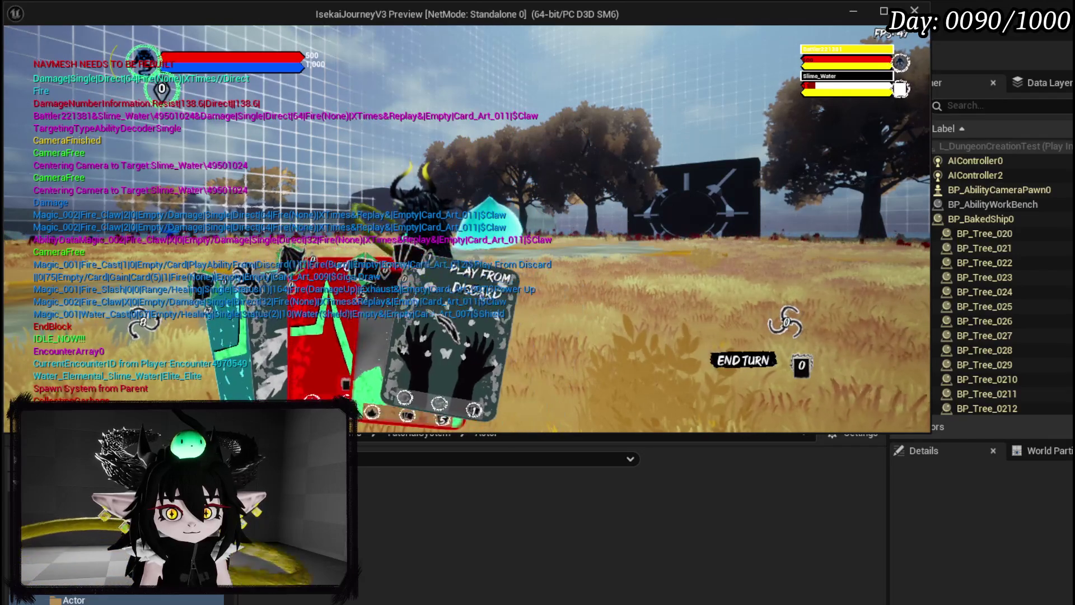
click(465, 330)
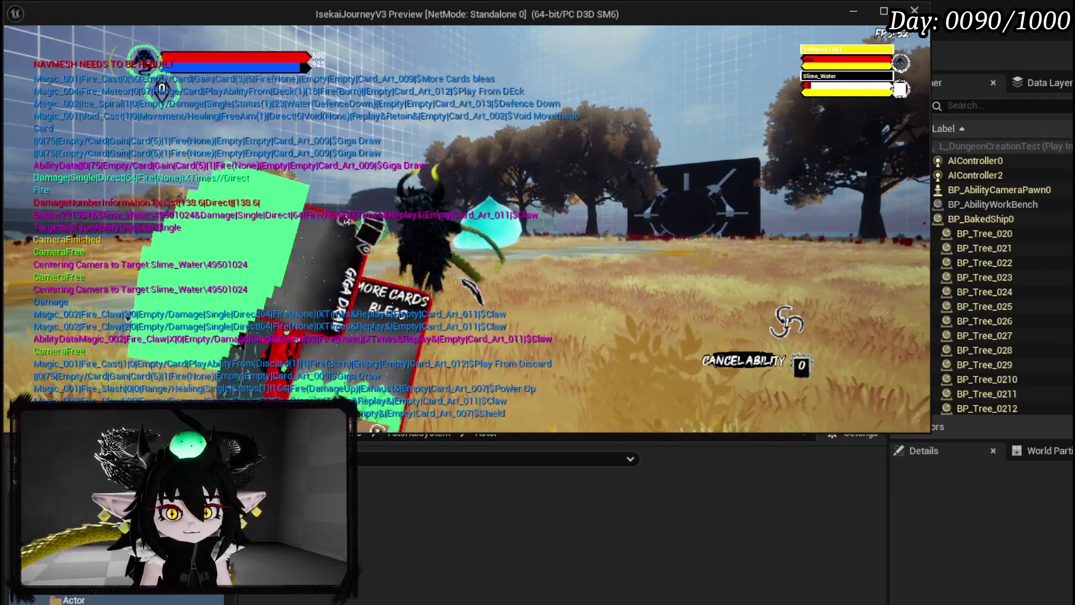
click(521, 358)
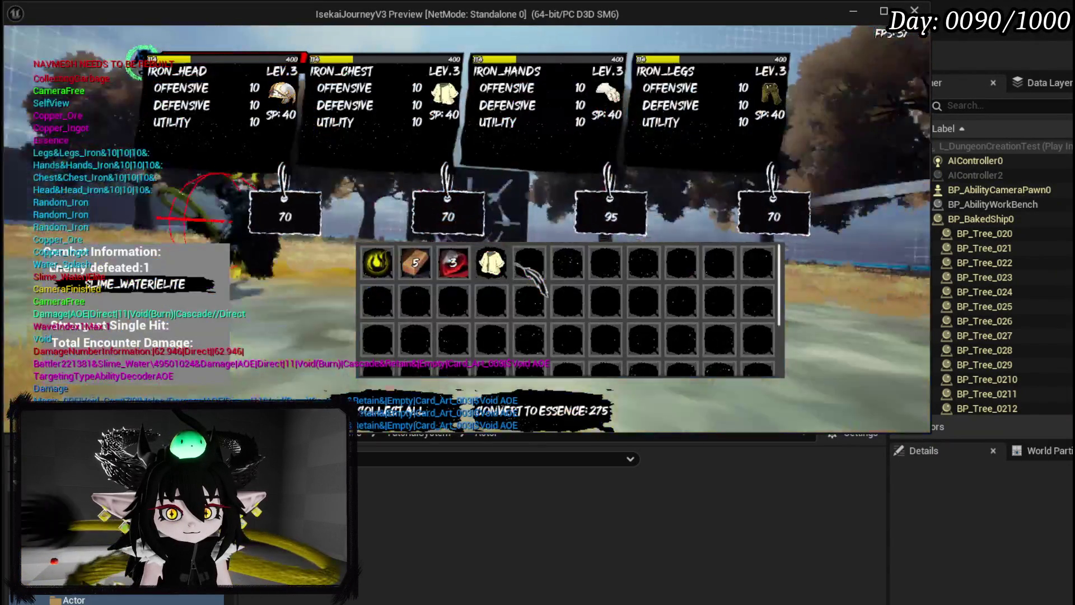
click(384, 402)
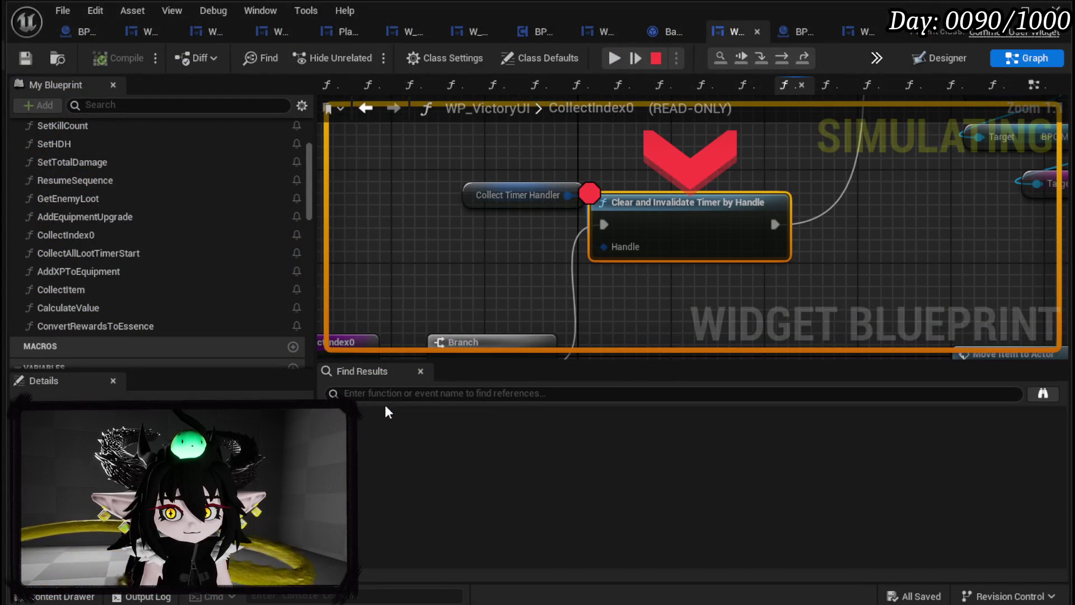
Step: Step past the breakpoint, stop simulating, and wire the Black Box cast's failure pin into KEYS
click(783, 58)
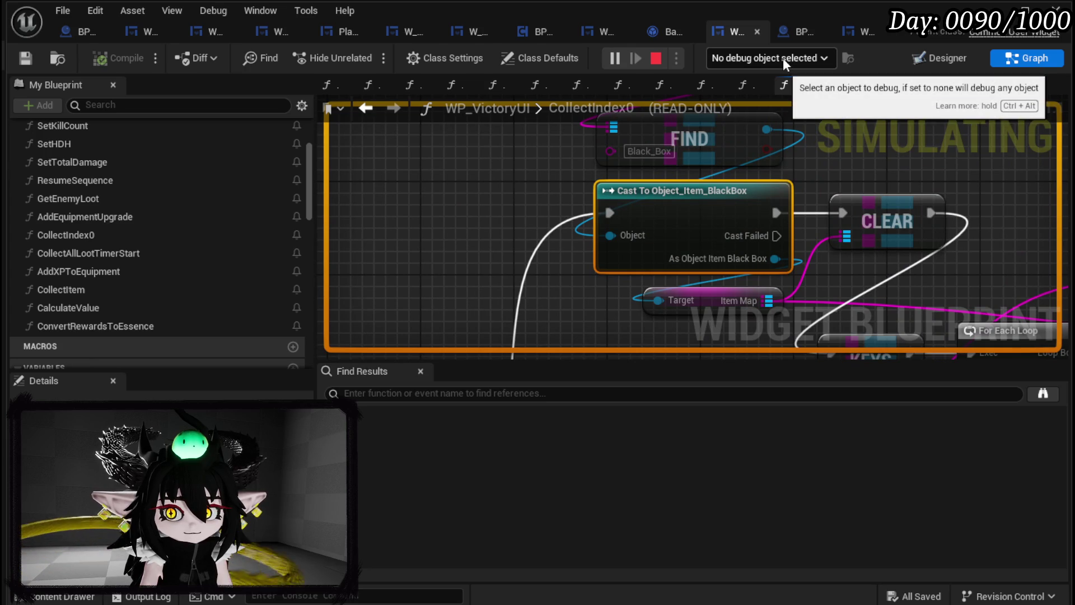
scroll(530, 202, down, 2)
mouse_move(529, 201)
mouse_down()
mouse_move(492, 247)
mouse_move(485, 278)
mouse_move(410, 156)
mouse_move(385, 71)
mouse_move(379, 111)
mouse_up()
click(656, 58)
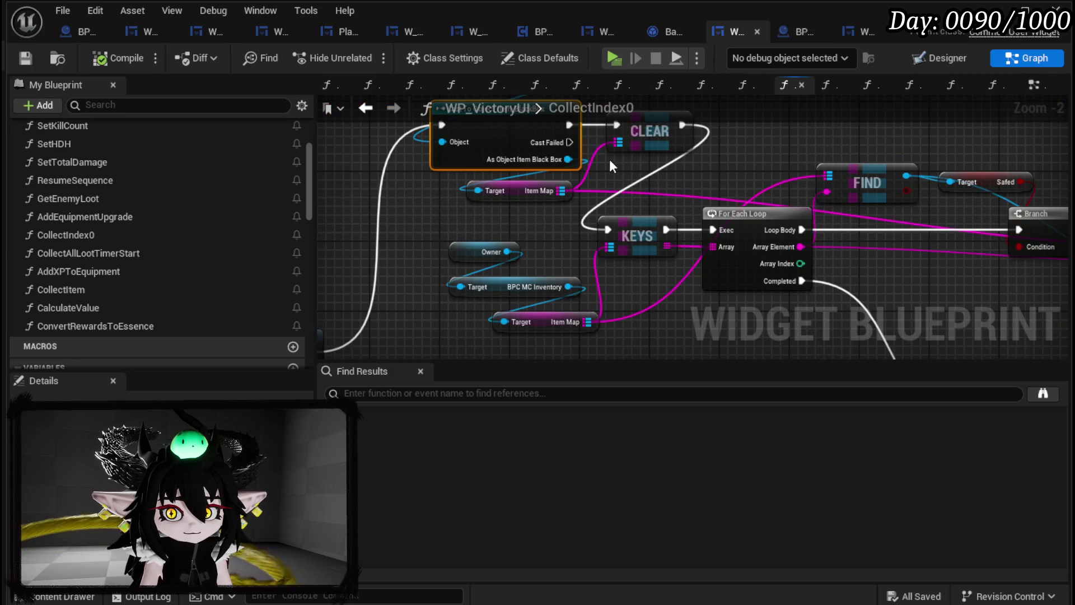
drag(569, 143, 604, 229)
scroll(677, 189, down, 2)
mouse_move(677, 188)
mouse_down()
mouse_move(600, 182)
mouse_move(571, 261)
mouse_up()
scroll(590, 252, up, 1)
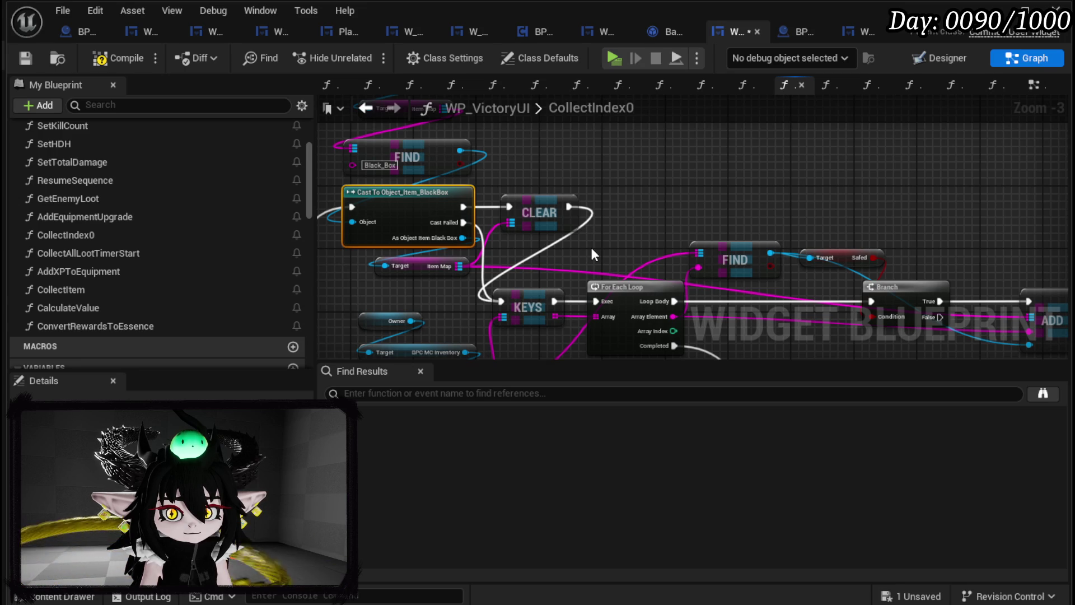
mouse_move(604, 235)
mouse_down()
mouse_move(616, 208)
mouse_move(411, 131)
mouse_move(639, 128)
mouse_move(637, 143)
mouse_move(675, 170)
mouse_up()
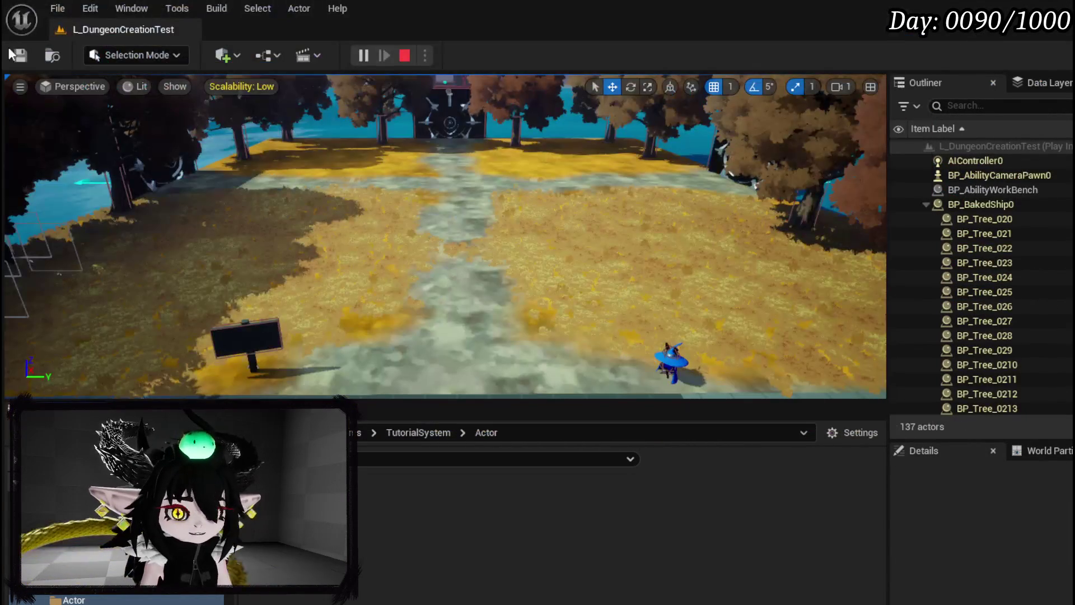
Step: End the play session saving changed packages, and switch to the Battler_Object blueprint
key(Escape)
click(17, 54)
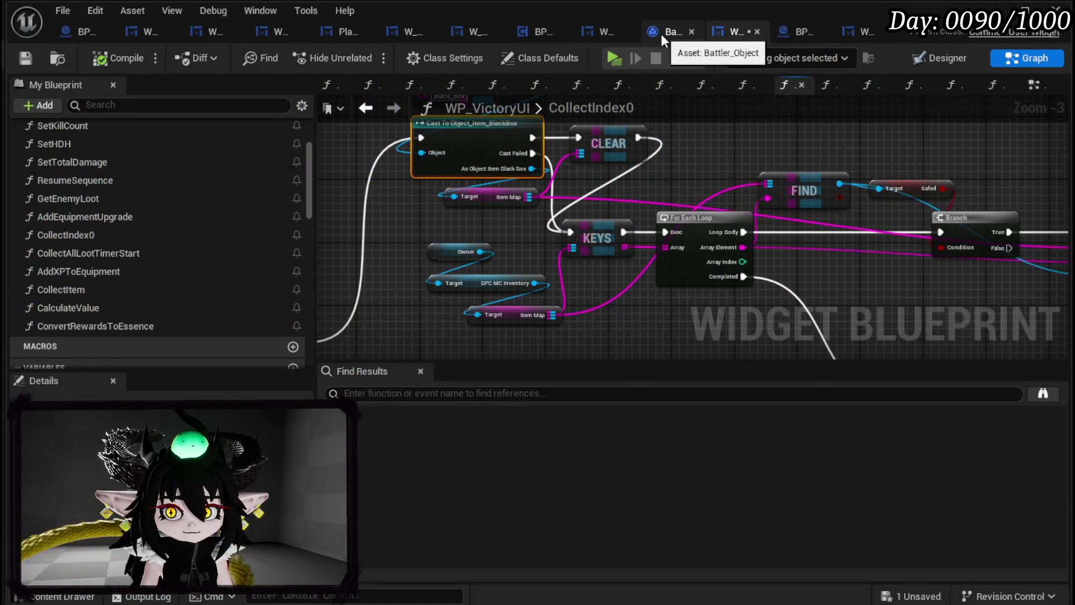
click(661, 34)
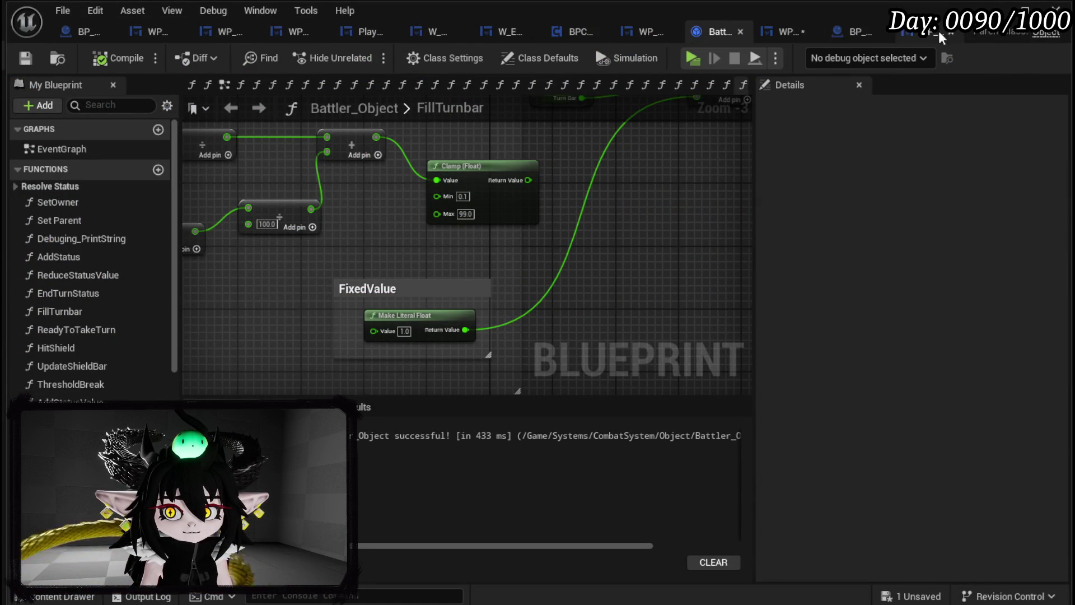
Step: Give BP_Tutorial_Sign's Slime_Water battler HP 200, Damage 3 and Defence 15, then compile and save
click(856, 39)
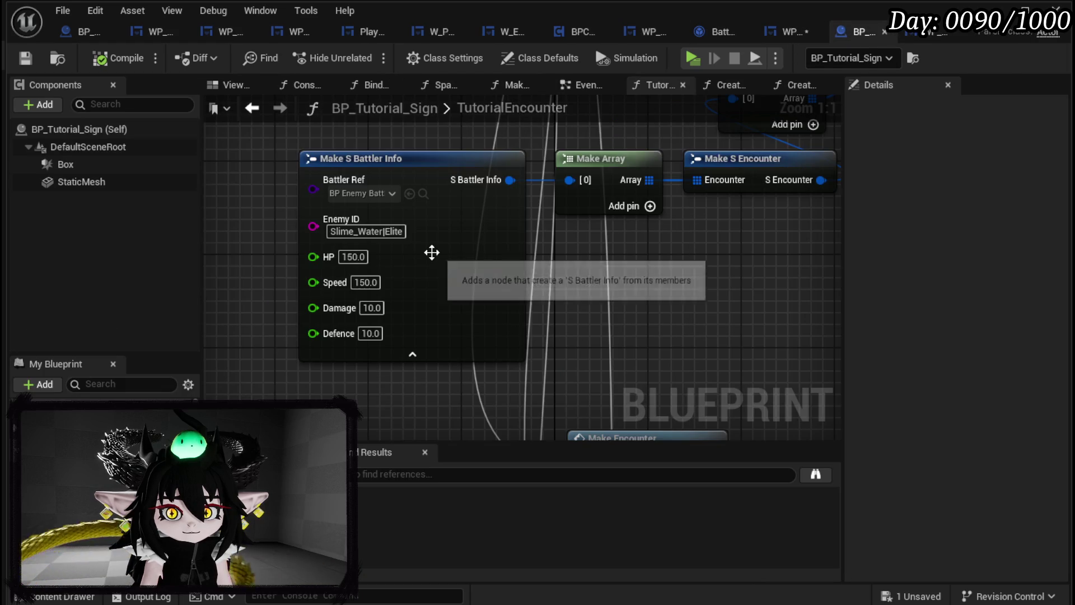
click(352, 256)
text(200)
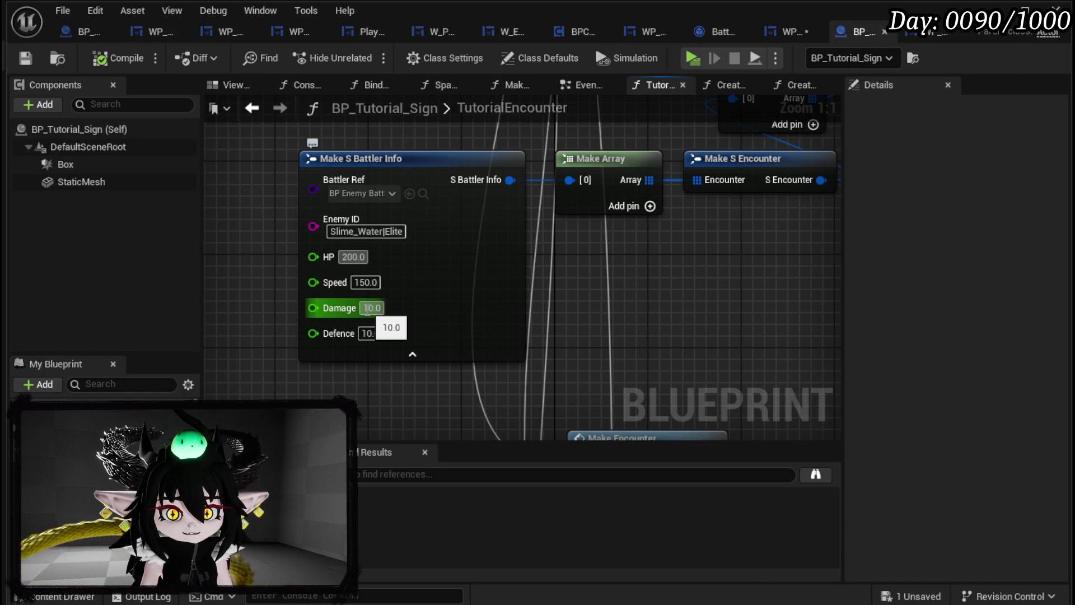
click(369, 309)
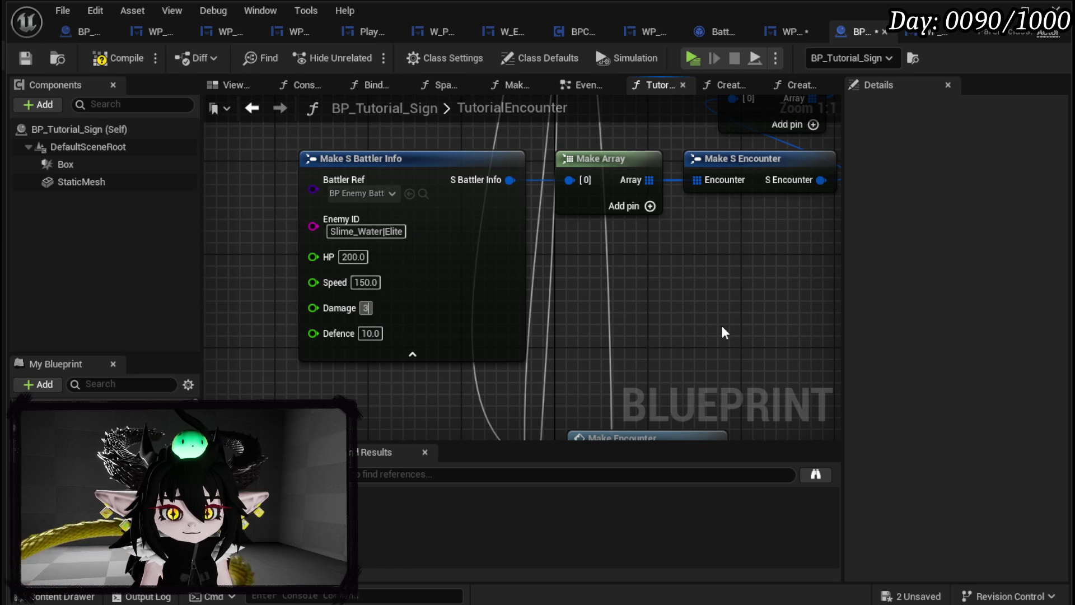
click(99, 59)
click(25, 58)
text(15)
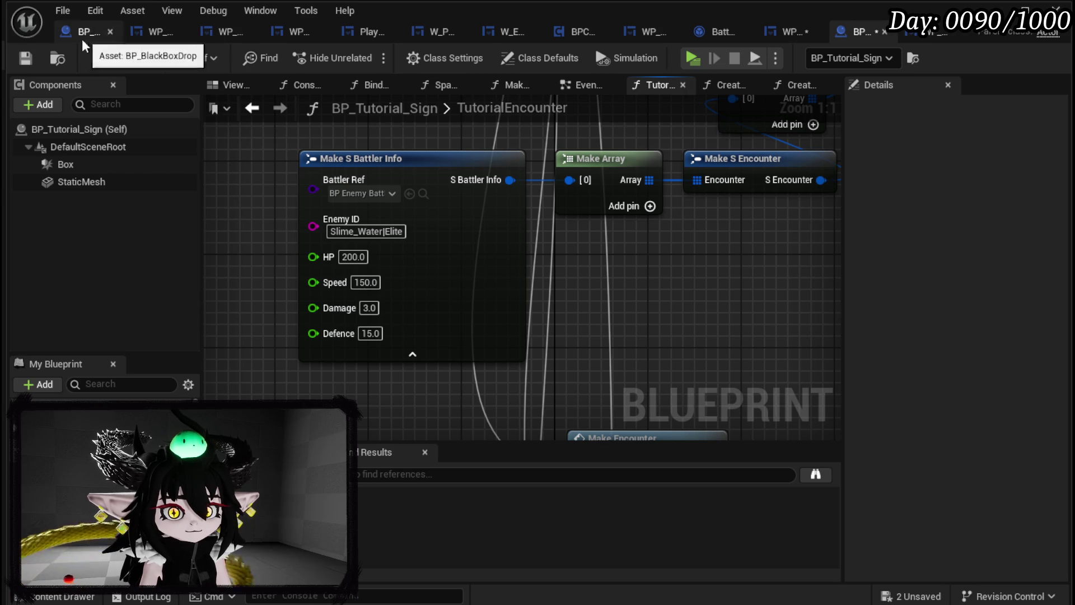
click(25, 58)
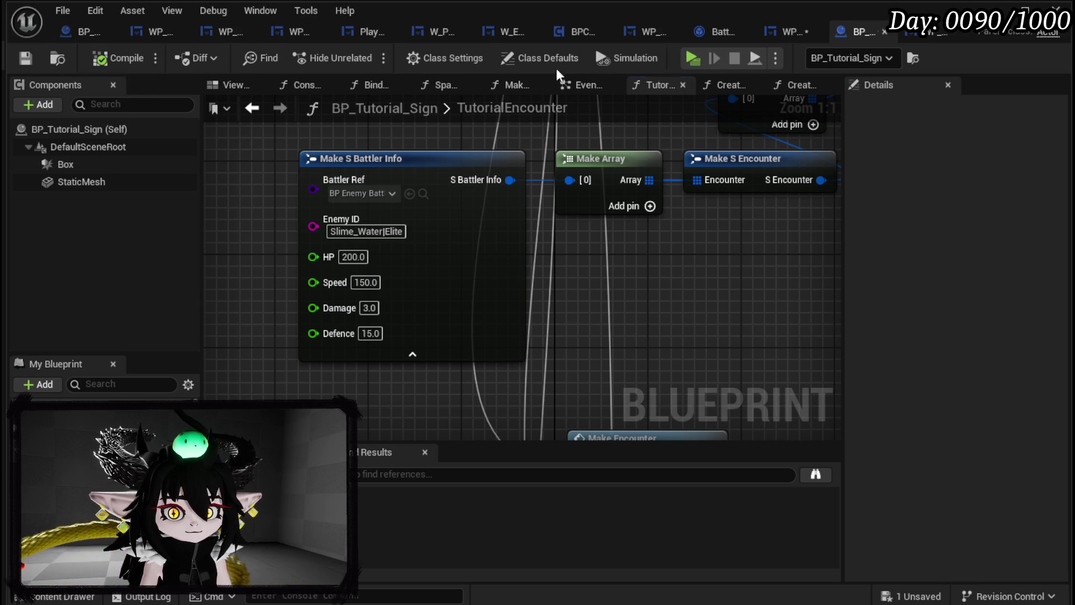
key(alt+Tab)
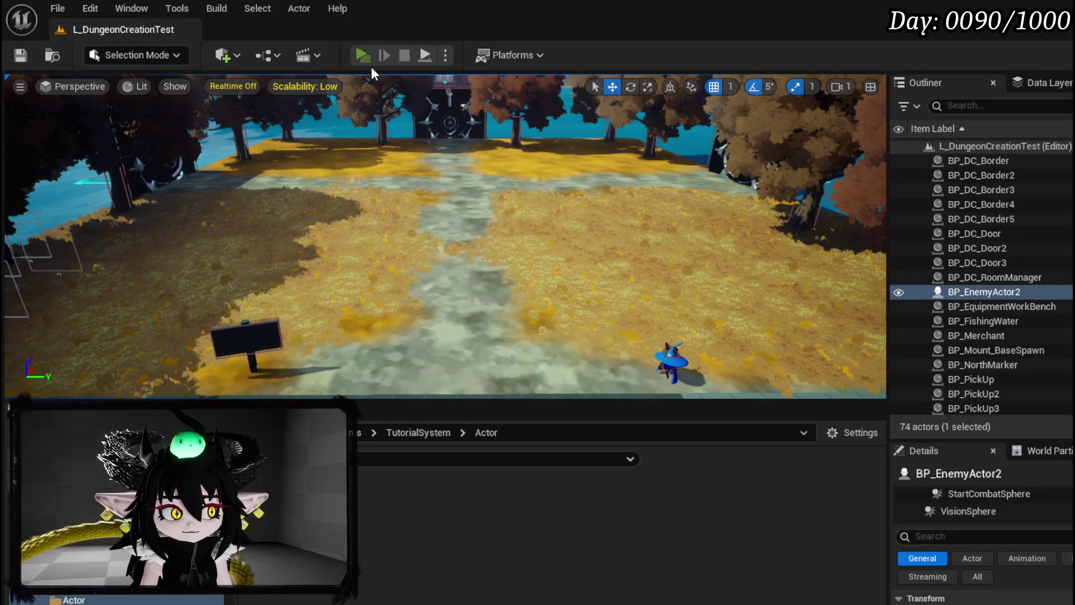
Step: Play-test the level, run into the slime, block, and cast Main Attack on it
click(363, 56)
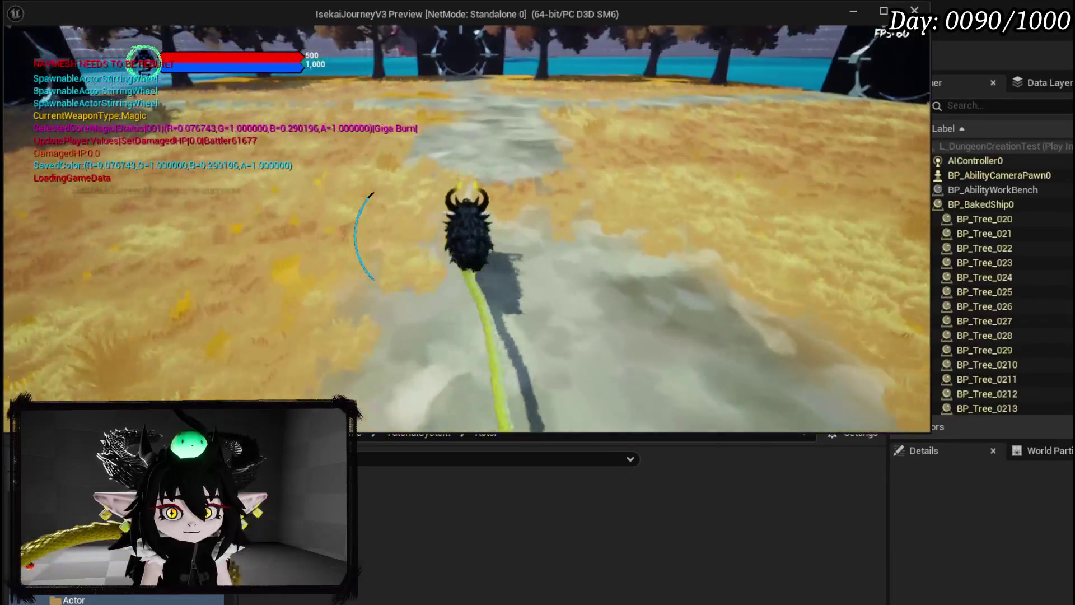
key(w)
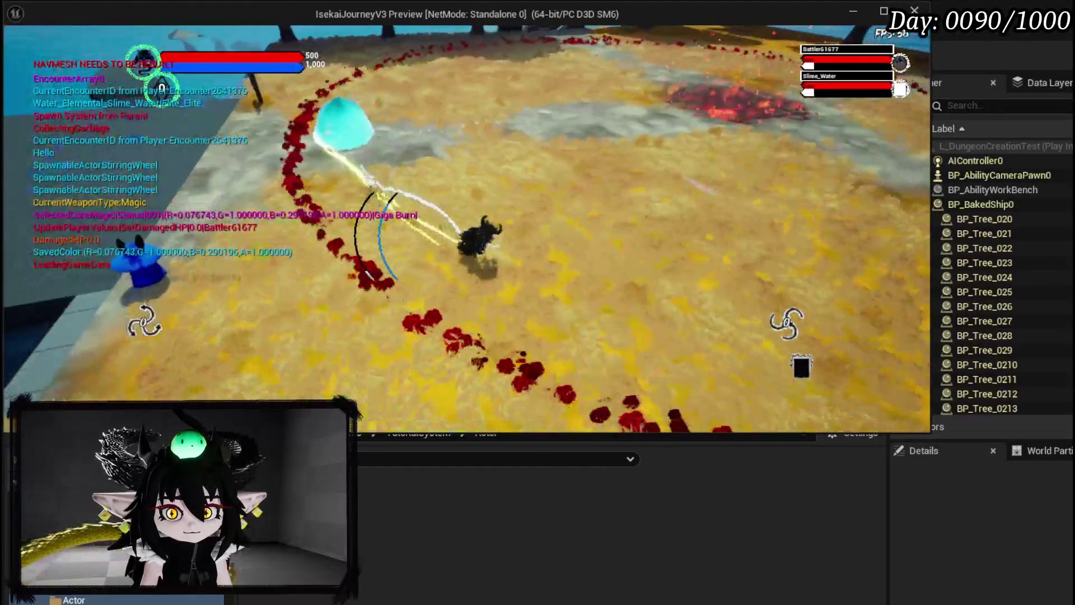
key(space)
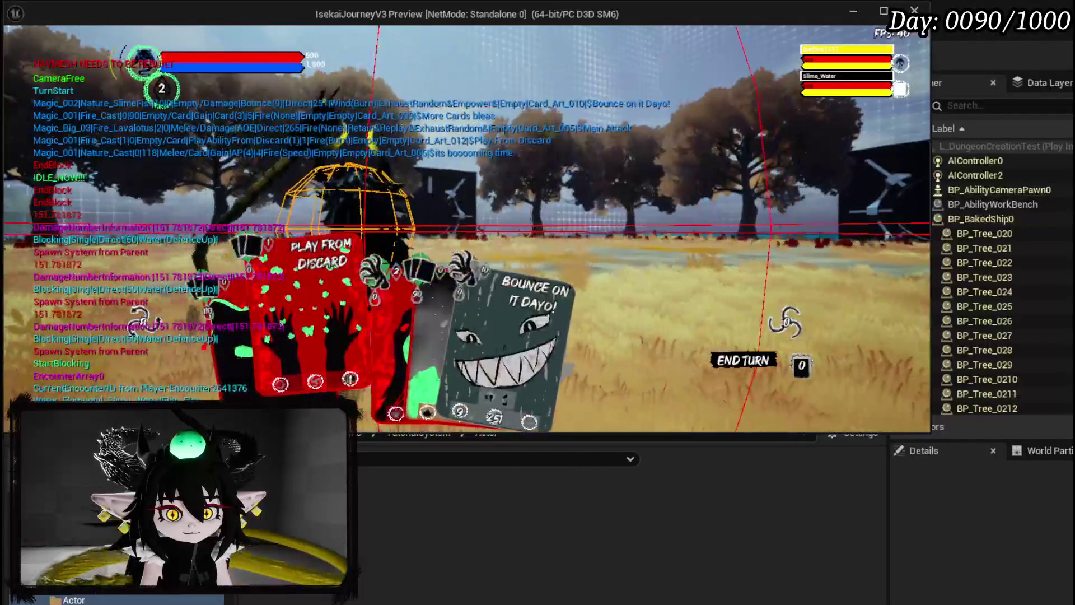
click(347, 308)
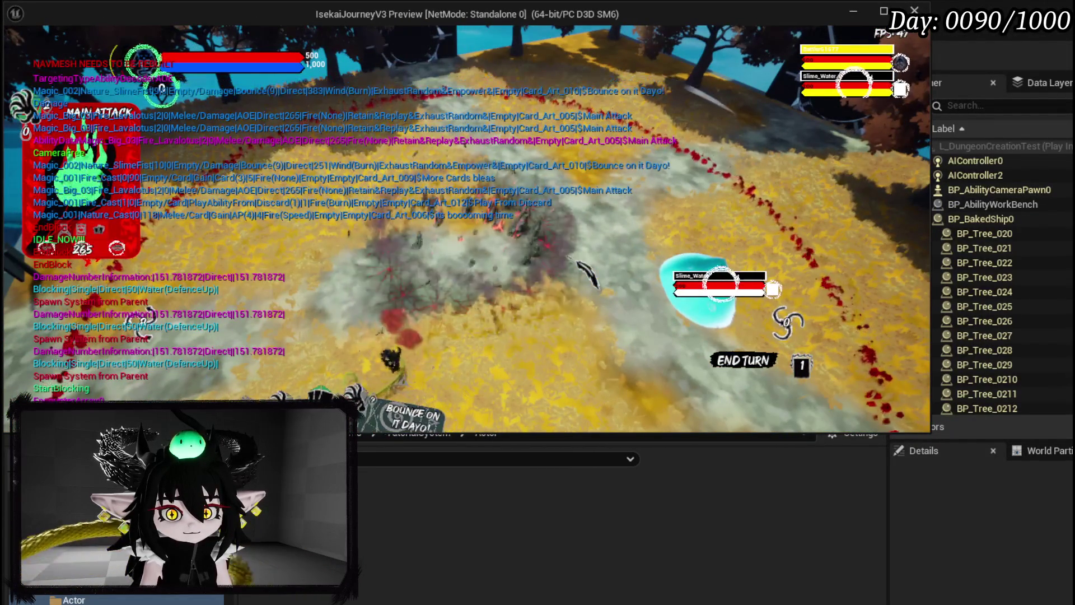
click(586, 272)
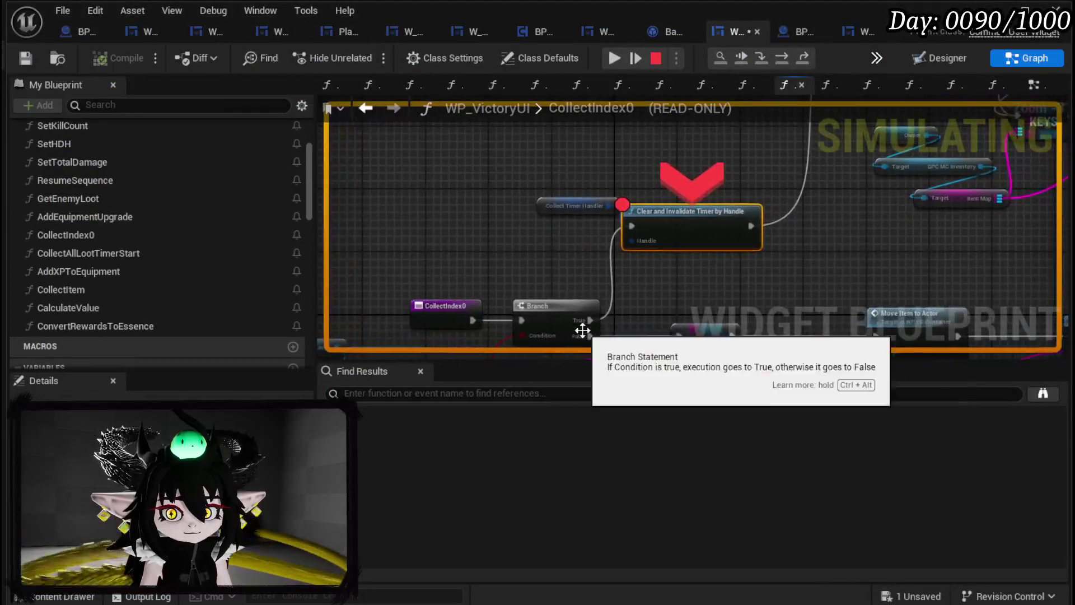
Step: Resume past the CollectIndex0 breakpoint and remove the breakpoint from CloseWidget
click(618, 59)
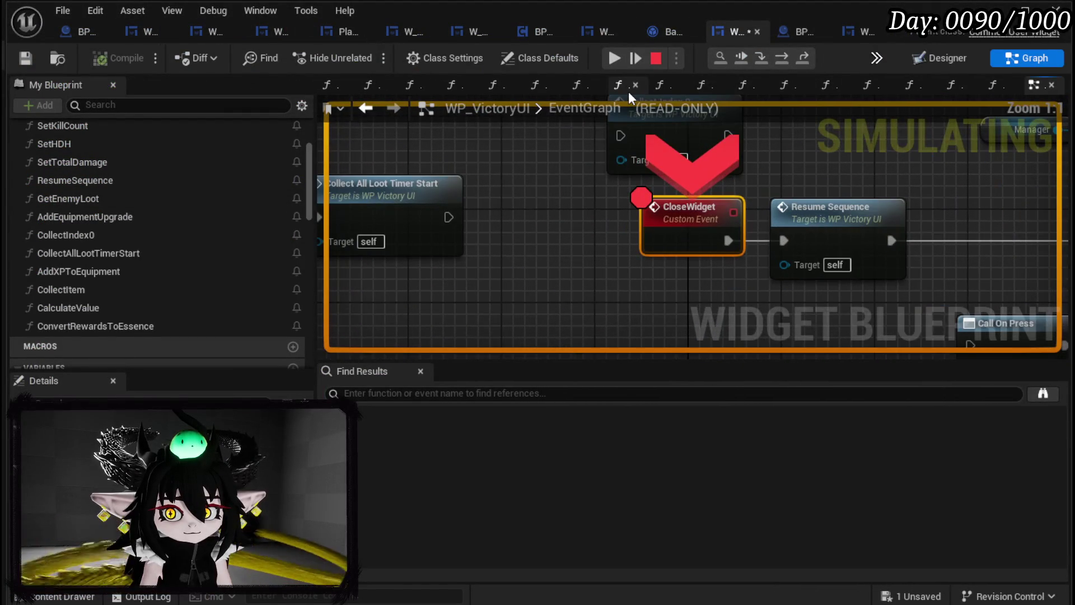
right_click(694, 232)
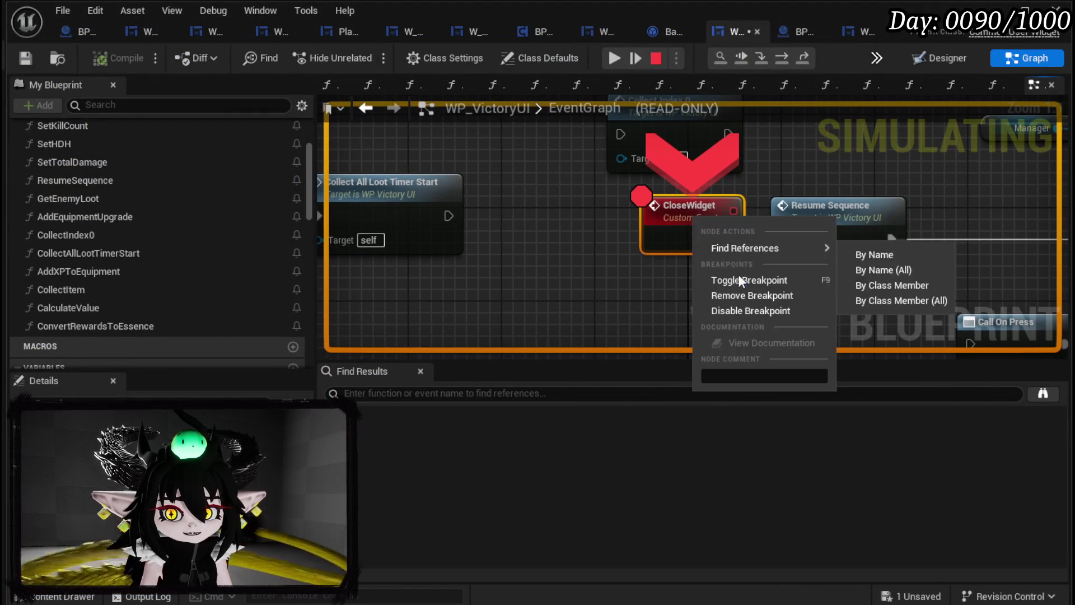
click(738, 298)
click(616, 57)
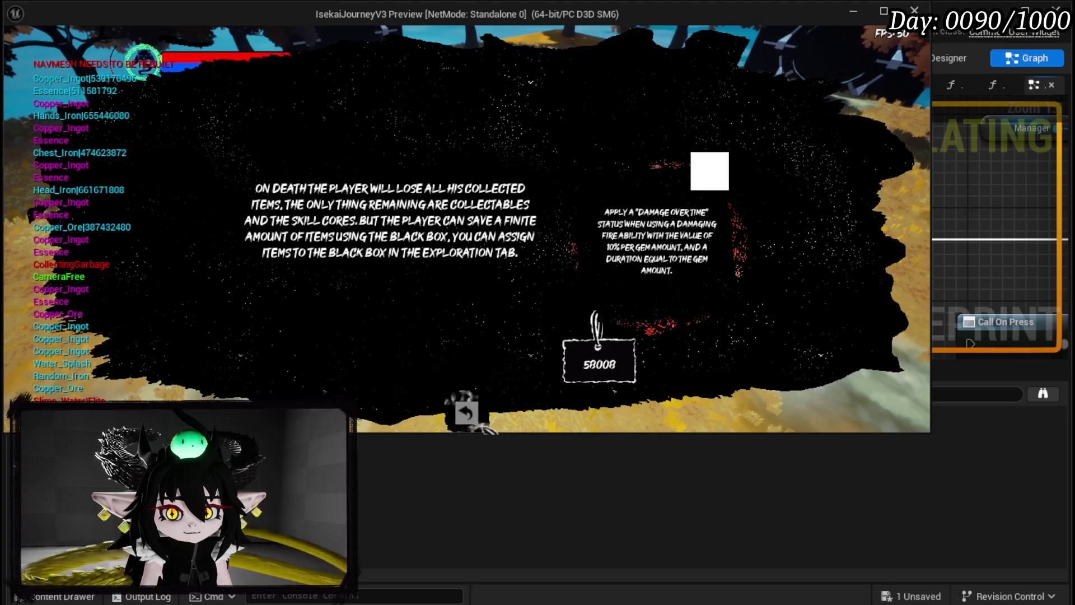
Step: Check the menu book's Exploration and Inventory pages in-game, then stop the play session
click(467, 415)
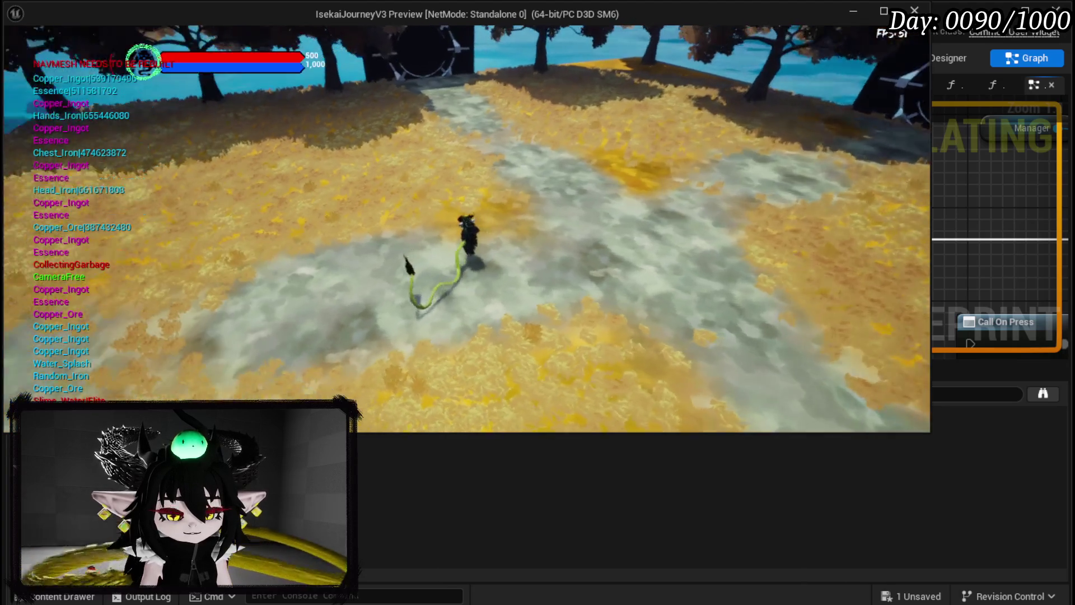
key(Tab)
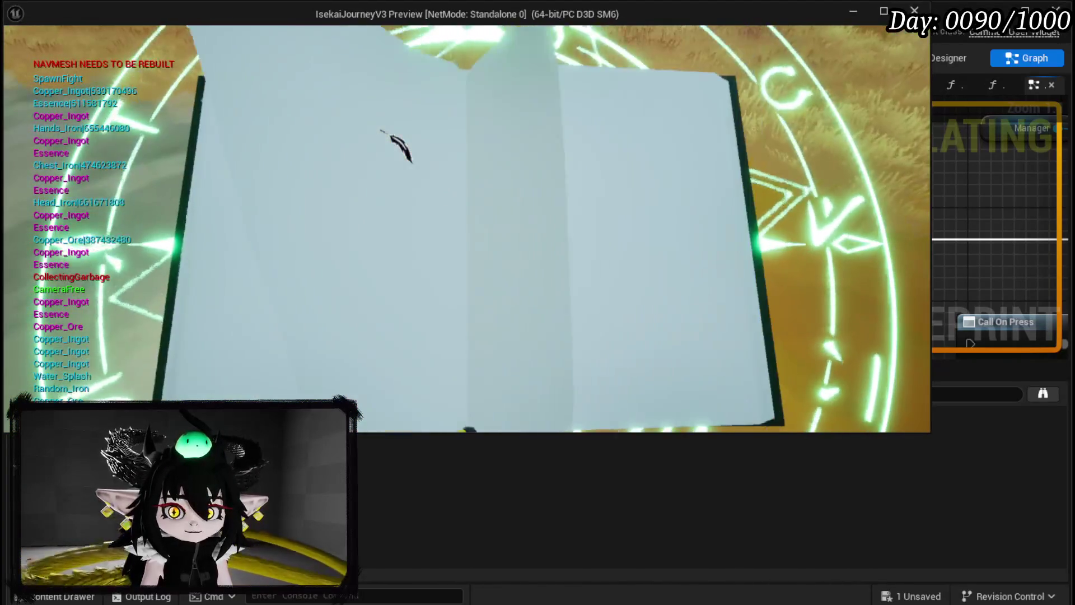
click(437, 59)
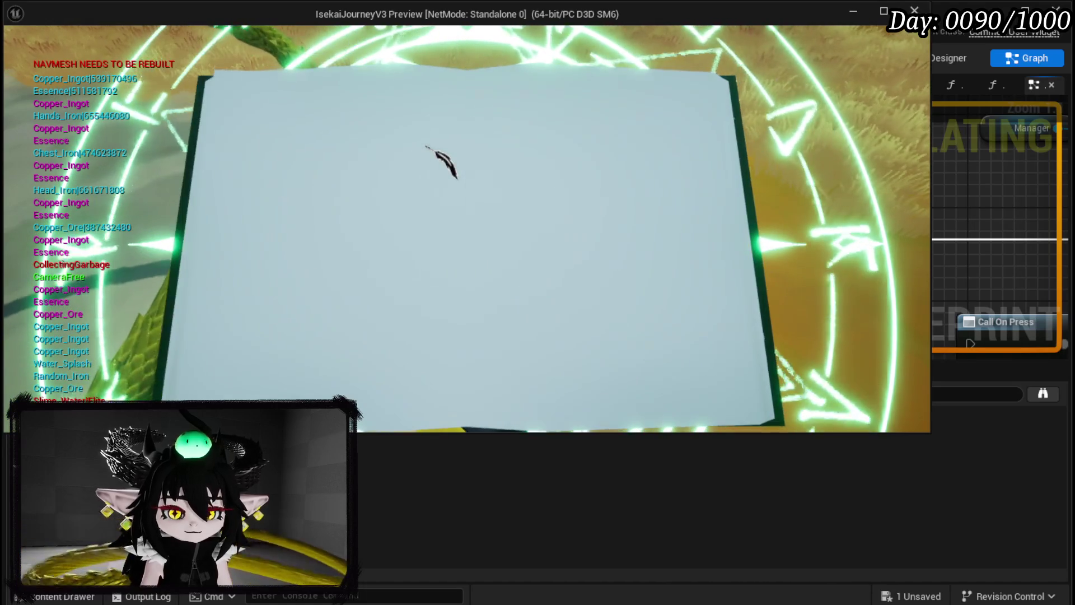
key(q)
key(Down)
key(Down)
key(Down)
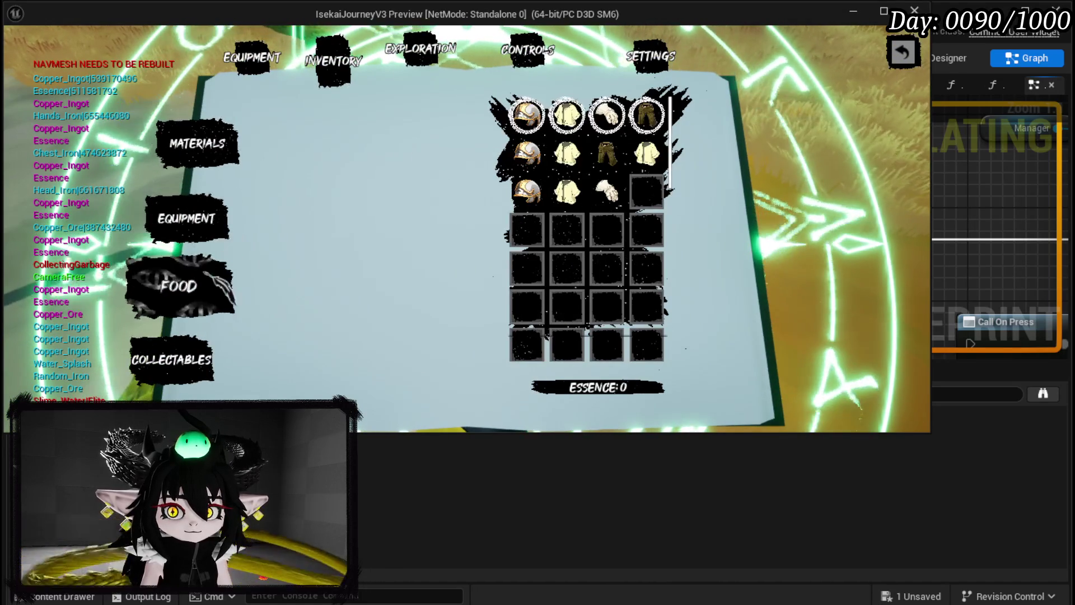
key(Escape)
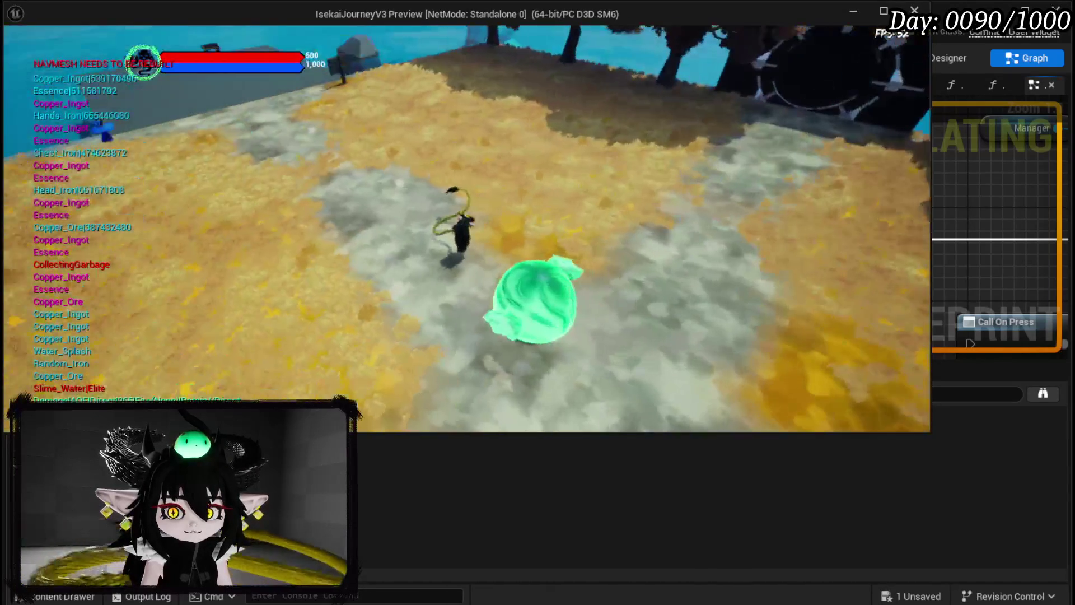
key(alt+Tab)
key(Escape)
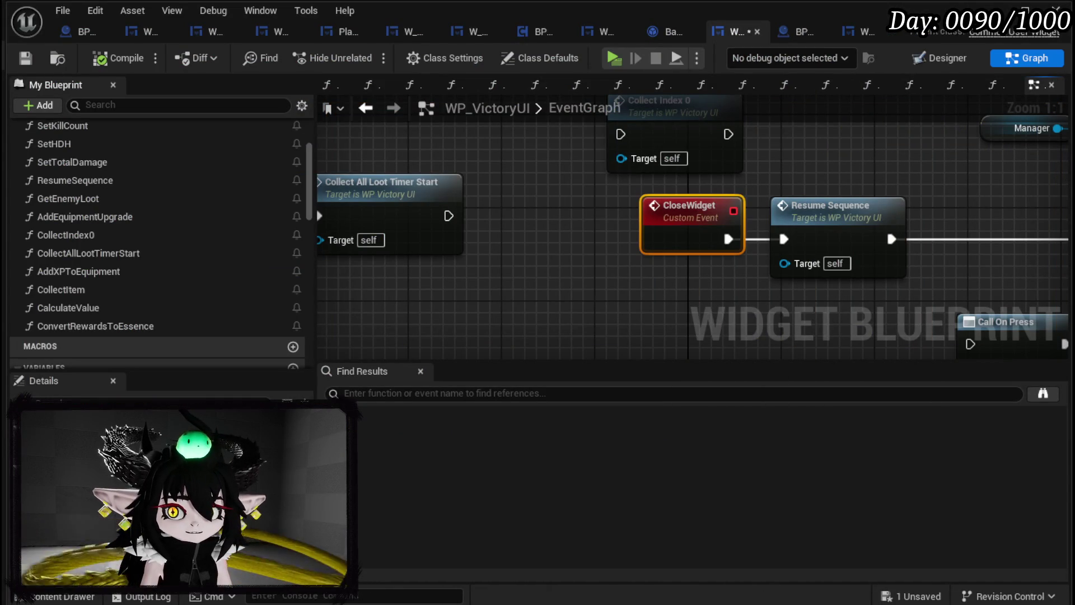
Step: Save the WP_VictoryUI widget
click(26, 58)
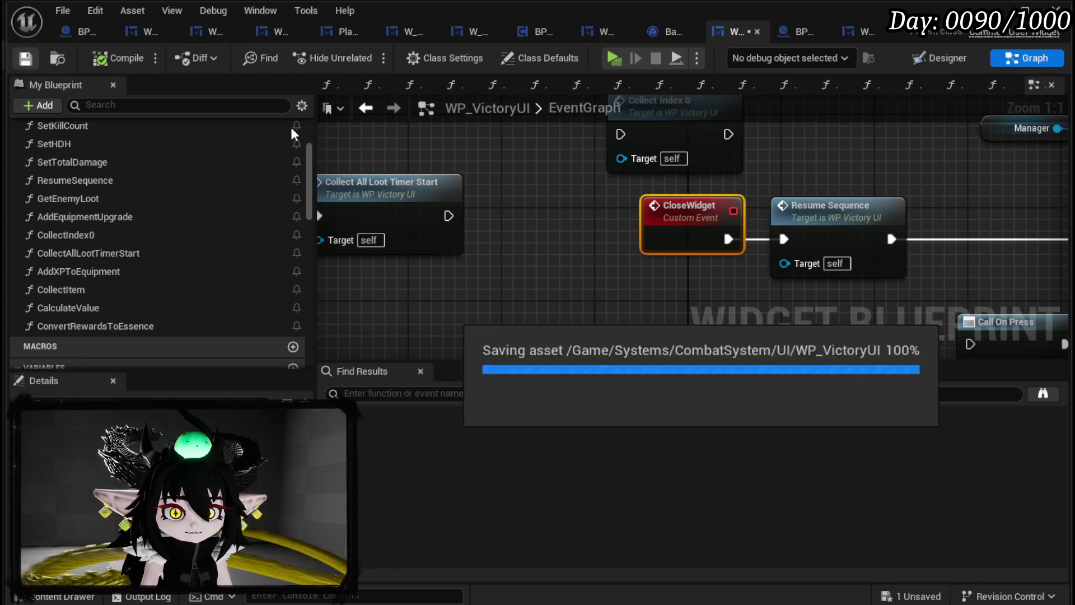
scroll(547, 200, down, 1)
scroll(543, 194, down, 2)
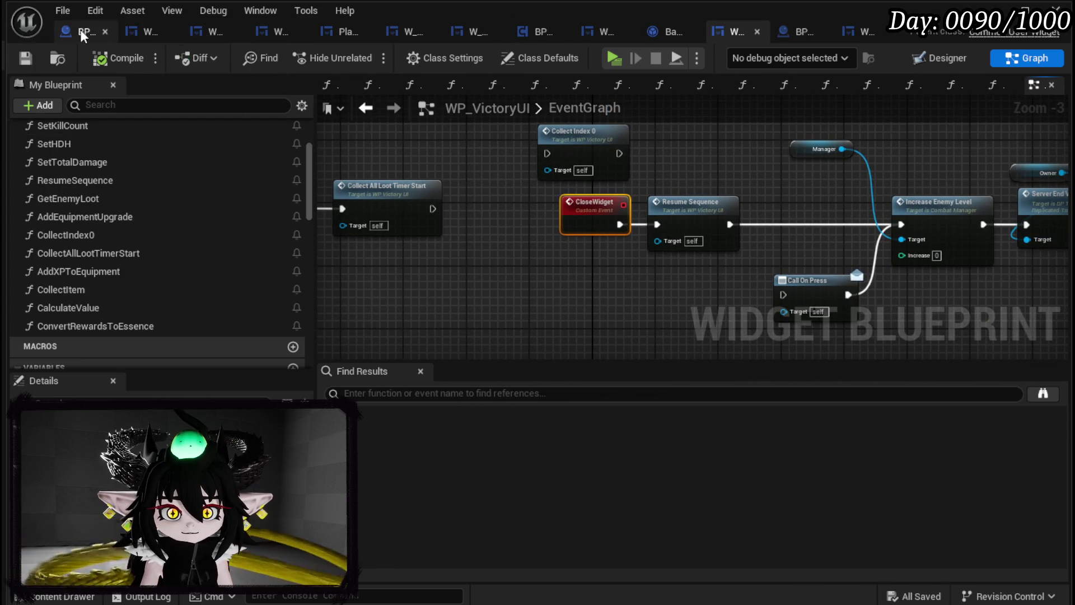
Step: Review BP_BlackBoxDrop's OpenPlayerBox logic and the TutorialSystem > UI widgets, then move to BP_Tutorial_Sign
click(144, 32)
click(74, 32)
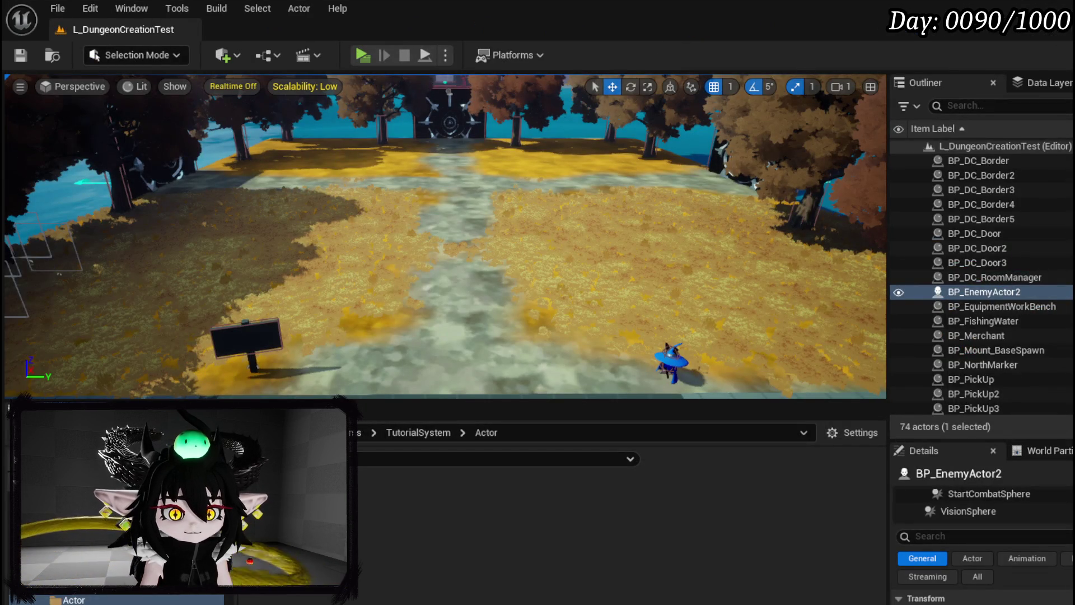
click(174, 600)
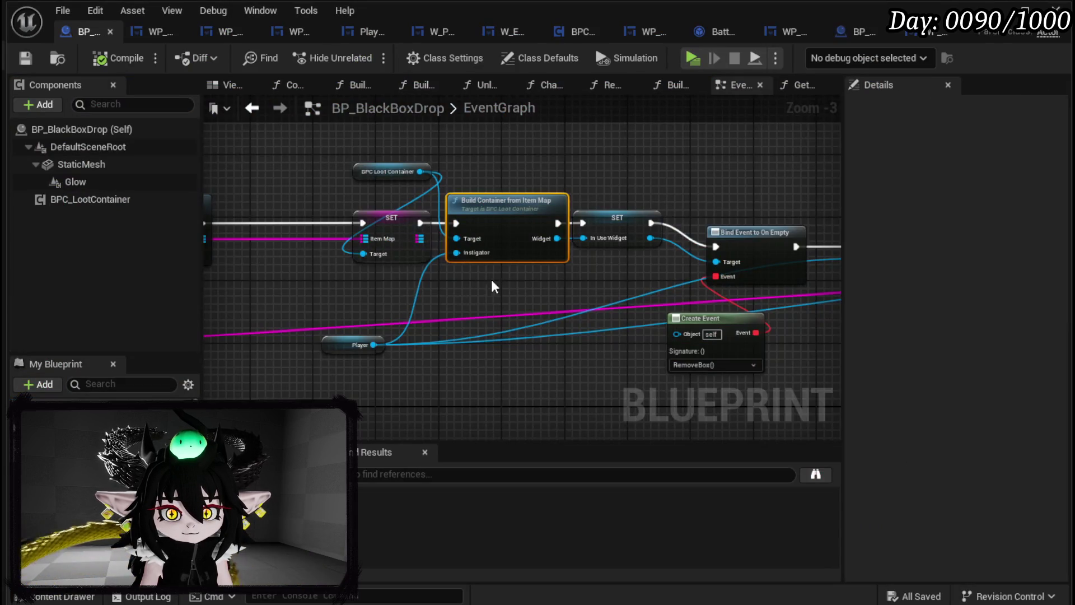
drag(492, 286, 129, 283)
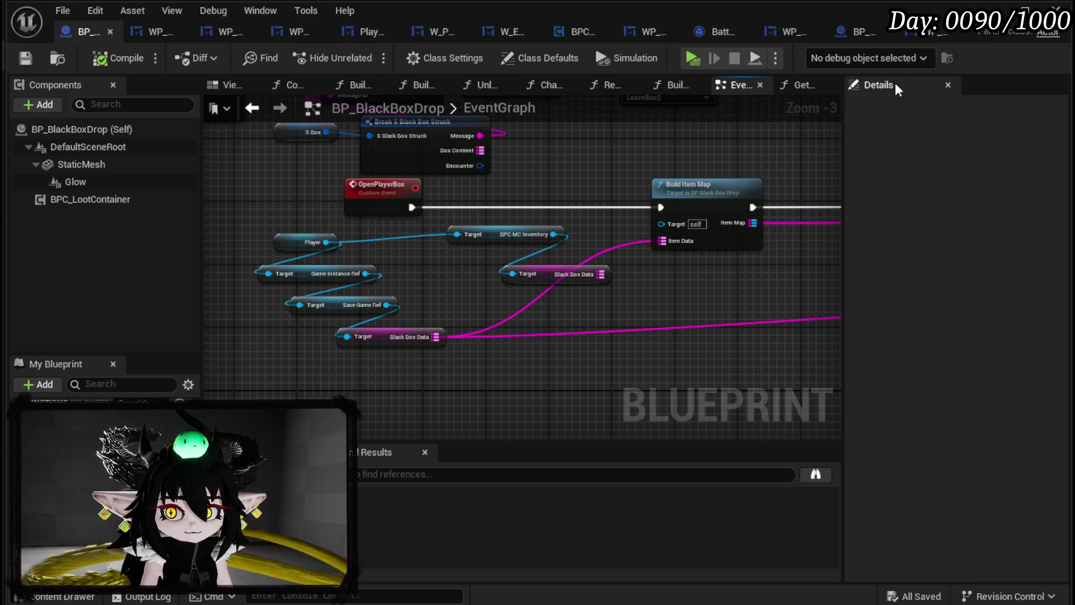
click(864, 36)
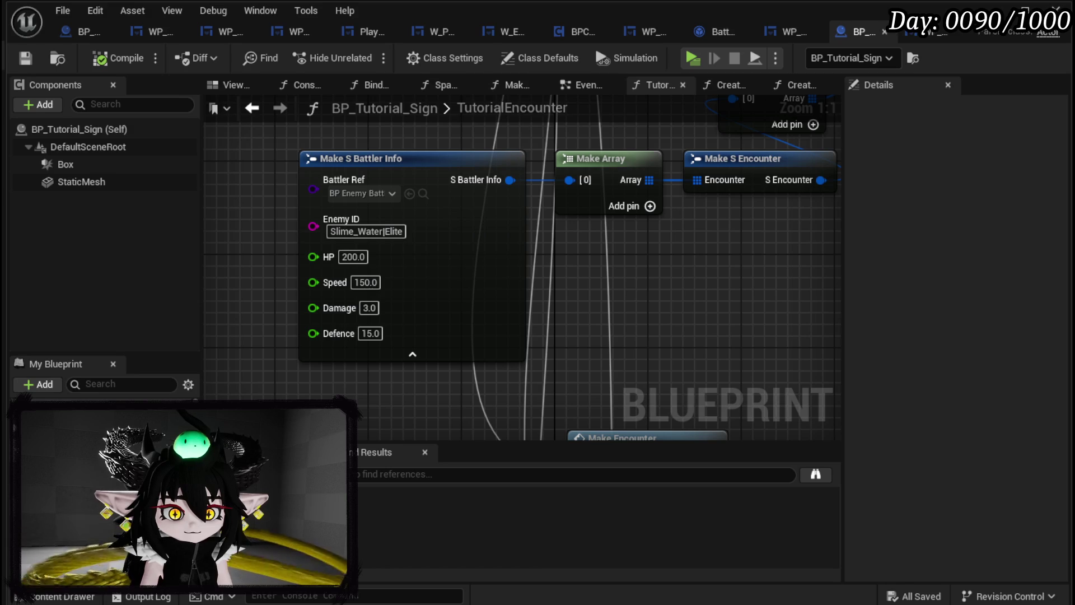
Step: In BP_Tutorial_Sign's CreateMessage graph, bring the Add Item node and its ID input into view
click(795, 84)
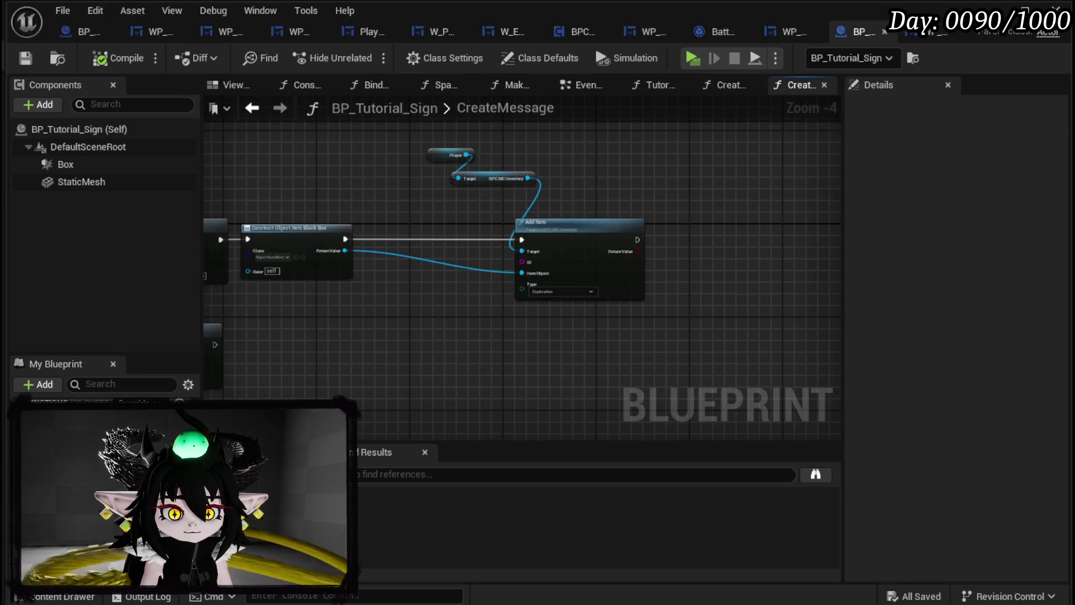
scroll(468, 286, up, 2)
drag(617, 257, 513, 263)
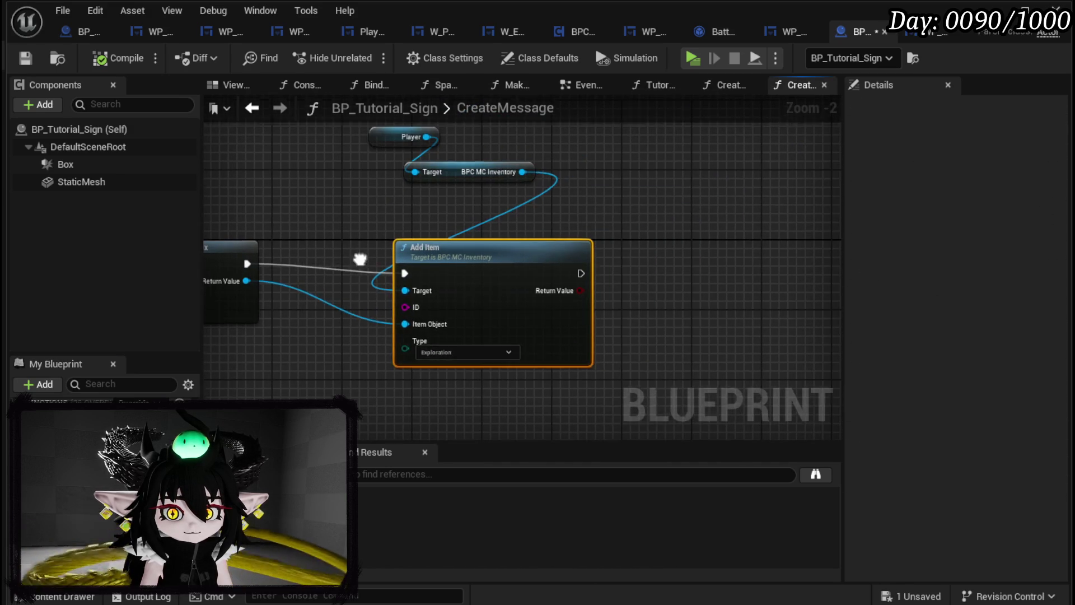
drag(640, 289, 666, 280)
click(605, 201)
click(632, 284)
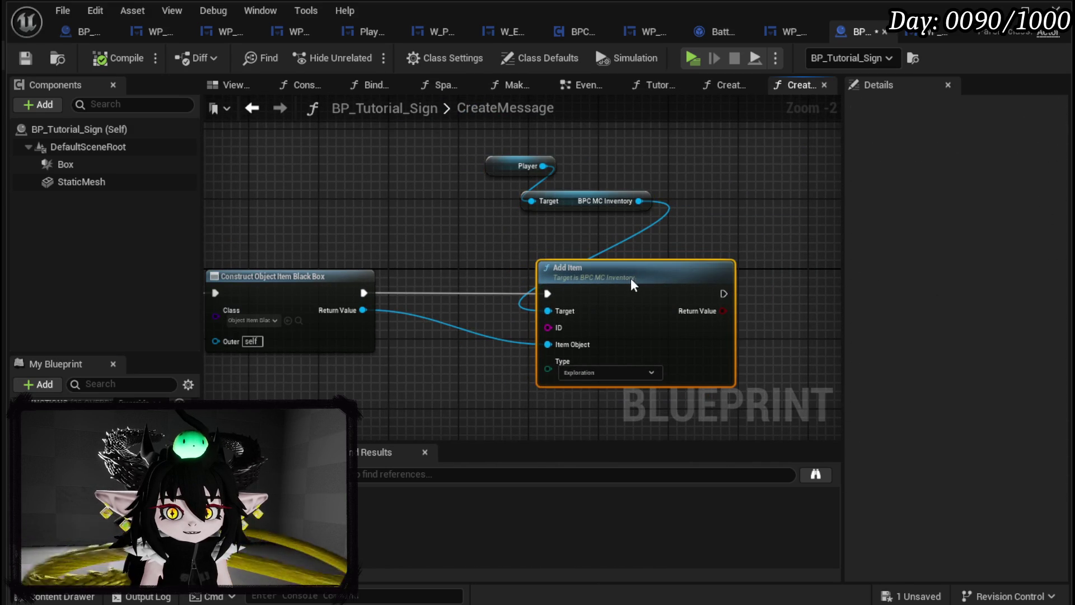
scroll(569, 257, up, 2)
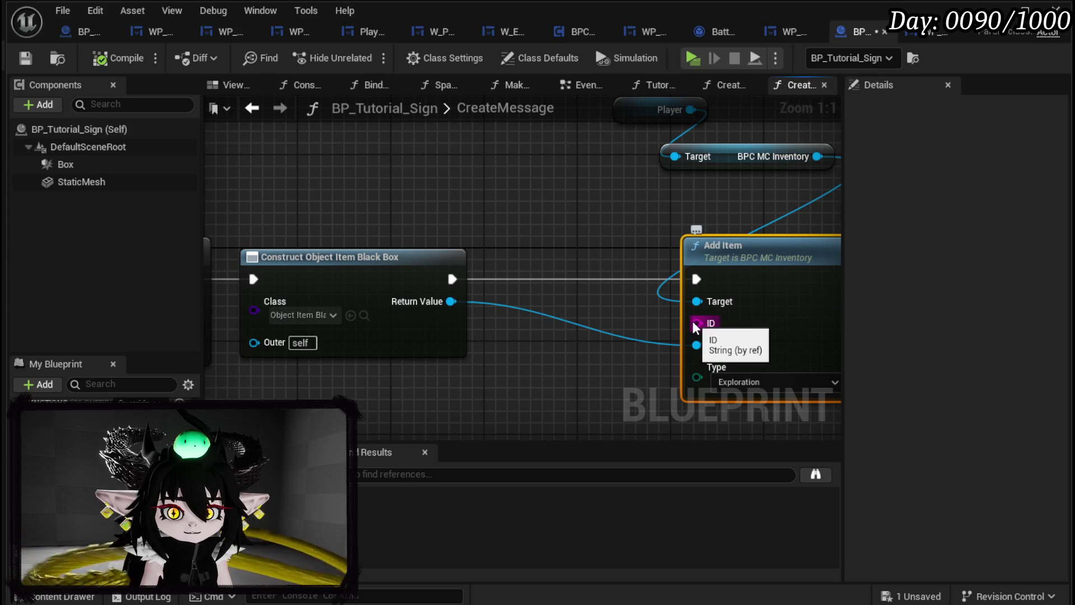
drag(556, 314, 524, 325)
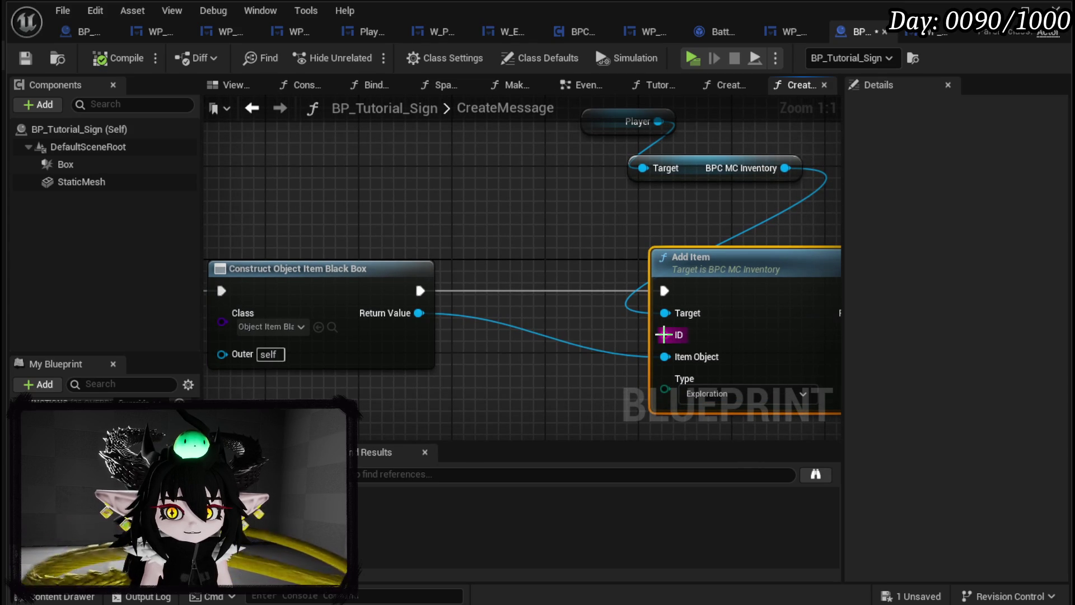
Step: Feed Add Item's ID from a Make Literal String set to Black_Box, then pan out over the graph
drag(661, 336, 547, 264)
text(make)
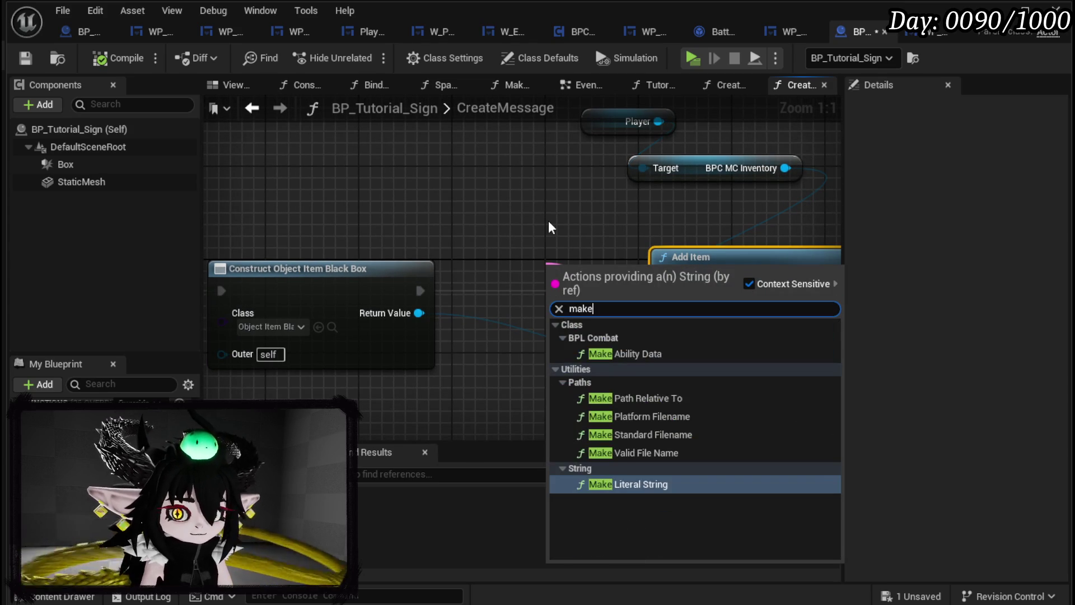
key(Return)
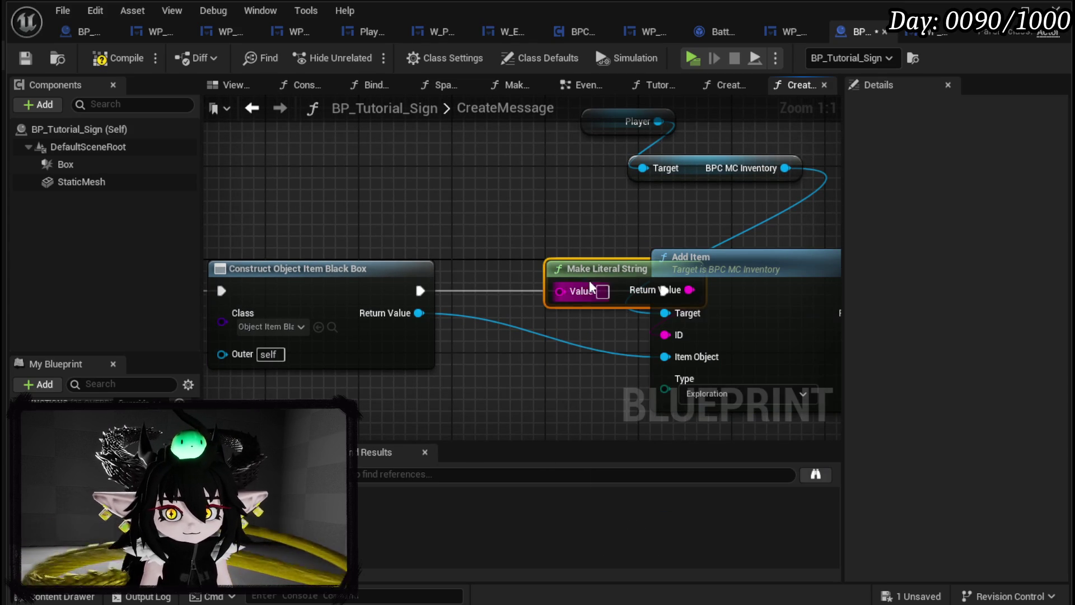
drag(593, 276, 510, 207)
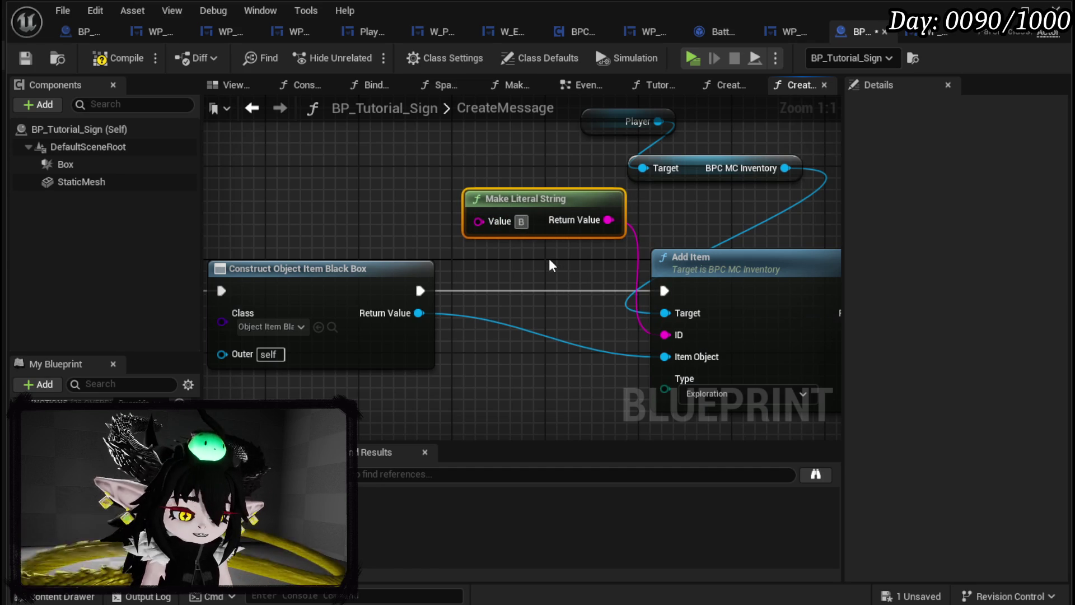
text(lack_Bo)
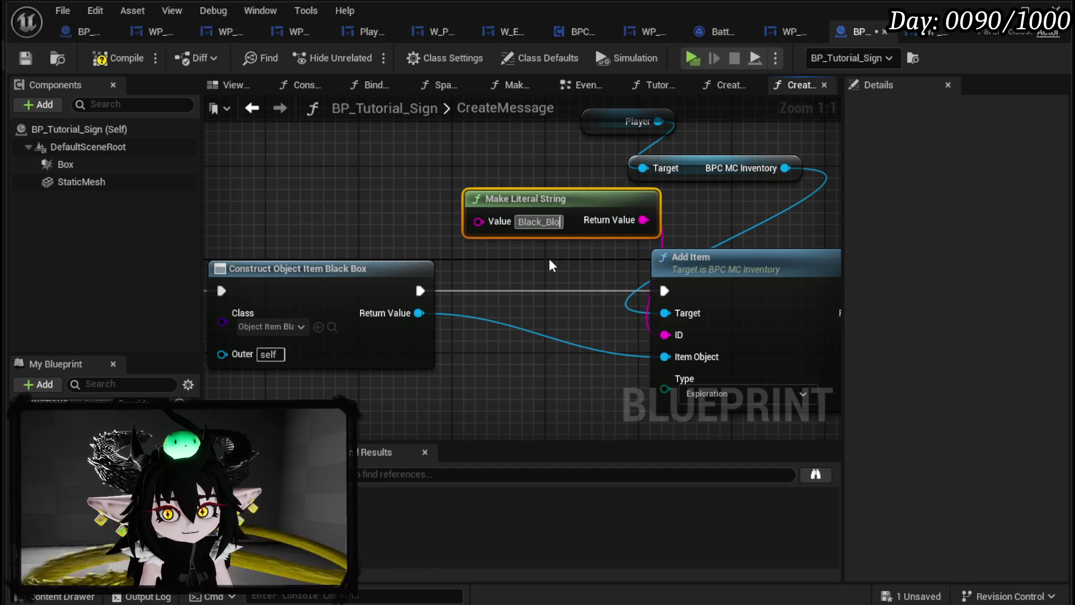
text(x)
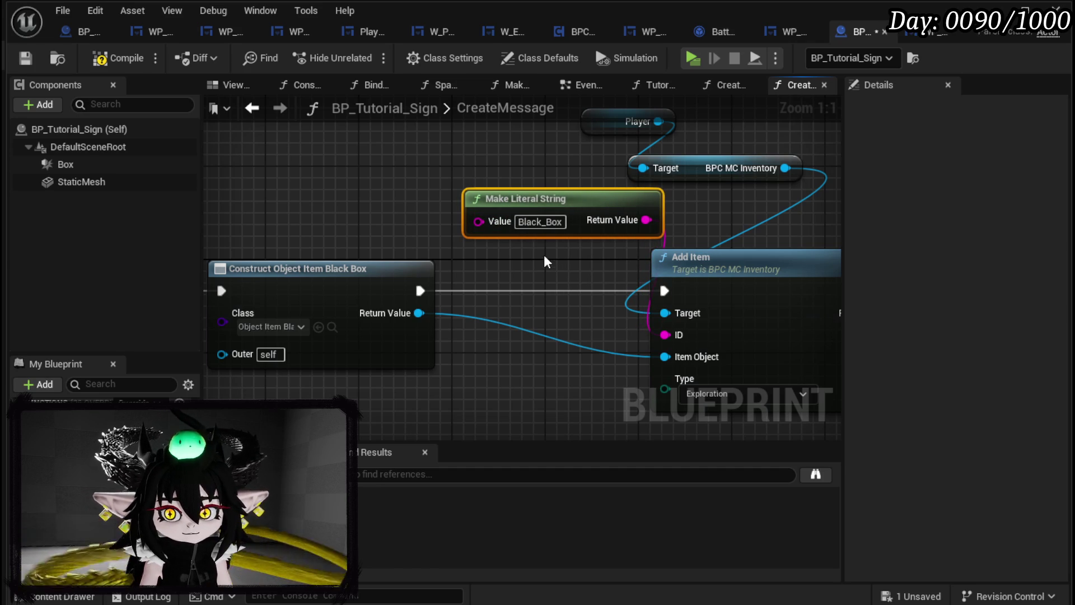
drag(386, 177, 930, 154)
drag(815, 159, 562, 170)
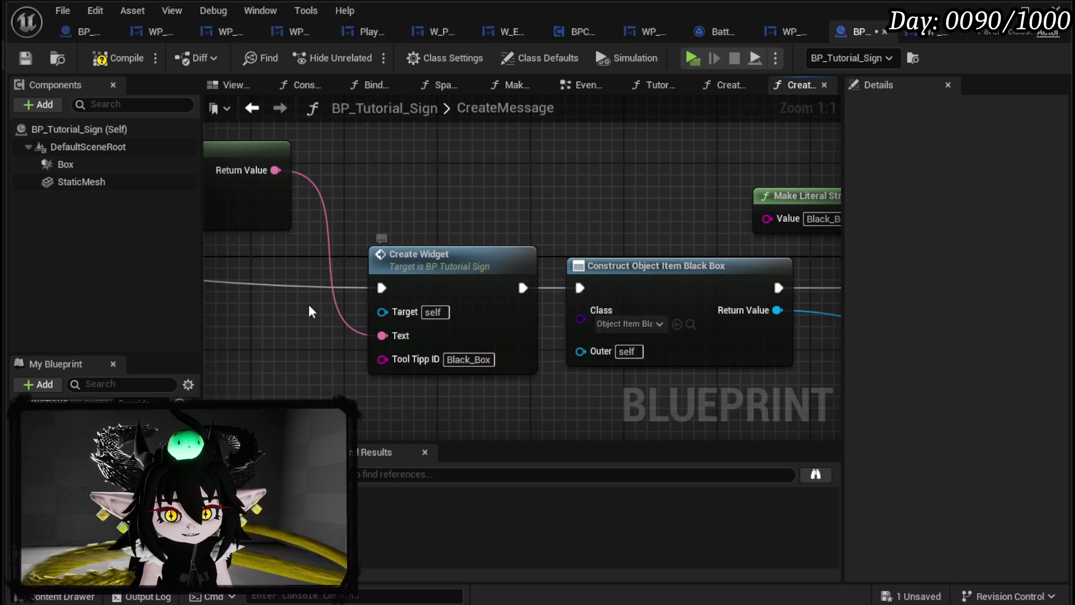
scroll(386, 280, down, 2)
mouse_move(643, 248)
mouse_down()
mouse_move(835, 199)
mouse_move(504, 207)
mouse_up()
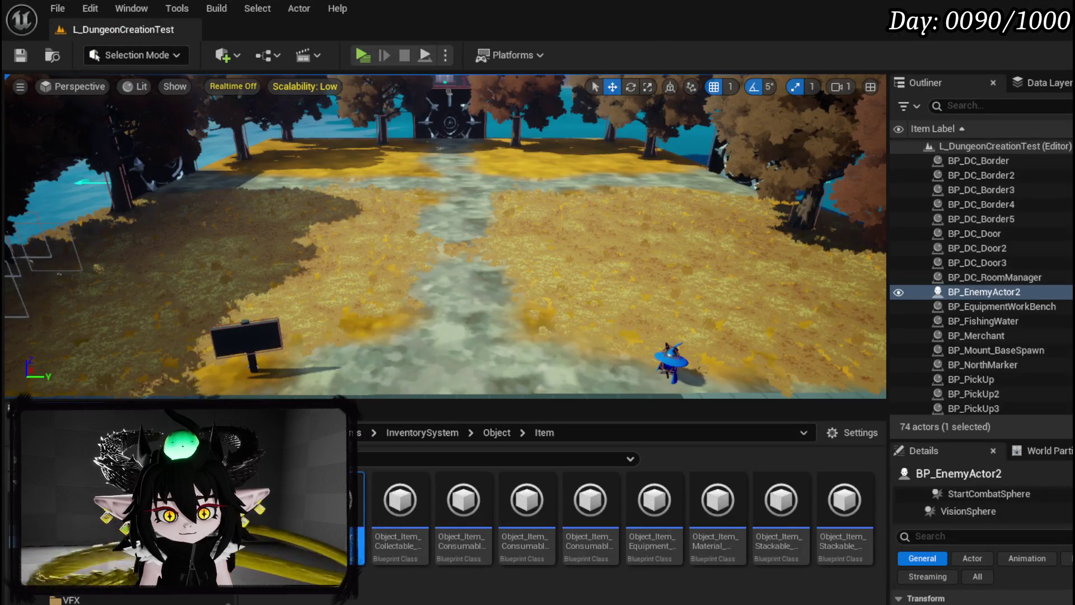
double_click(359, 515)
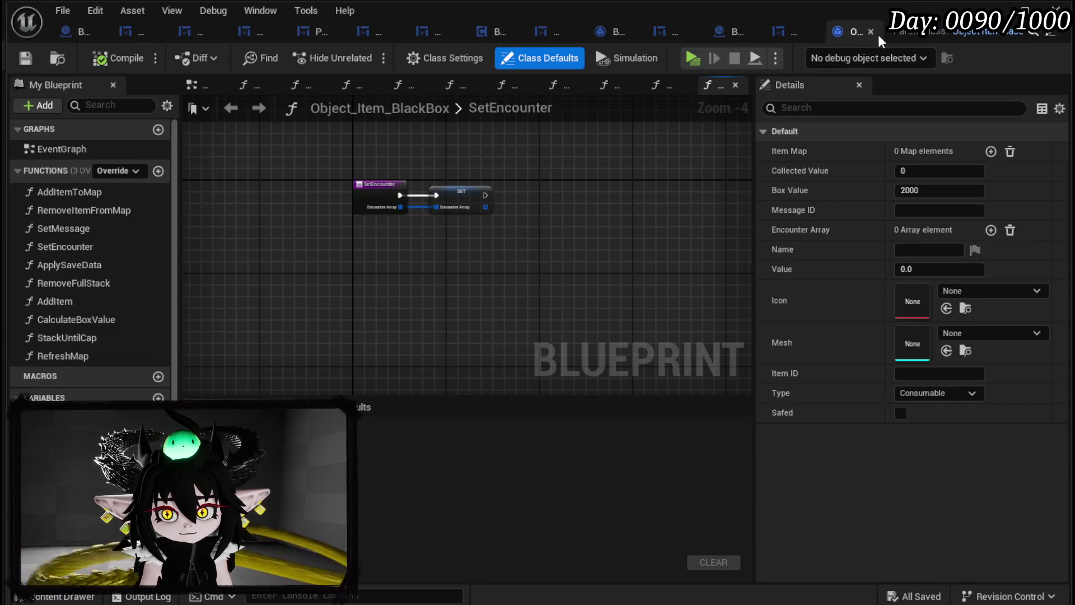
click(872, 32)
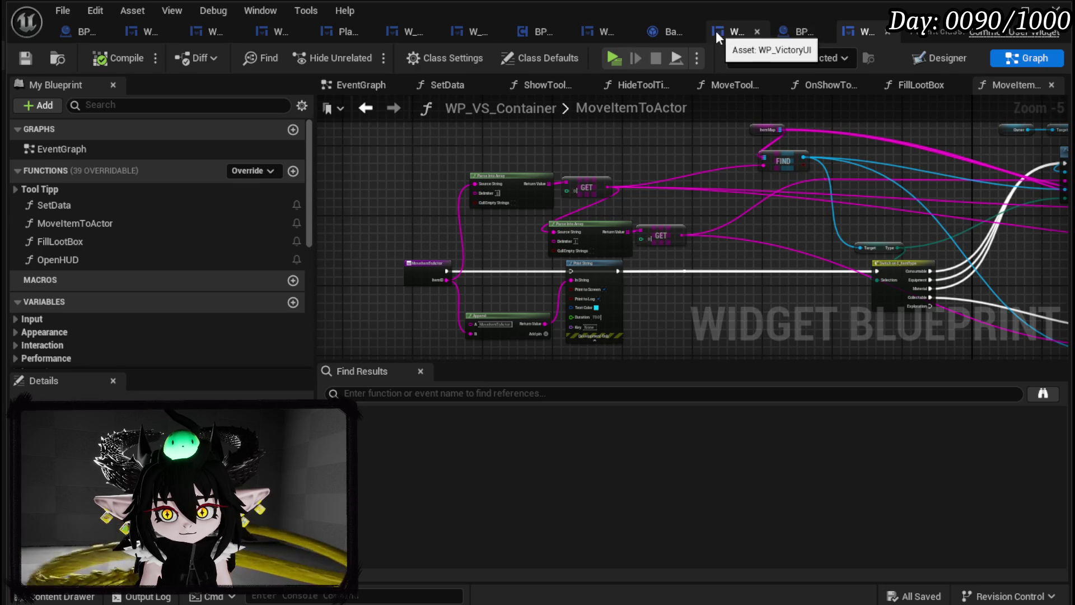
click(799, 35)
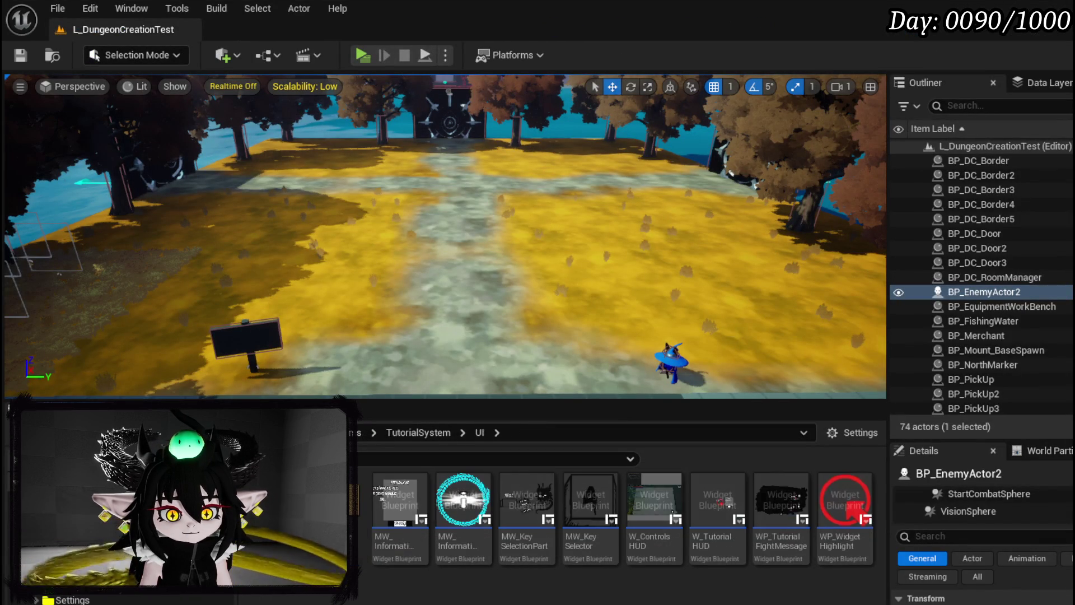
double_click(768, 557)
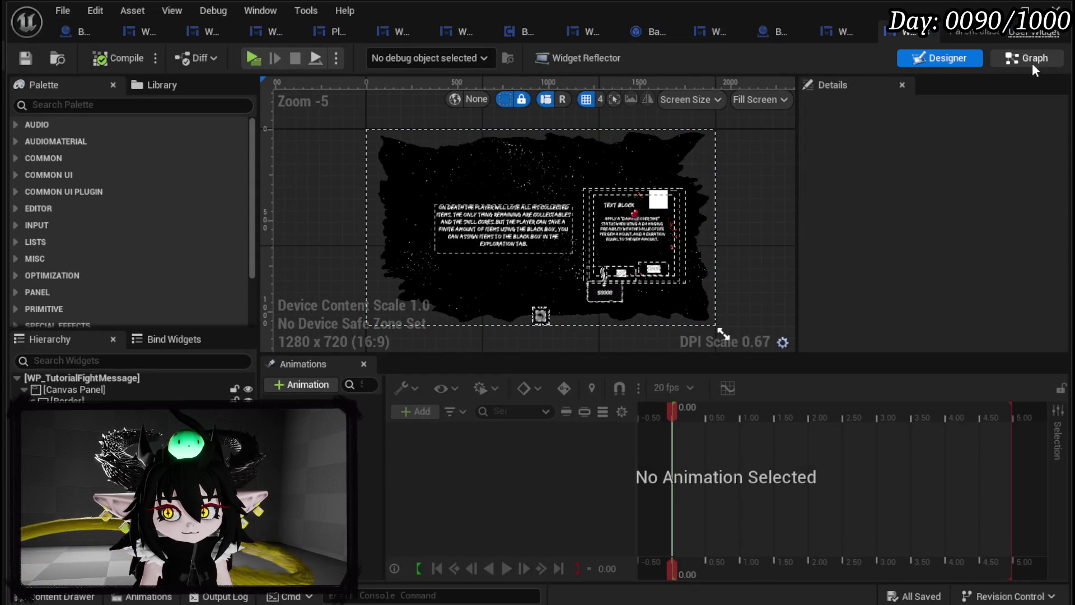
click(1031, 60)
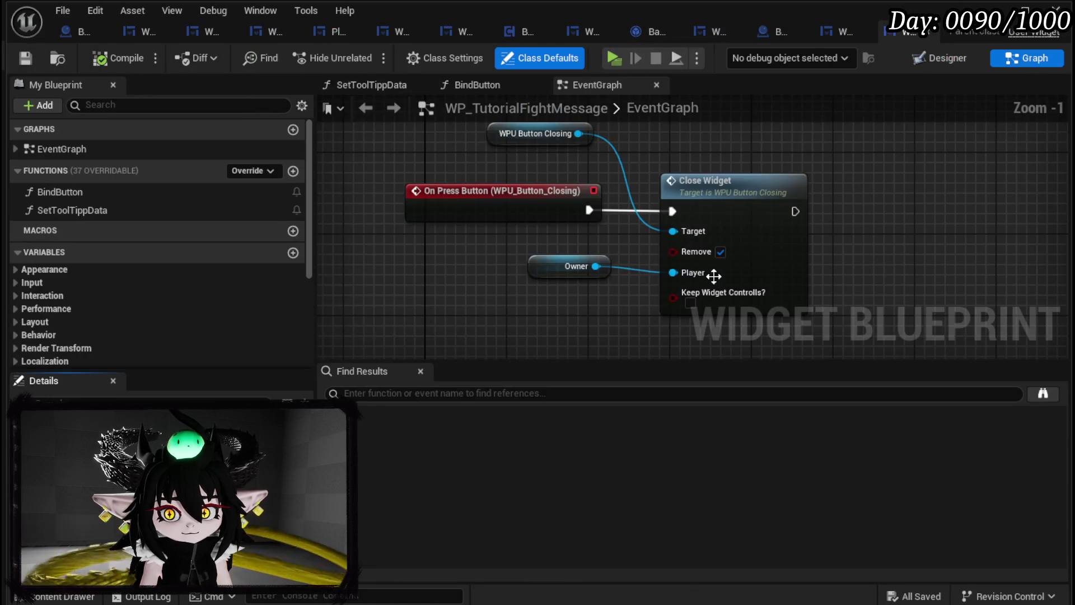
scroll(168, 252, down, 3)
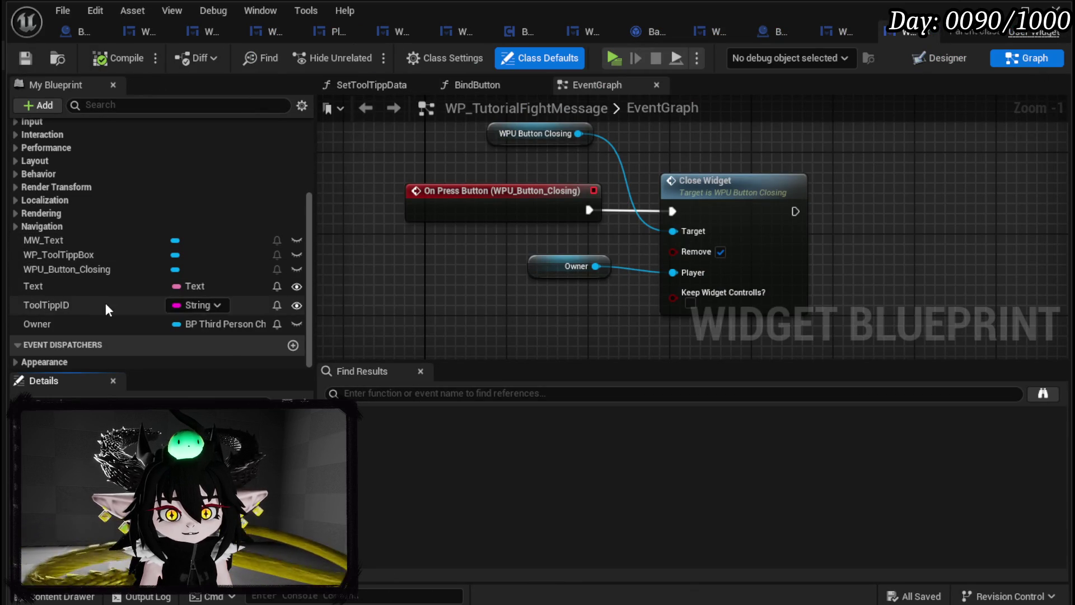
click(105, 305)
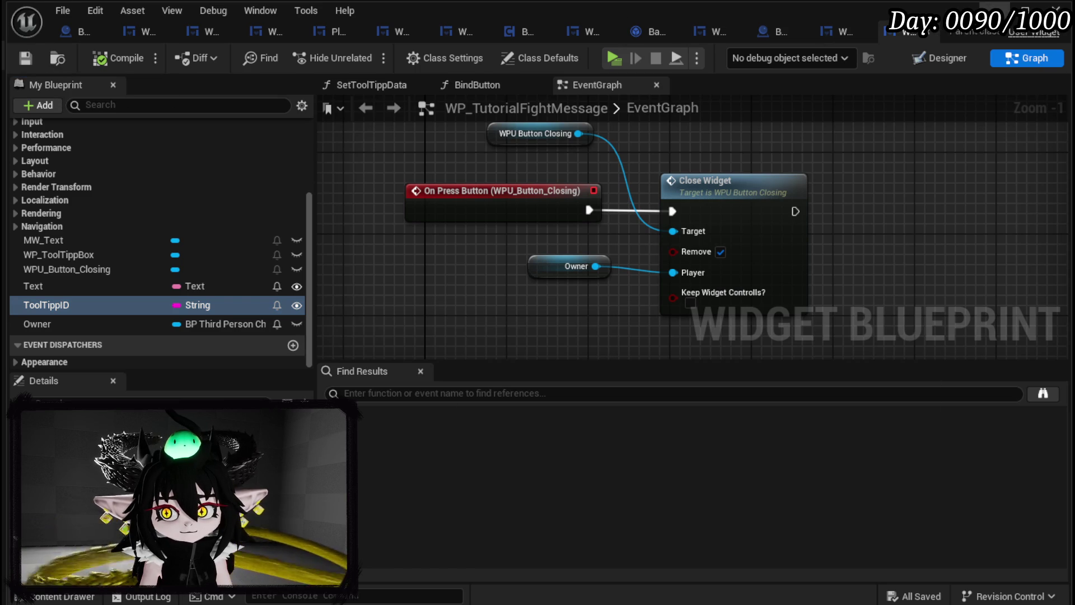
click(1002, 8)
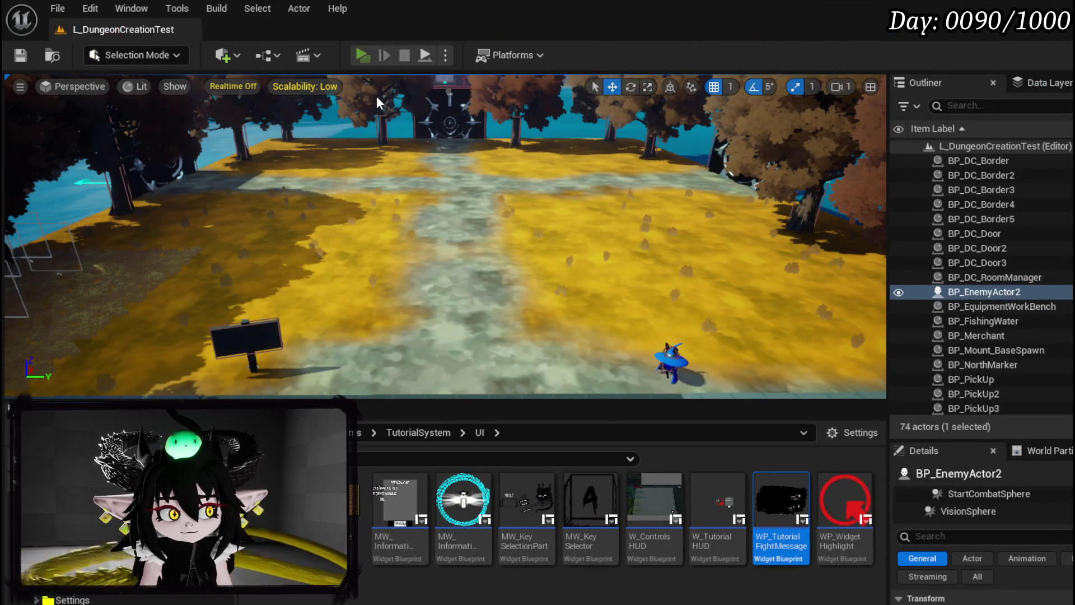
Step: Start a Play-In-Editor session with Alt+P and run until the CollectIndex0 timer breakpoint hits
key(alt+p)
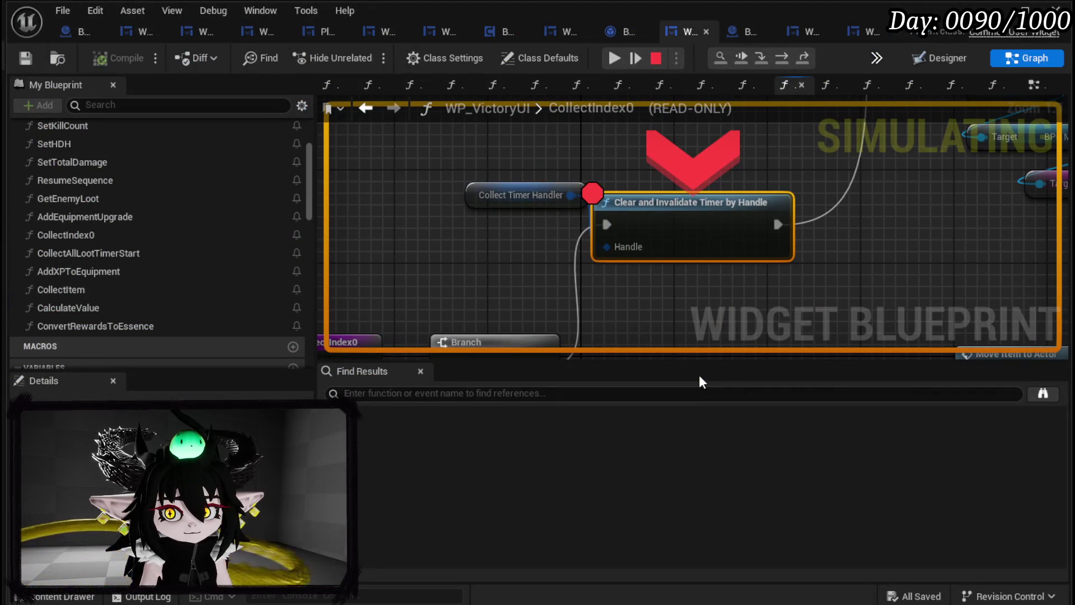
Step: Remove the breakpoint from the Clear and Invalidate Timer node and resume the game
right_click(665, 212)
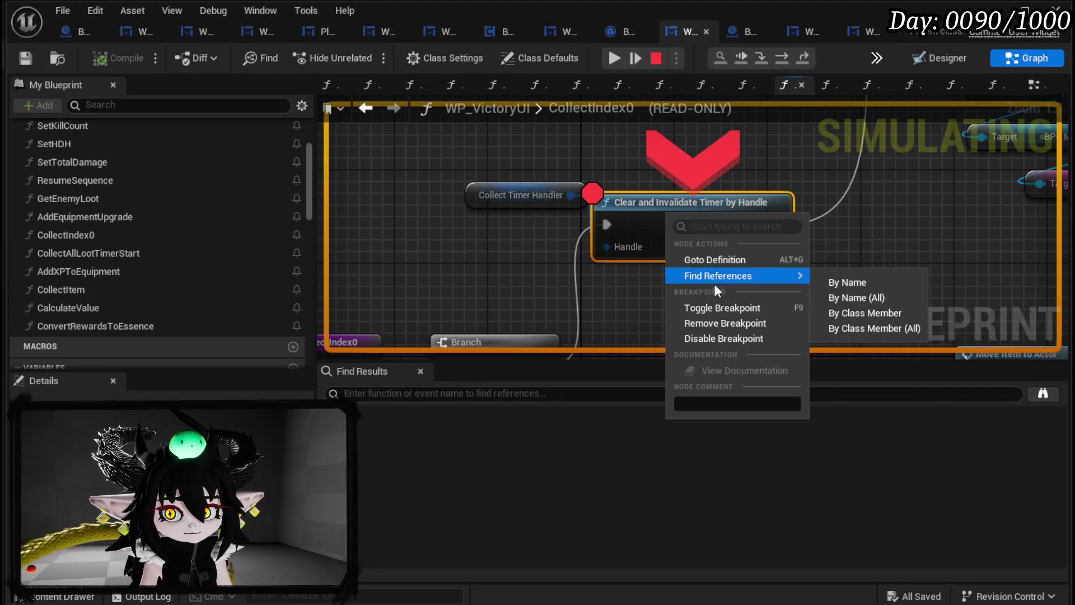
click(713, 318)
click(614, 58)
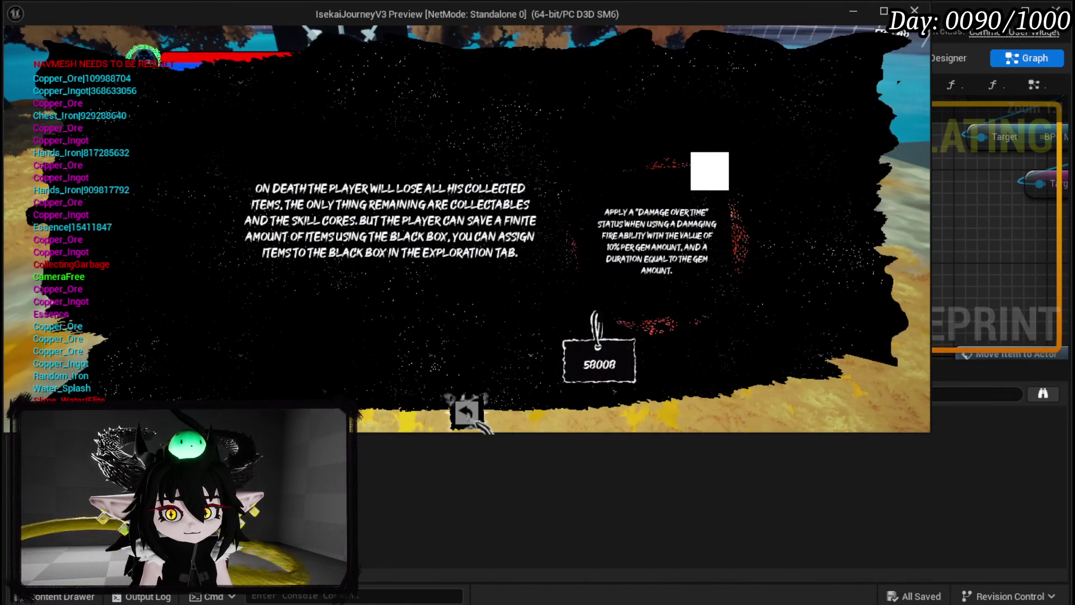
click(471, 417)
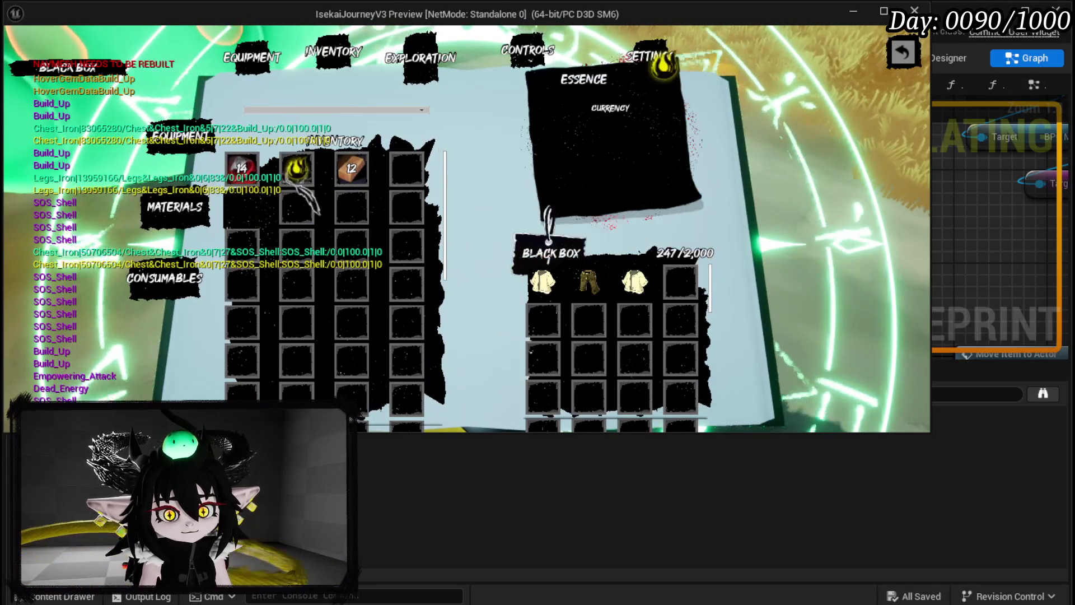
Step: Store the Essence and 12 Copper Ingots in the Black Box, then stop the play session
click(297, 168)
click(174, 208)
click(241, 168)
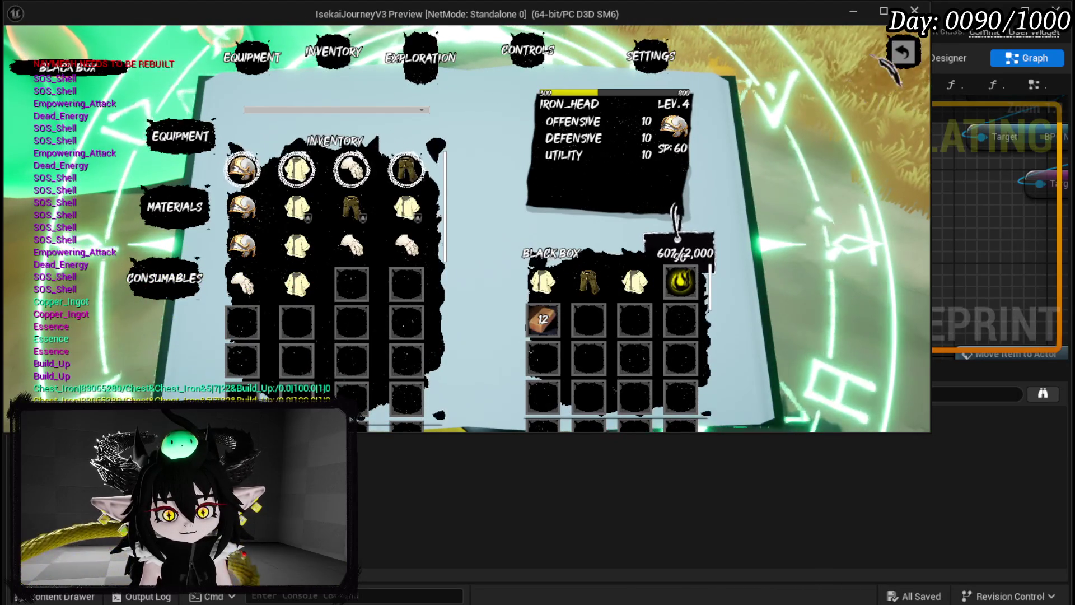
click(901, 51)
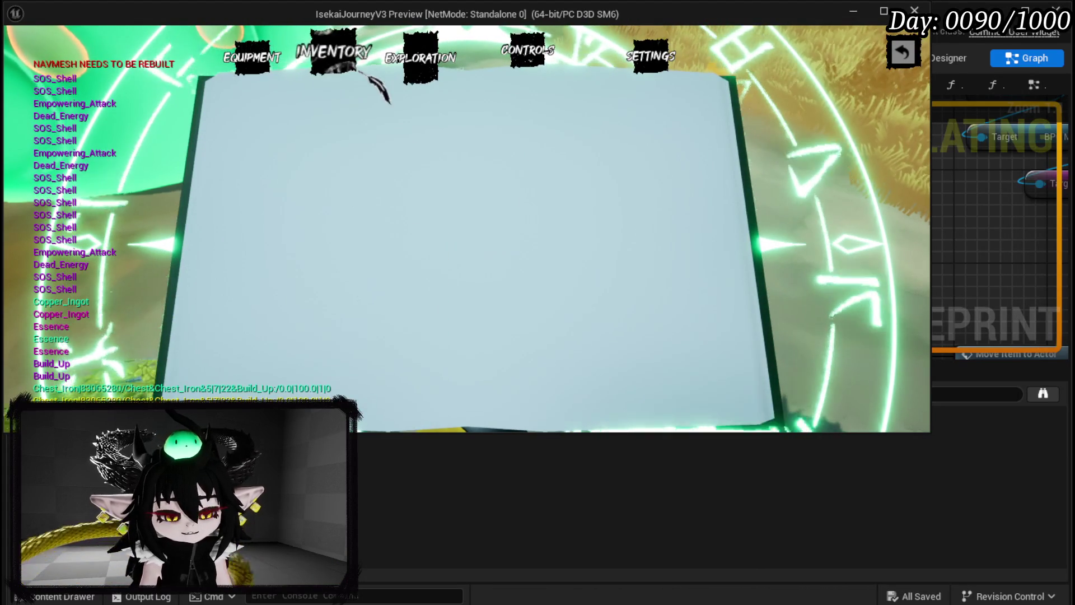
key(Escape)
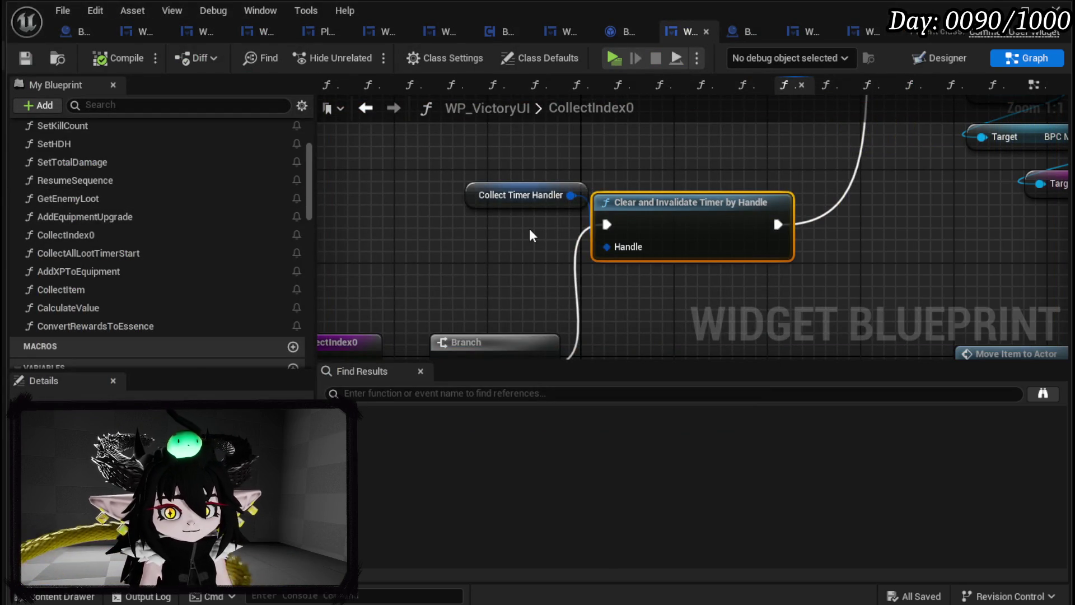
Step: Open WP_BlackBoxUI's BindButton function graph and locate its entry node
scroll(529, 229, down, 4)
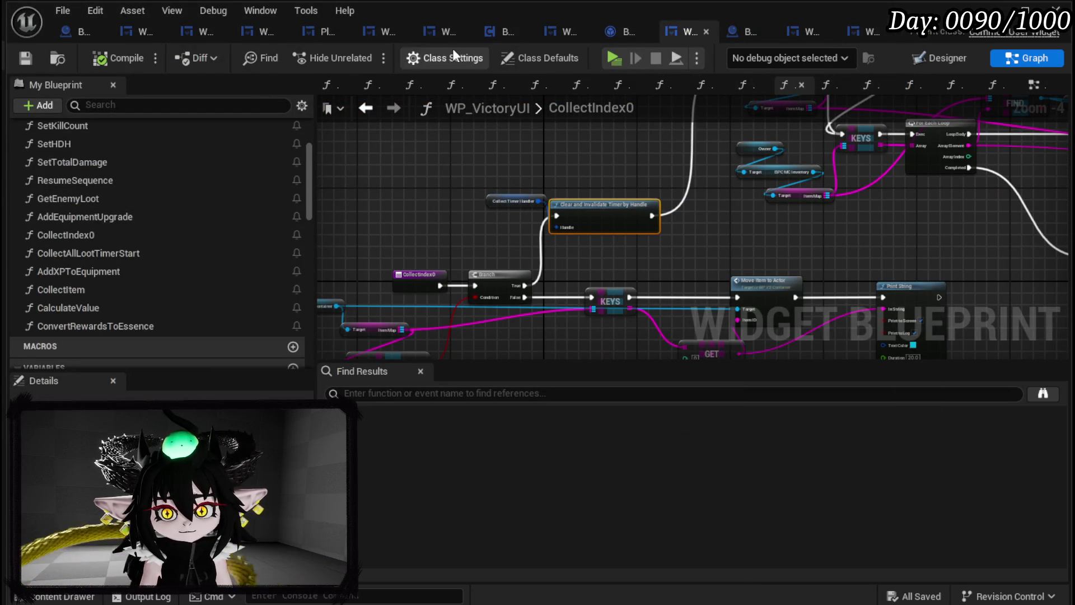
click(135, 35)
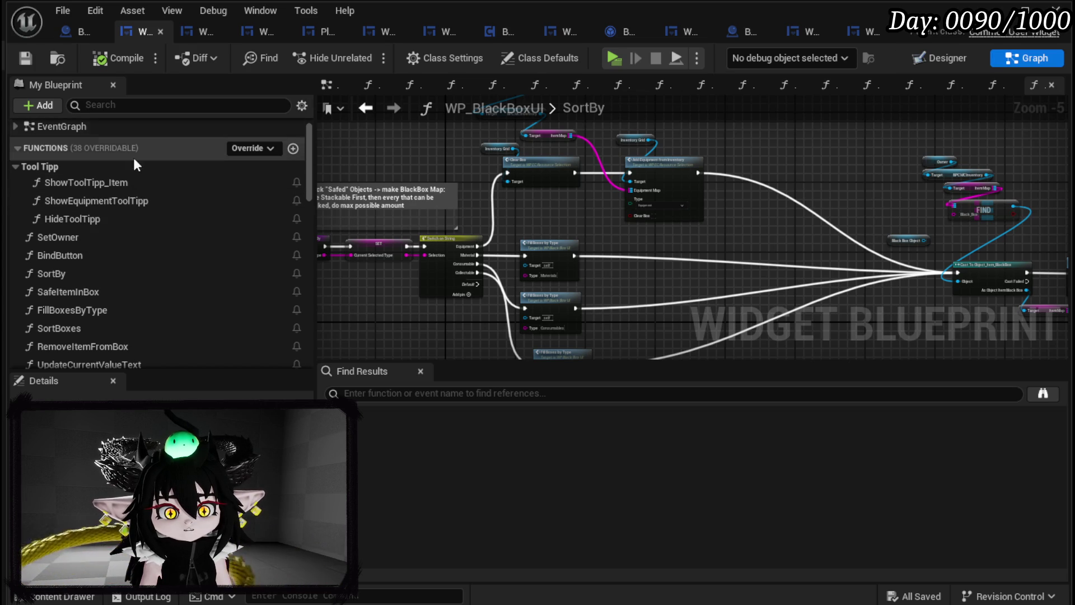
scroll(112, 188, down, 5)
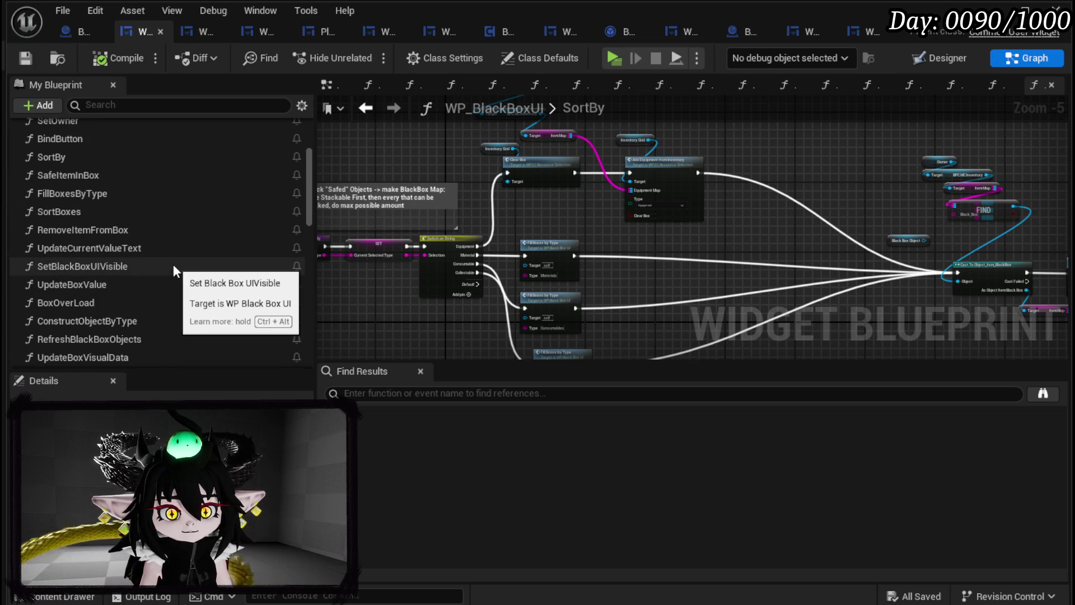
scroll(123, 154, up, 5)
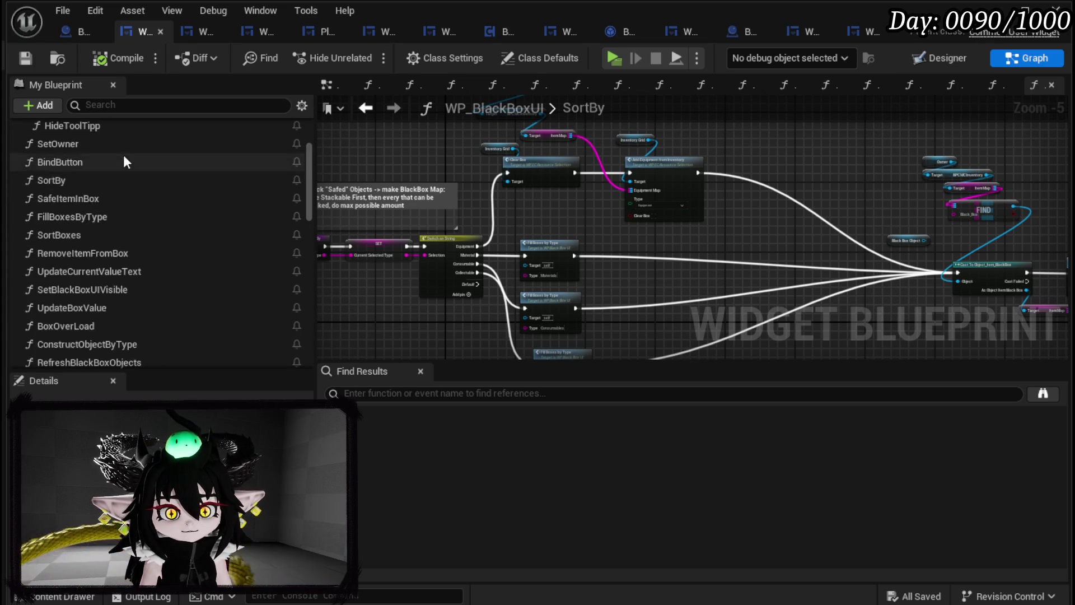
double_click(80, 276)
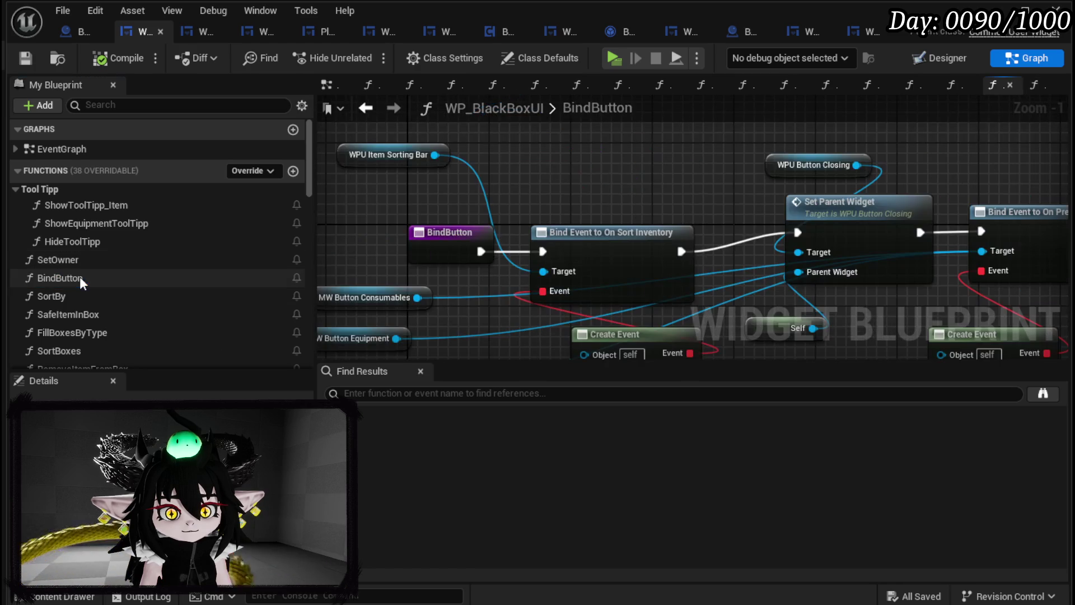
mouse_move(595, 210)
mouse_down()
mouse_move(275, 208)
mouse_move(587, 185)
mouse_move(532, 149)
mouse_move(503, 166)
mouse_up()
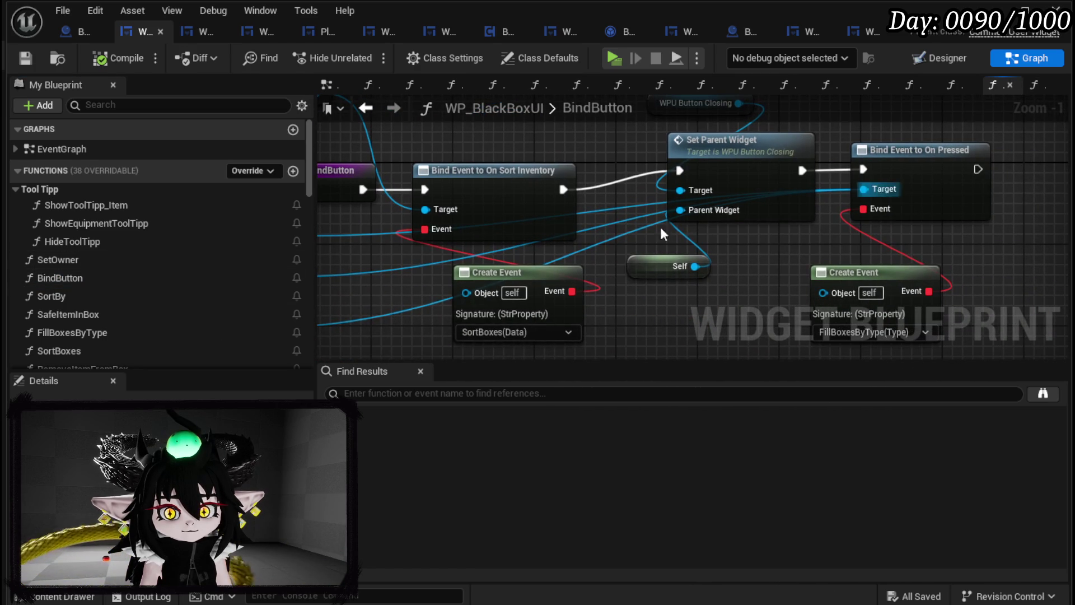
drag(656, 266, 667, 265)
scroll(223, 221, down, 10)
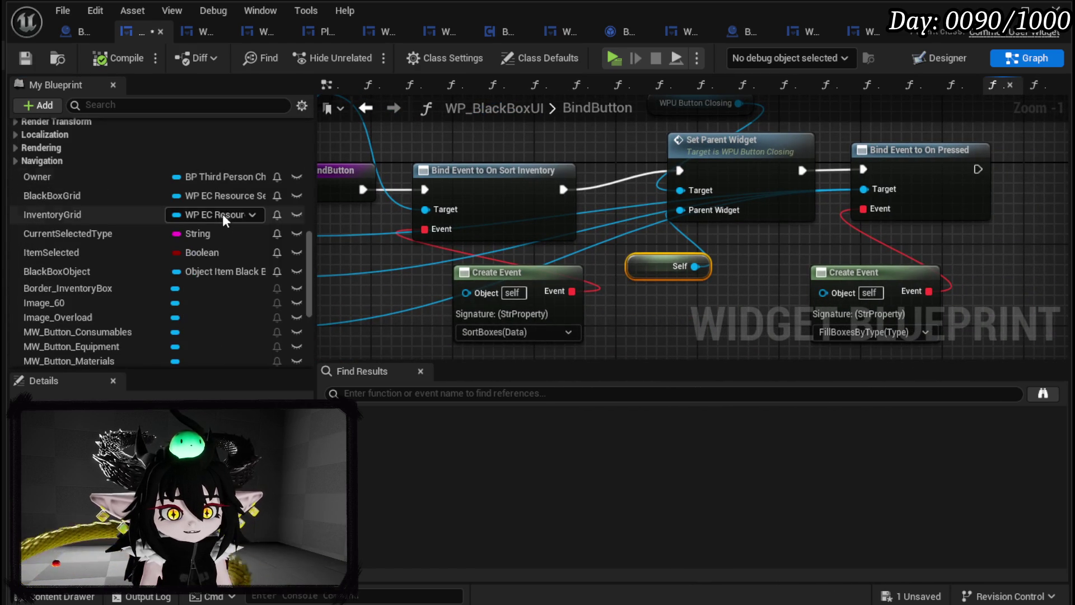
scroll(223, 213, down, 3)
scroll(223, 213, up, 2)
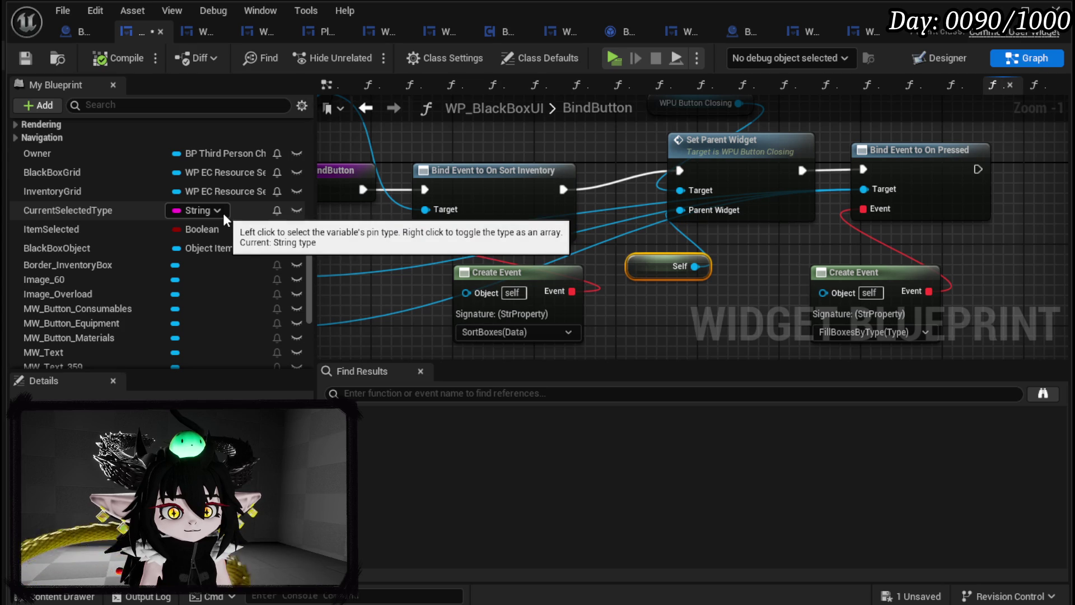
scroll(223, 213, down, 1)
scroll(224, 215, down, 8)
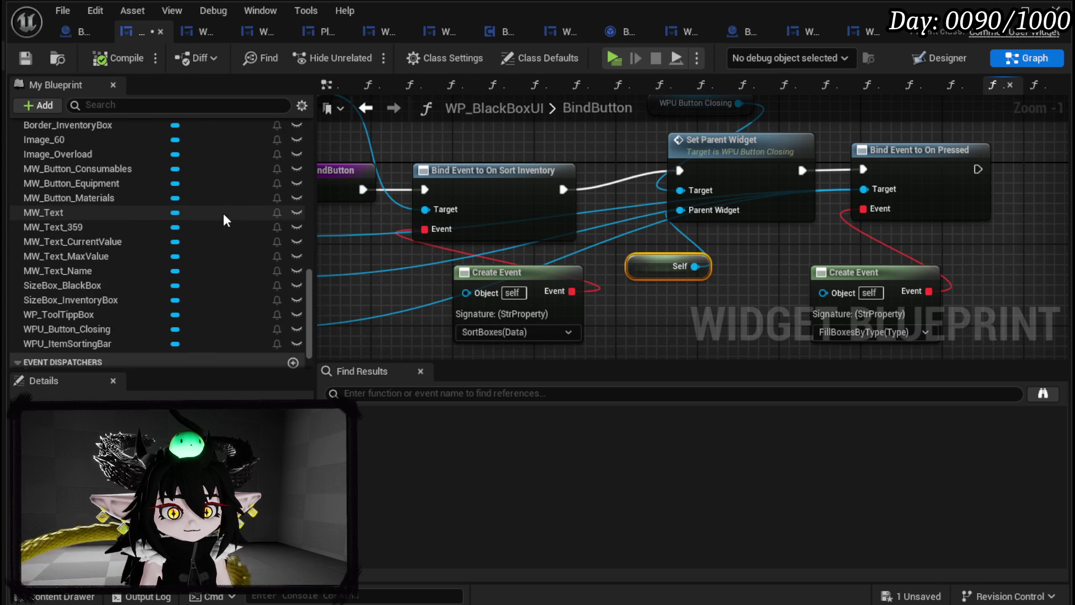
mouse_move(543, 224)
mouse_down()
mouse_move(729, 224)
mouse_move(615, 210)
mouse_move(642, 212)
mouse_up()
Step: Move the BindButton entry node beside Bind Event to On Sort Inventory and save all assets
mouse_move(580, 133)
mouse_down()
mouse_move(671, 272)
mouse_move(628, 239)
mouse_up()
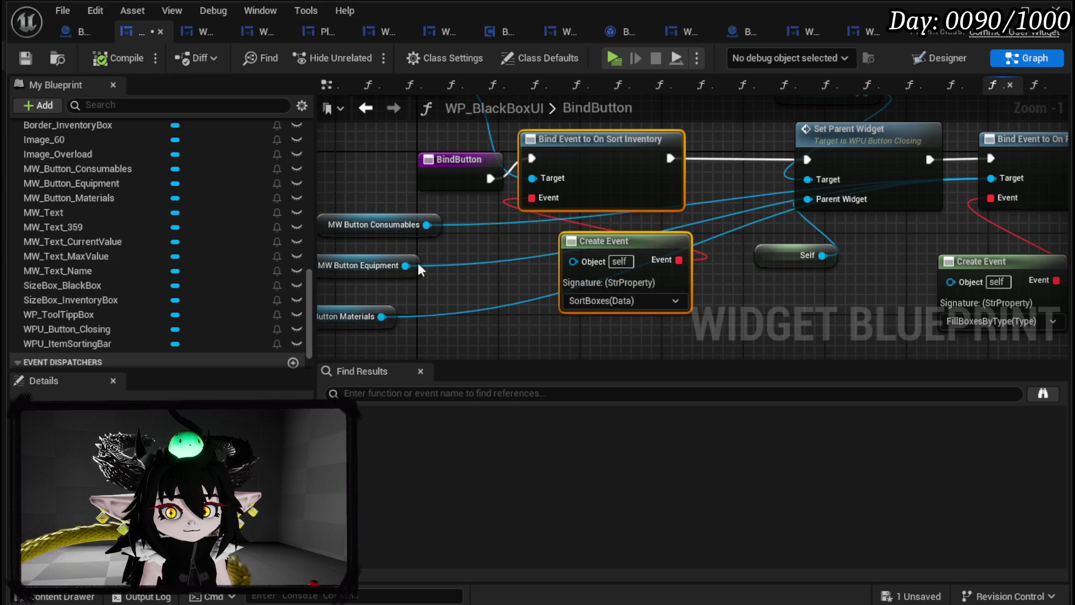
scroll(270, 261, up, 1)
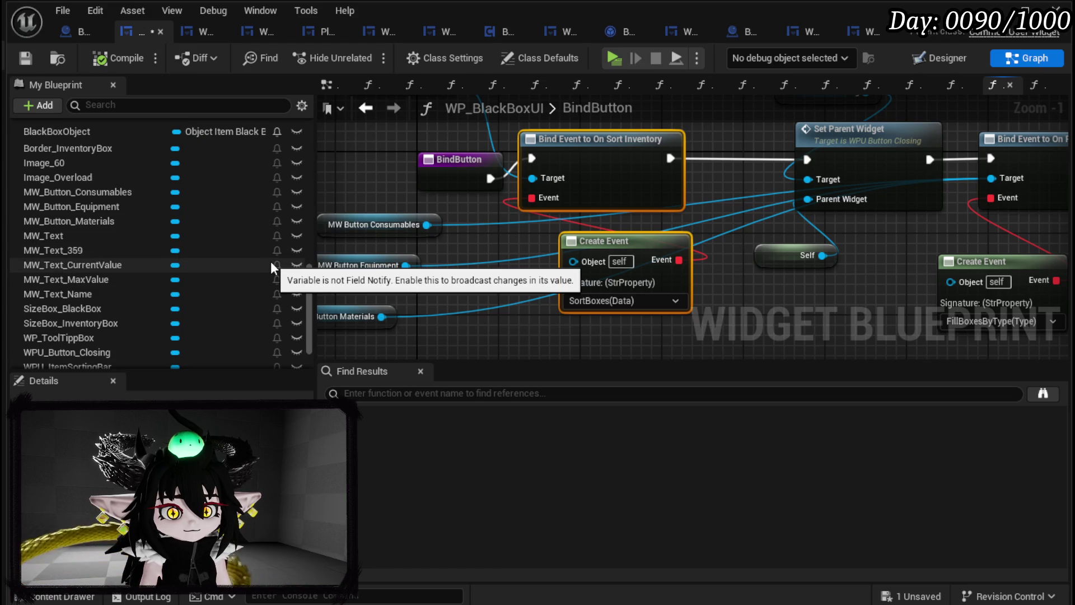
scroll(271, 261, up, 6)
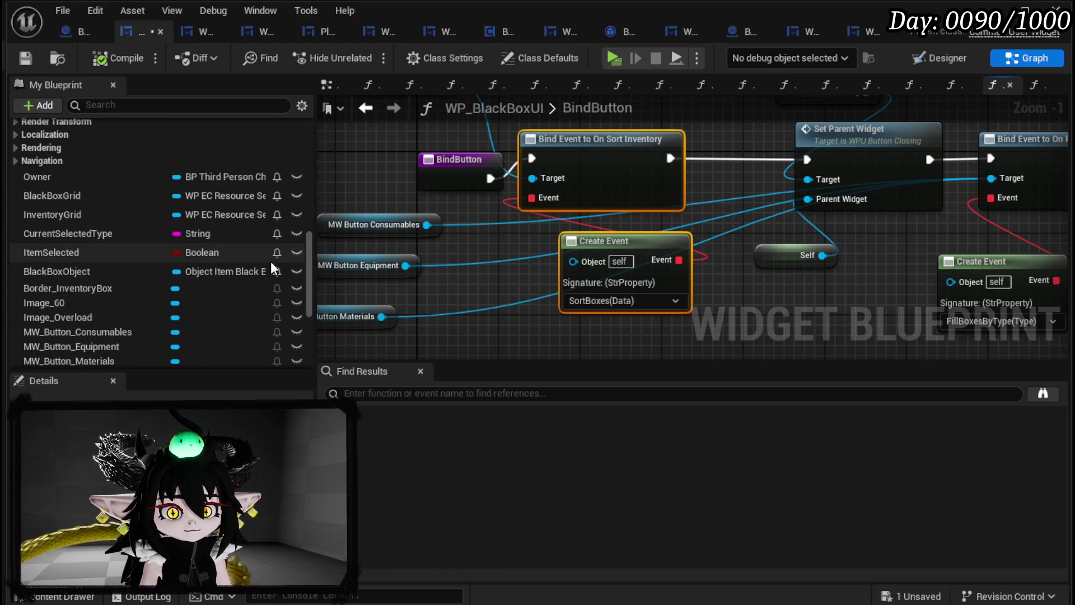
drag(443, 176, 384, 160)
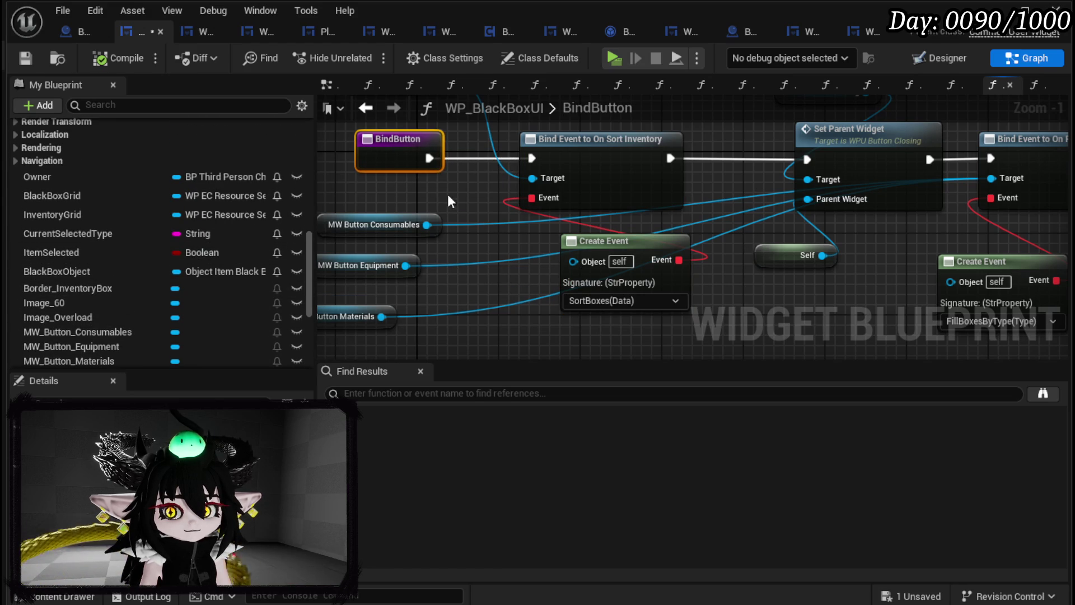
click(25, 57)
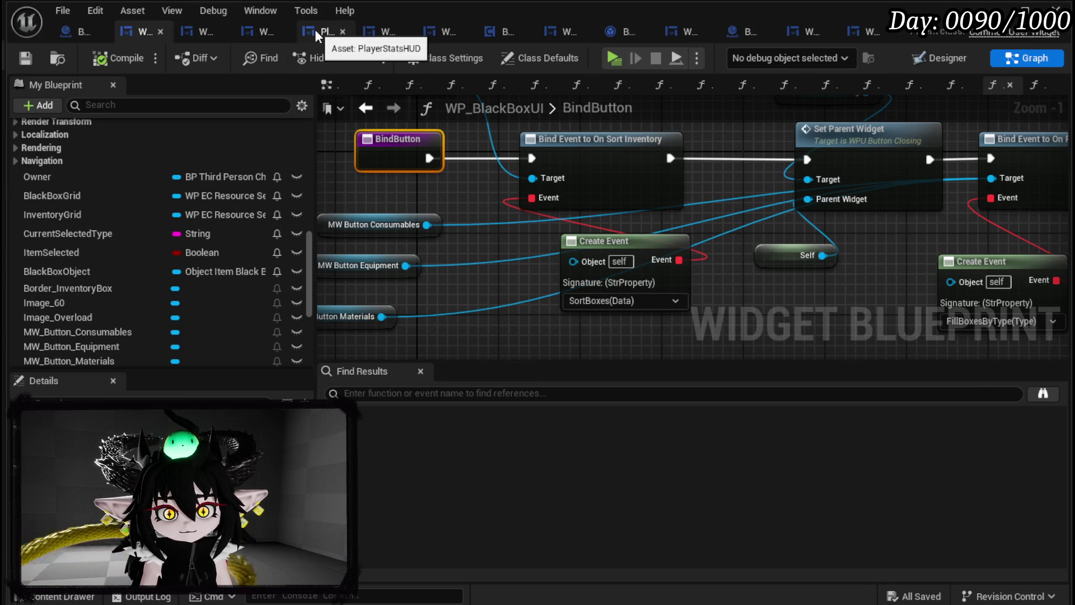
Step: In W_PlayerHUD, open the Open Black Box HUD logic in the Exploration HUD
click(373, 31)
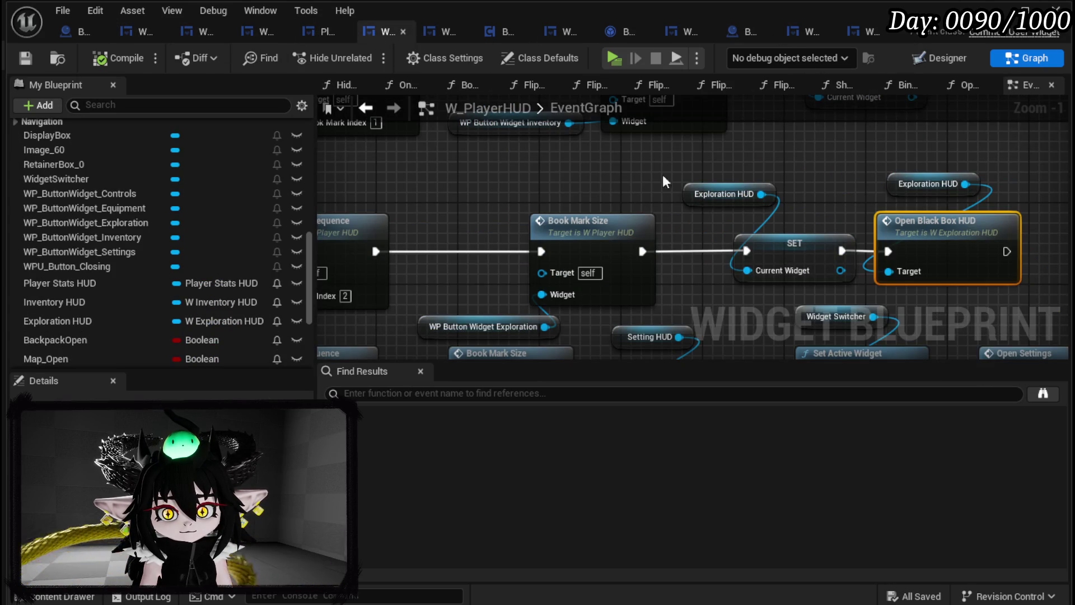
mouse_move(570, 190)
mouse_down()
mouse_move(411, 174)
mouse_move(364, 183)
mouse_move(537, 184)
mouse_up()
scroll(72, 201, up, 10)
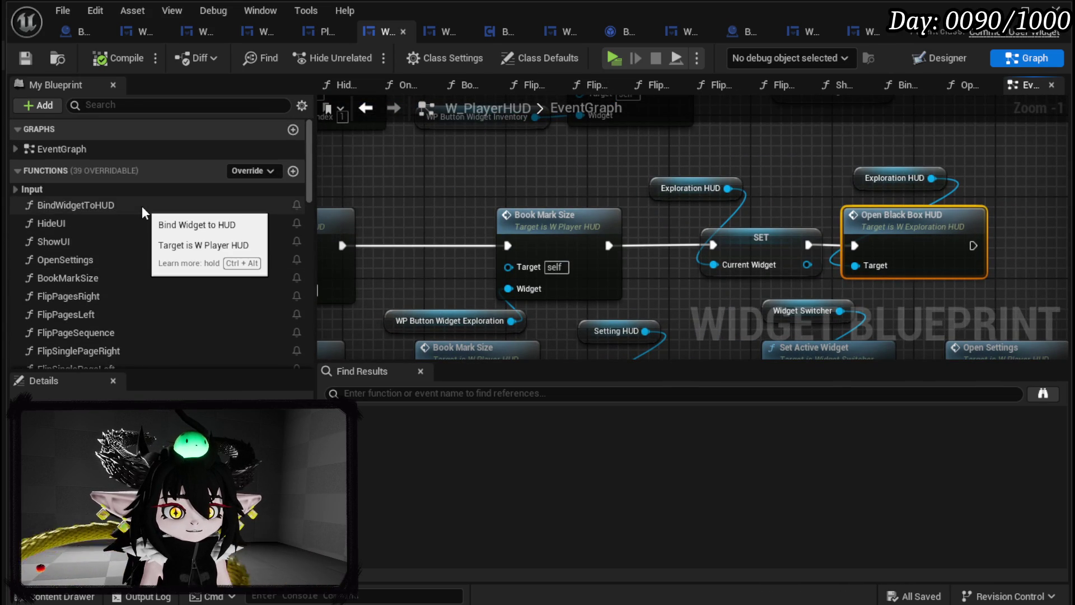
scroll(338, 235, down, 2)
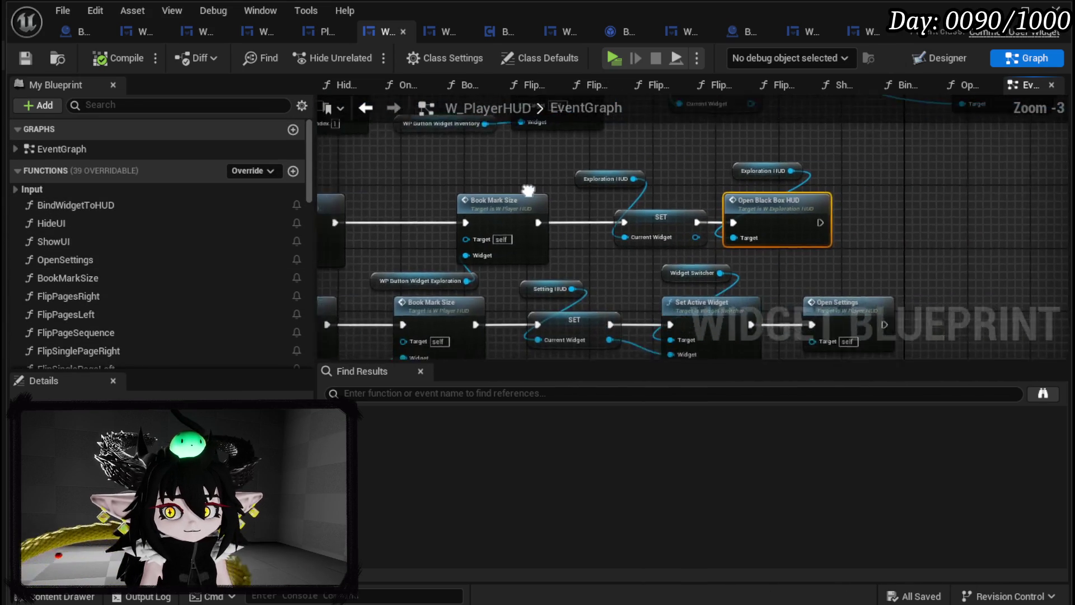
scroll(734, 208, up, 2)
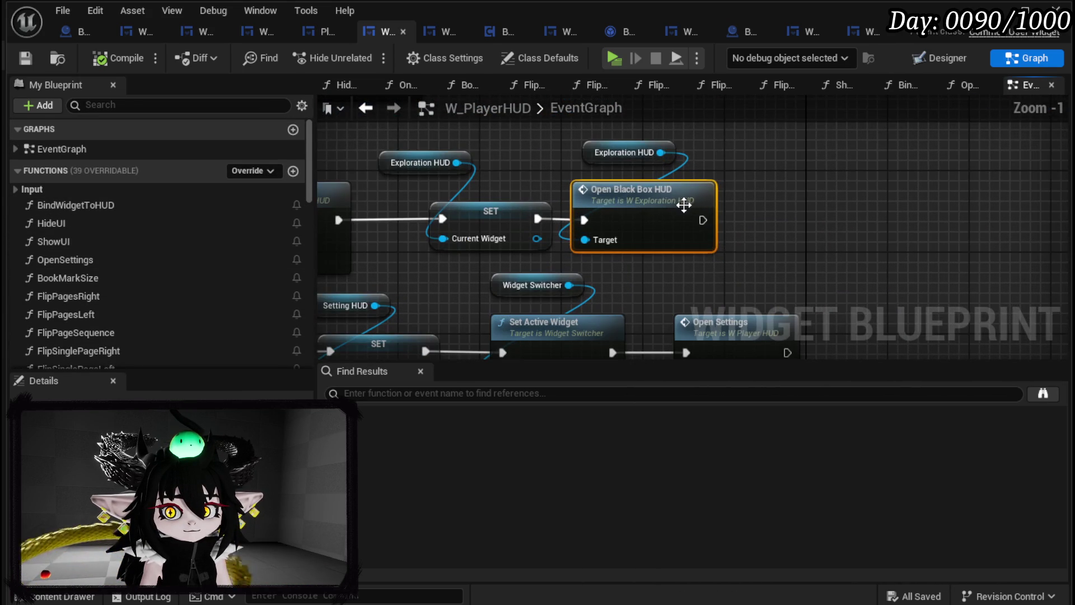
double_click(672, 203)
Step: Follow the graph to the Create WP Black Box UI Widget node and open WP_BlackBoxUI's SetOwner function
drag(672, 203, 332, 203)
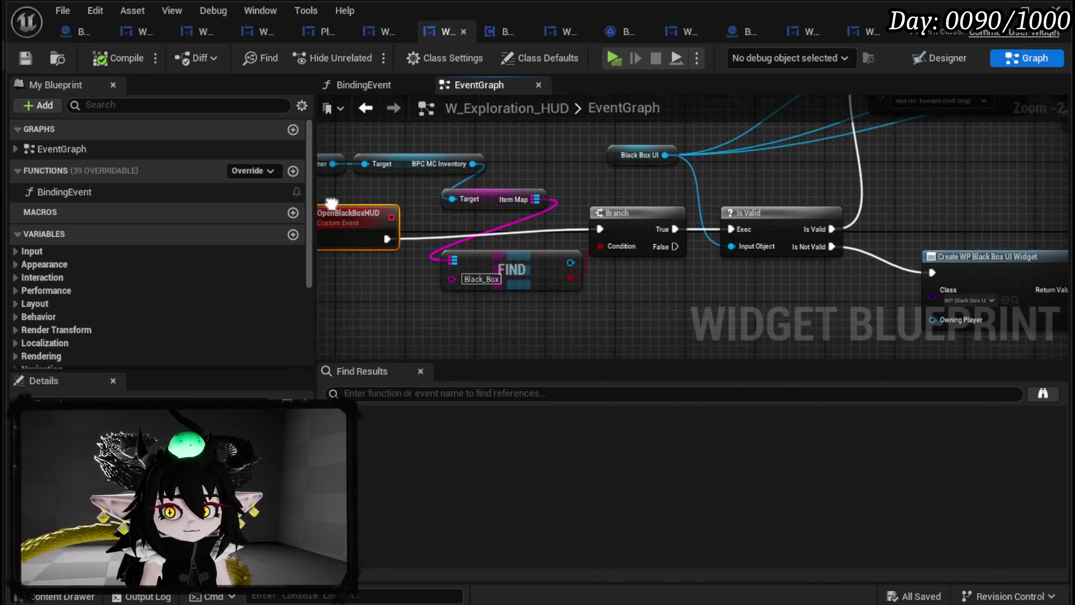
mouse_move(728, 302)
mouse_down()
mouse_move(536, 289)
mouse_move(731, 263)
mouse_move(887, 144)
mouse_move(478, 131)
mouse_move(368, 114)
mouse_up()
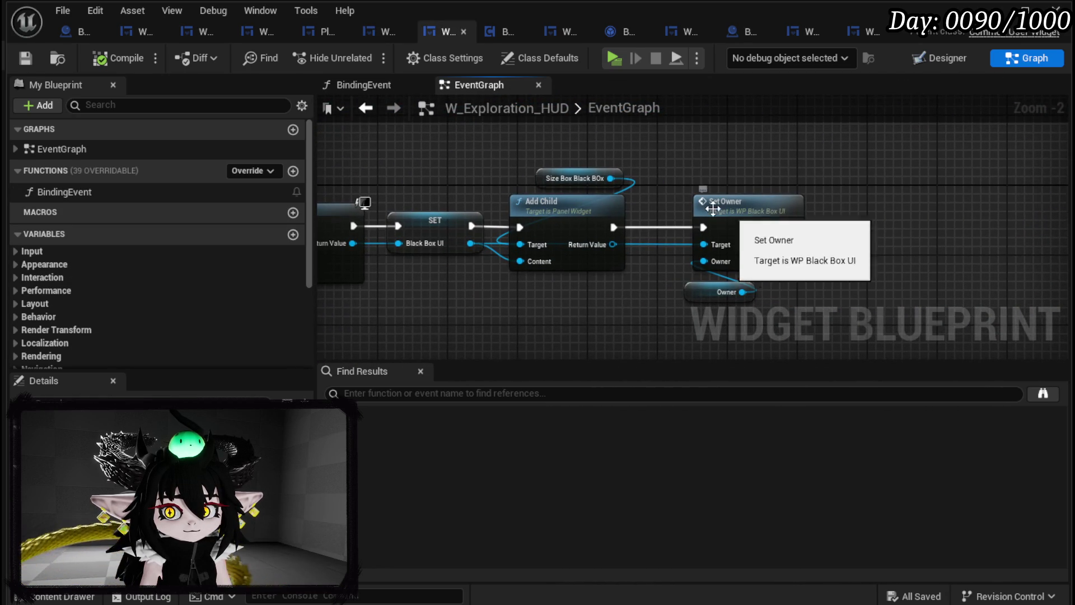
drag(746, 220, 852, 173)
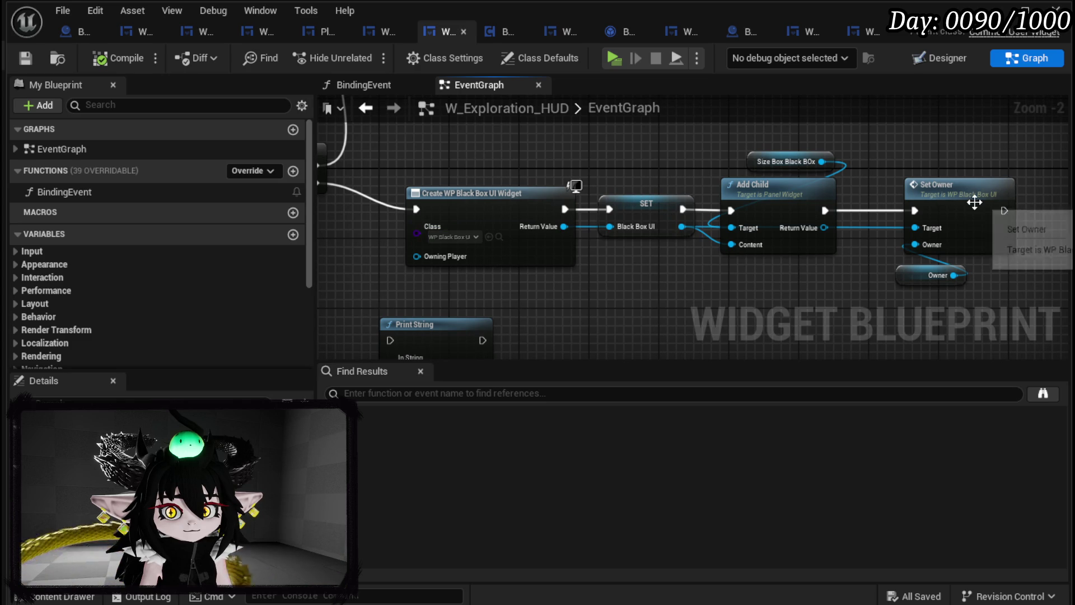
double_click(975, 203)
mouse_move(549, 190)
mouse_down()
mouse_move(616, 186)
mouse_move(407, 195)
mouse_up()
scroll(583, 176, up, 3)
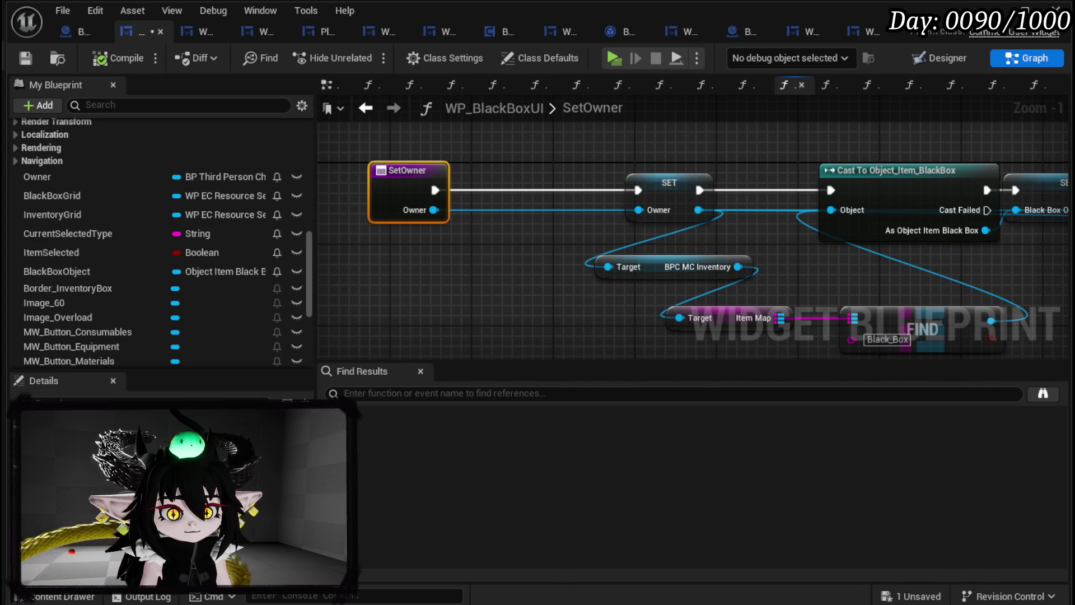
Step: Add a ParentWidget variable of type W Player HUD object reference to WP_BlackBoxUI
scroll(219, 219, up, 3)
scroll(224, 208, up, 10)
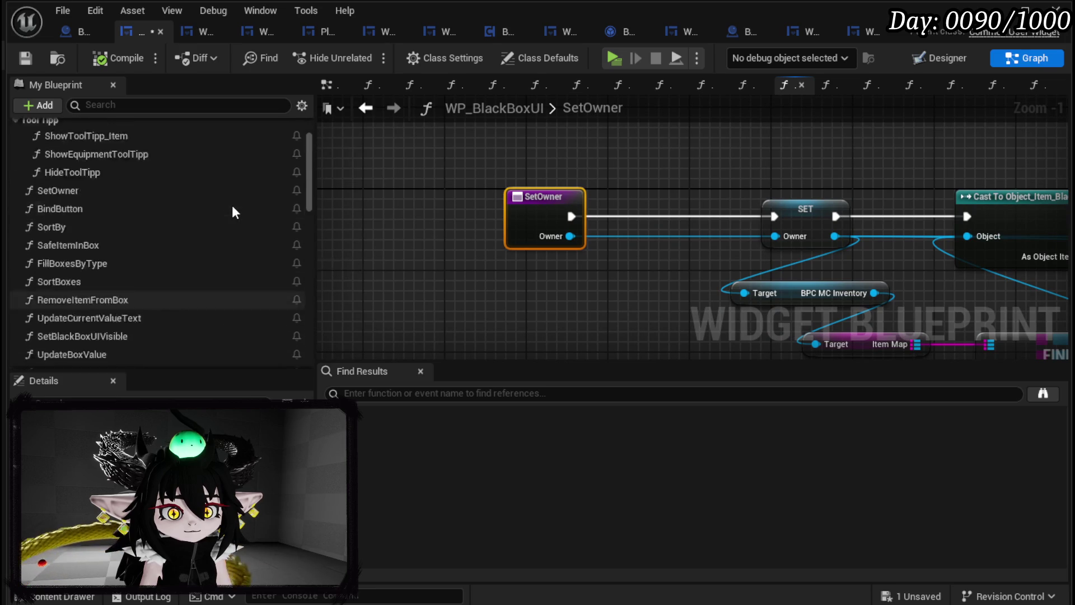
scroll(233, 331, down, 10)
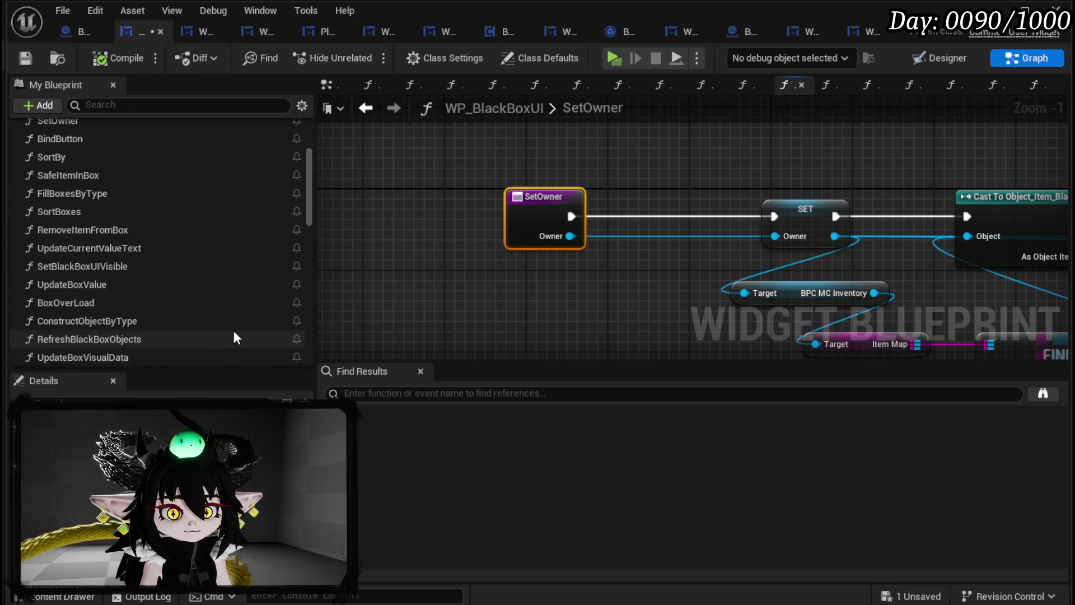
scroll(234, 331, down, 5)
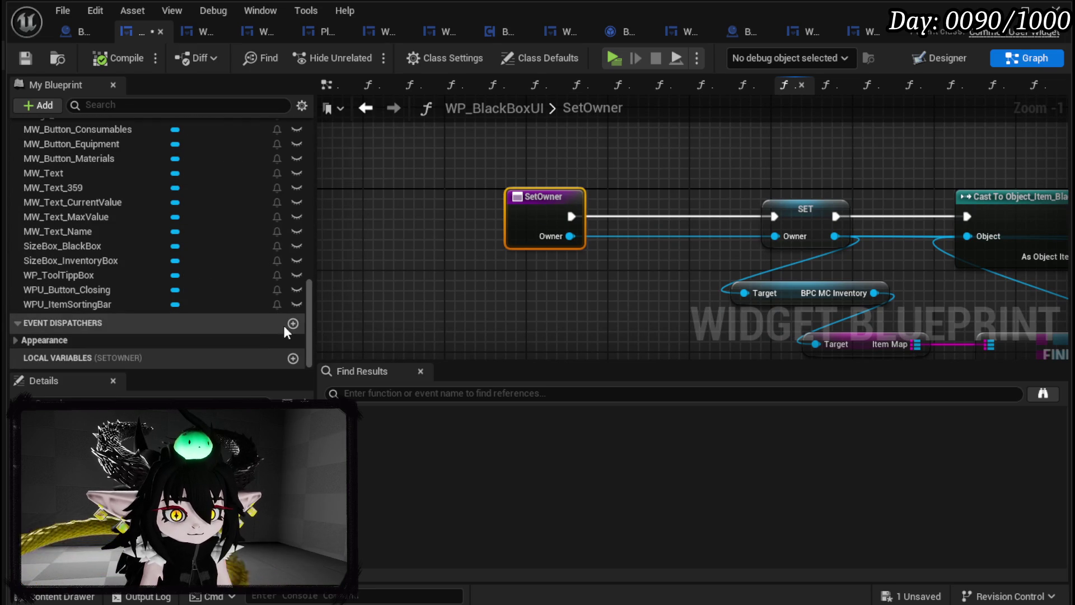
scroll(191, 305, up, 3)
scroll(196, 291, up, 5)
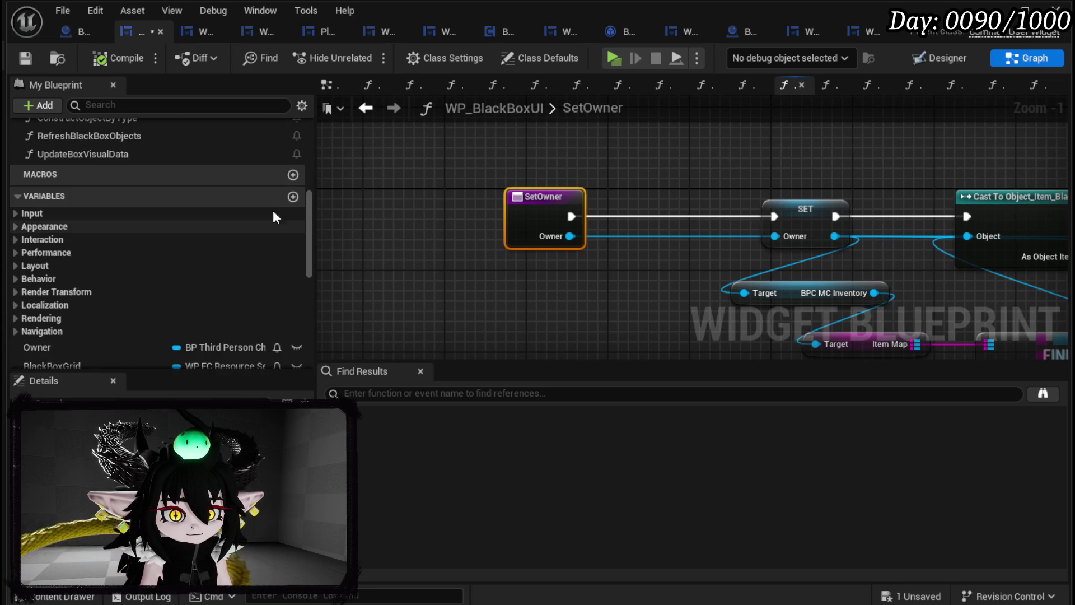
click(302, 197)
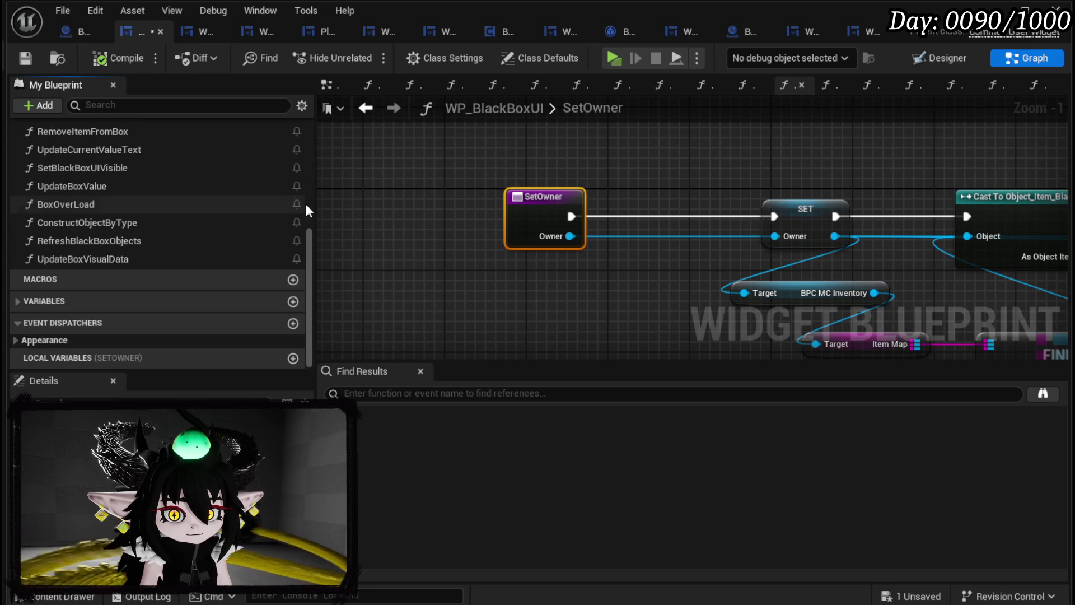
click(25, 303)
click(293, 303)
text(ParentWidget)
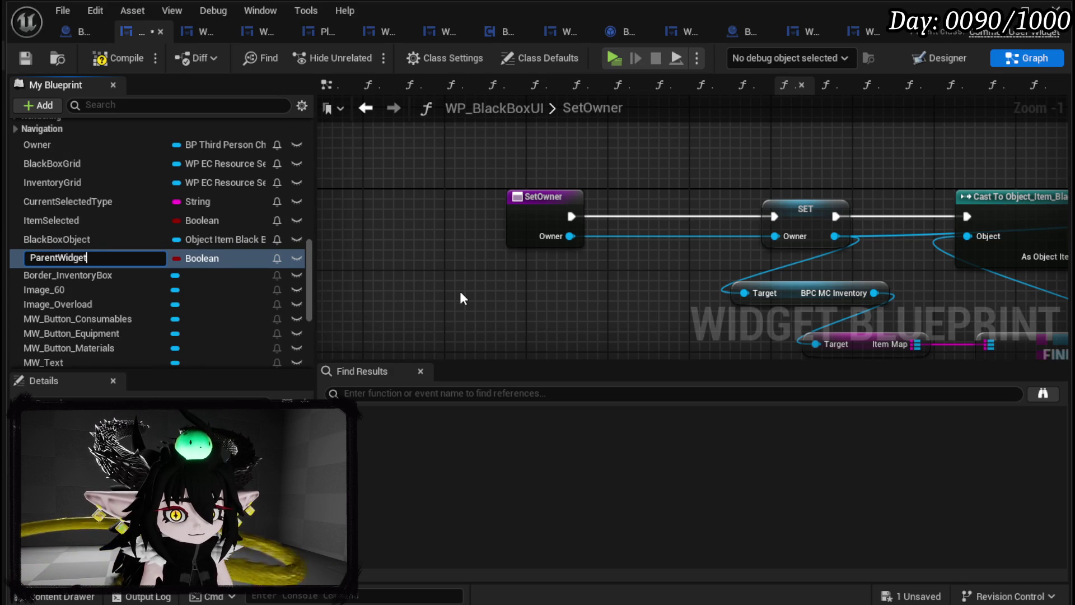
key(Return)
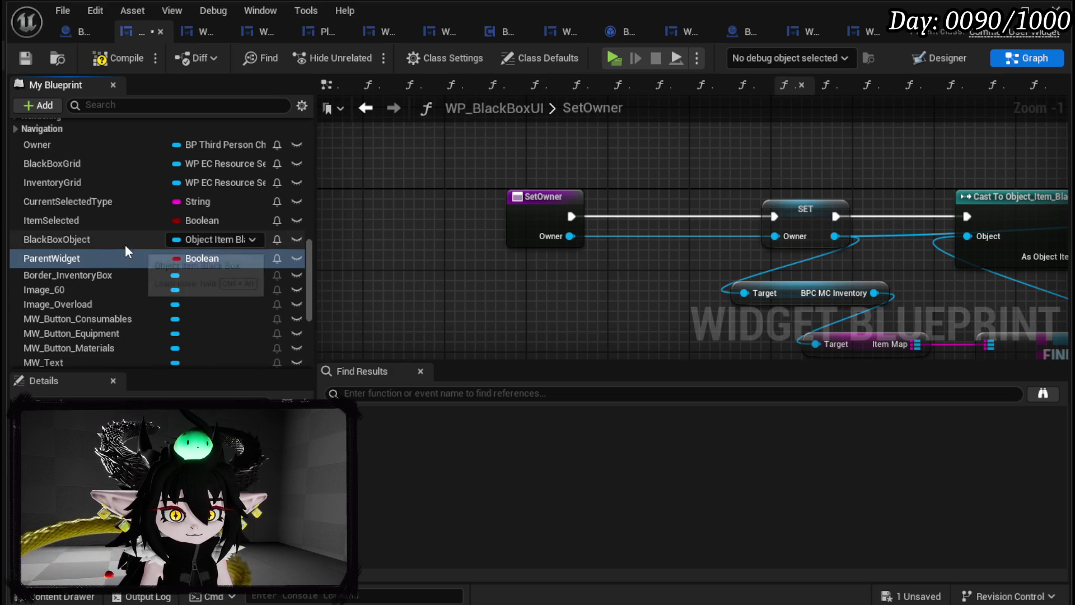
click(176, 259)
text(Play)
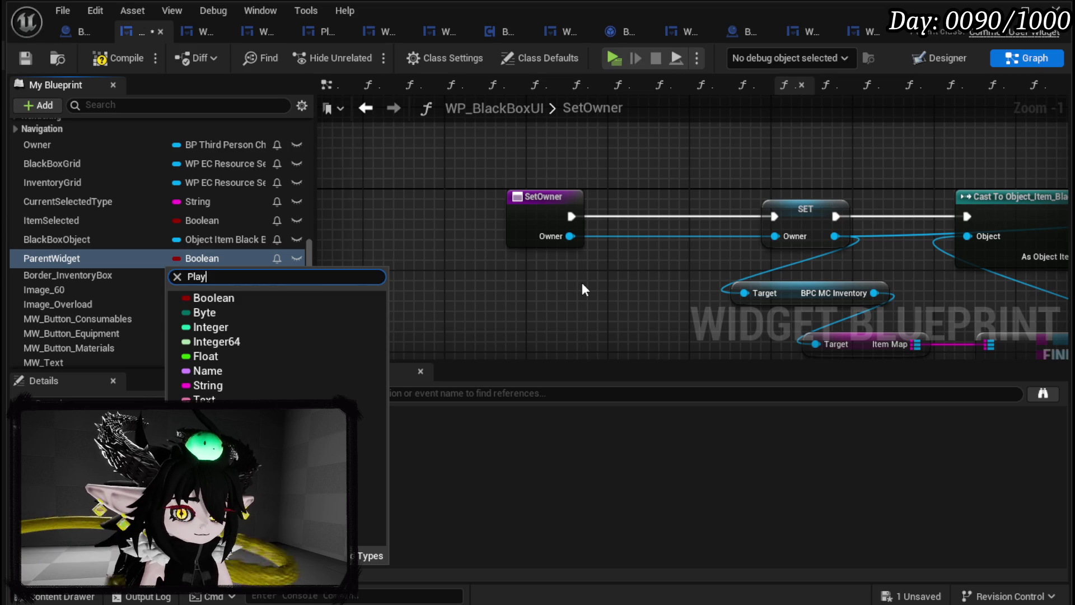
text(erHUD)
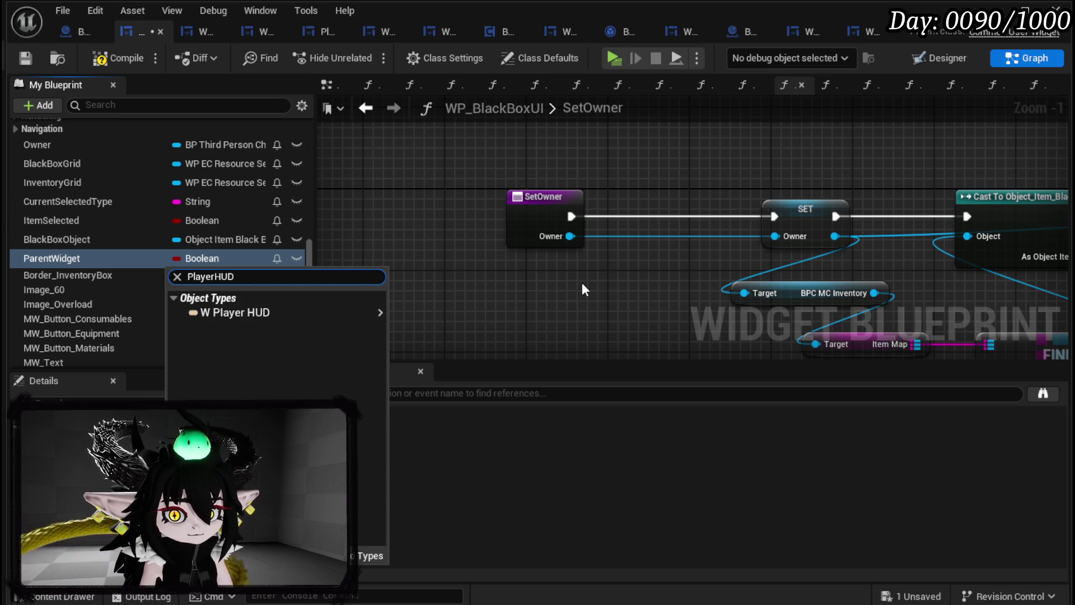
mouse_move(341, 312)
click(437, 312)
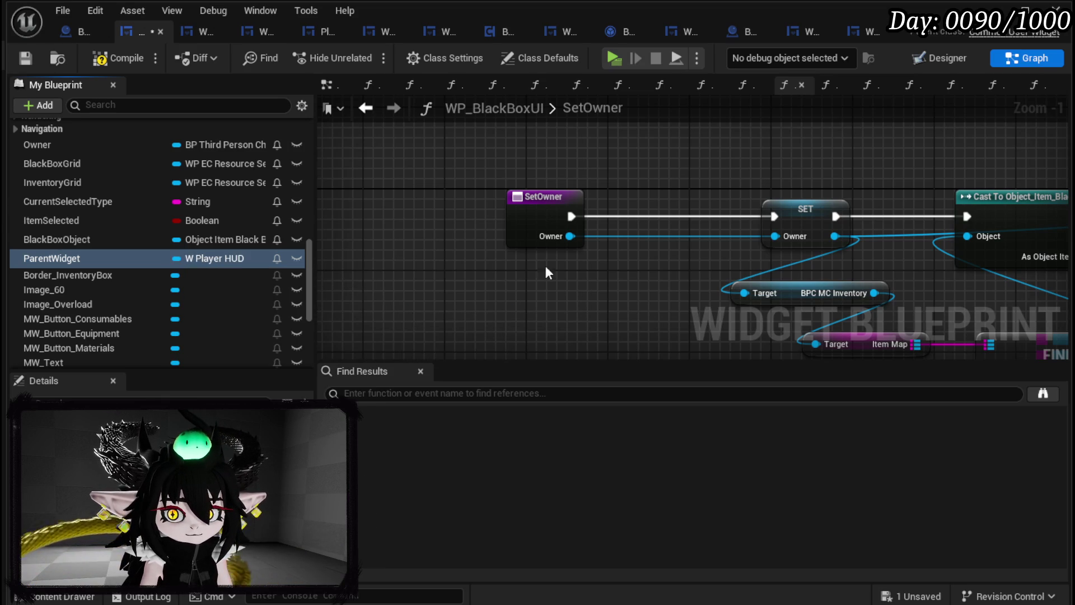
click(531, 224)
Step: Chain a SET ParentWidget node into SetOwner, fed by a new Parent Widget input, and compile
drag(44, 261, 392, 283)
click(442, 310)
drag(457, 279, 673, 207)
drag(576, 212, 638, 220)
key(Escape)
drag(571, 216, 611, 217)
drag(740, 219, 775, 216)
drag(612, 245, 522, 223)
click(583, 142)
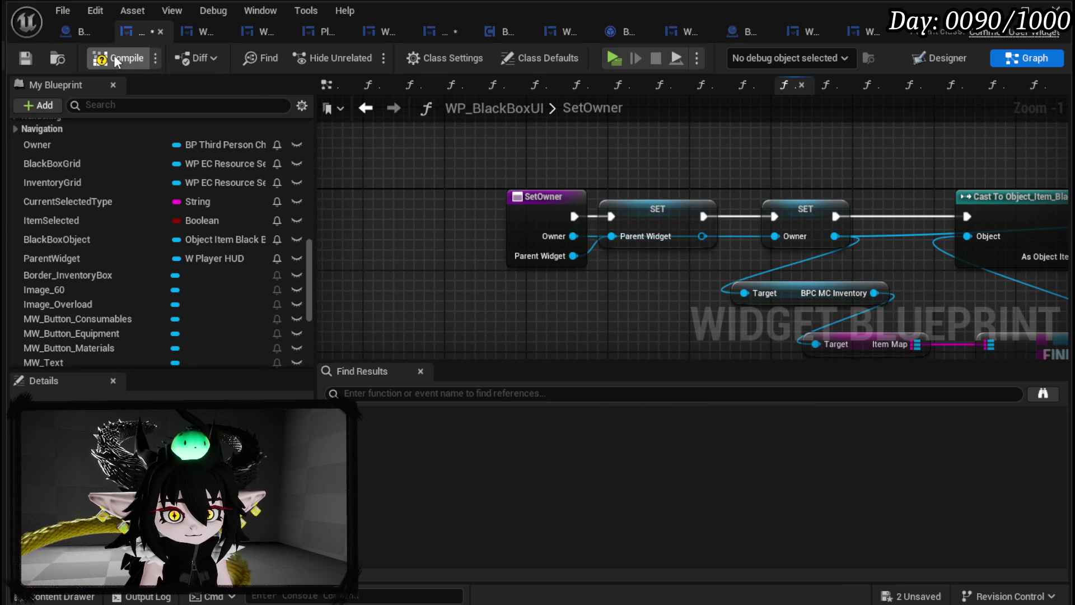
click(20, 57)
click(445, 34)
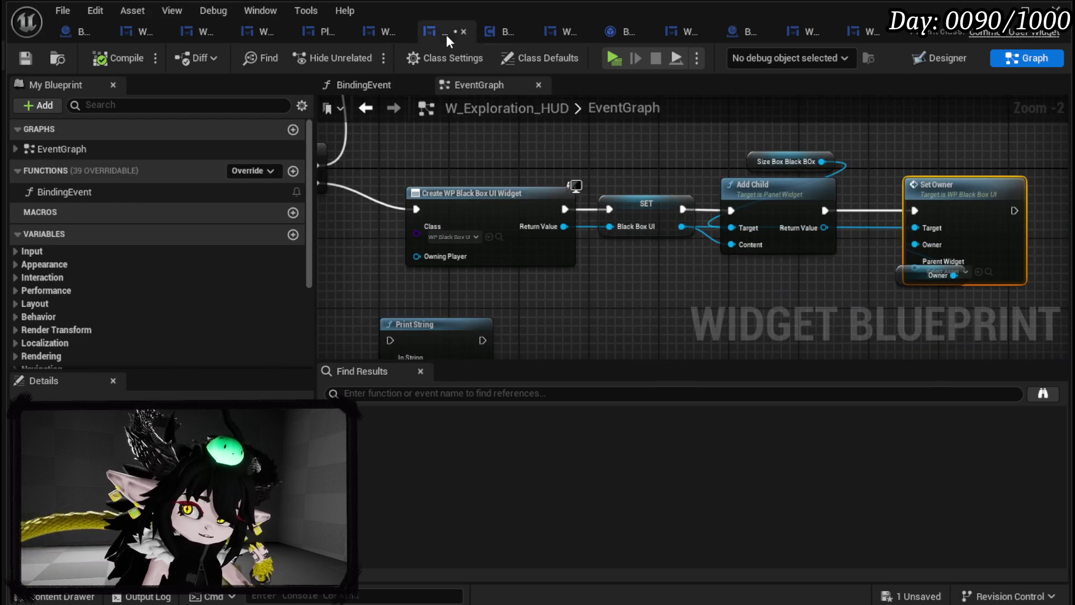
mouse_move(778, 233)
mouse_down()
mouse_move(672, 241)
mouse_move(822, 231)
mouse_move(634, 240)
mouse_up()
drag(830, 161, 804, 160)
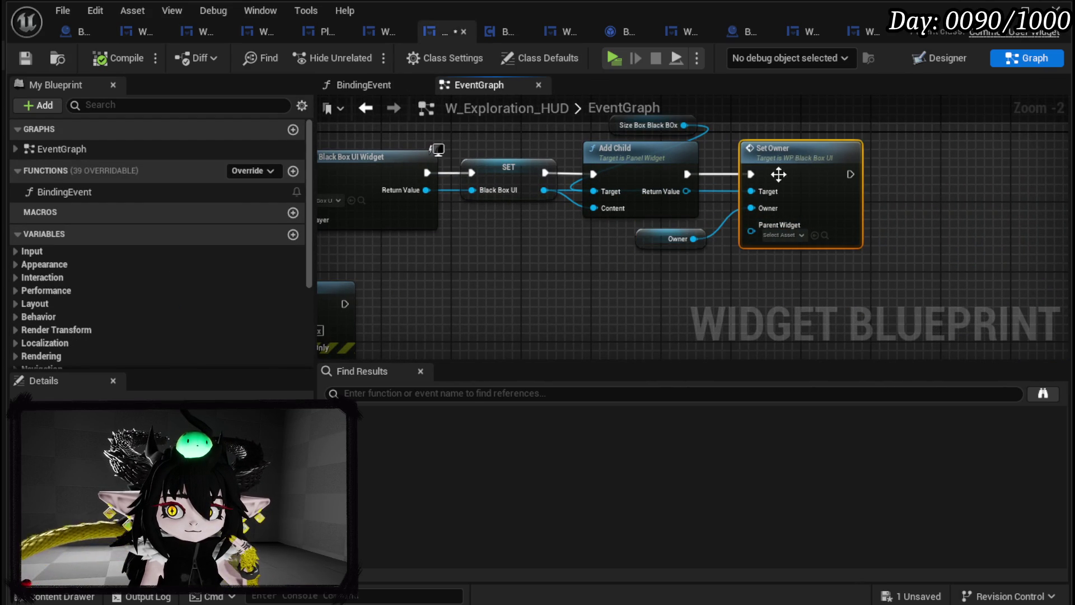
drag(505, 183, 503, 253)
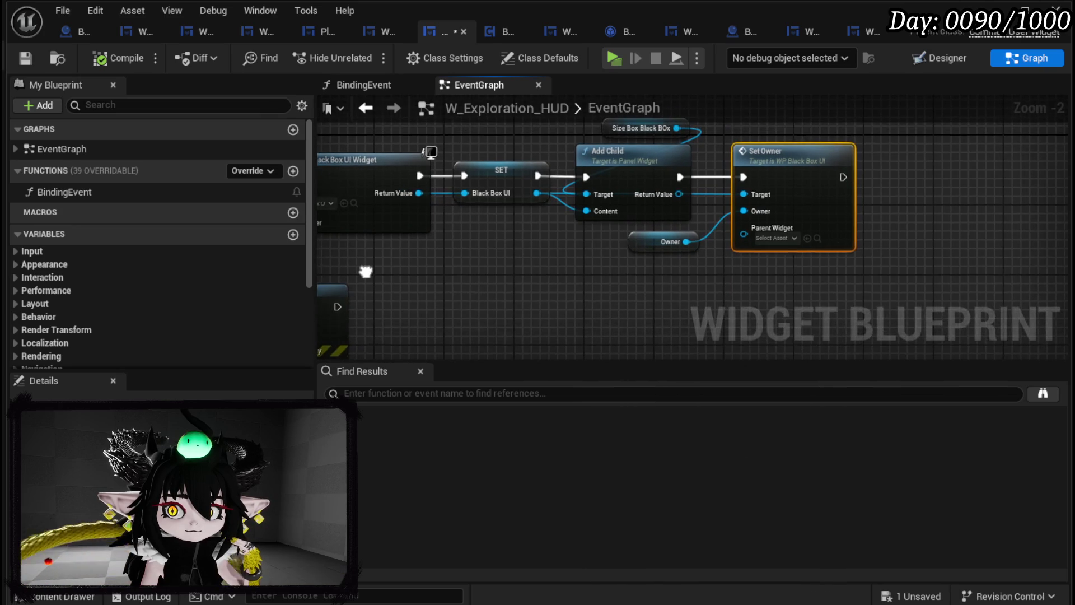
mouse_move(743, 236)
mouse_down()
mouse_move(740, 248)
mouse_move(646, 288)
mouse_up()
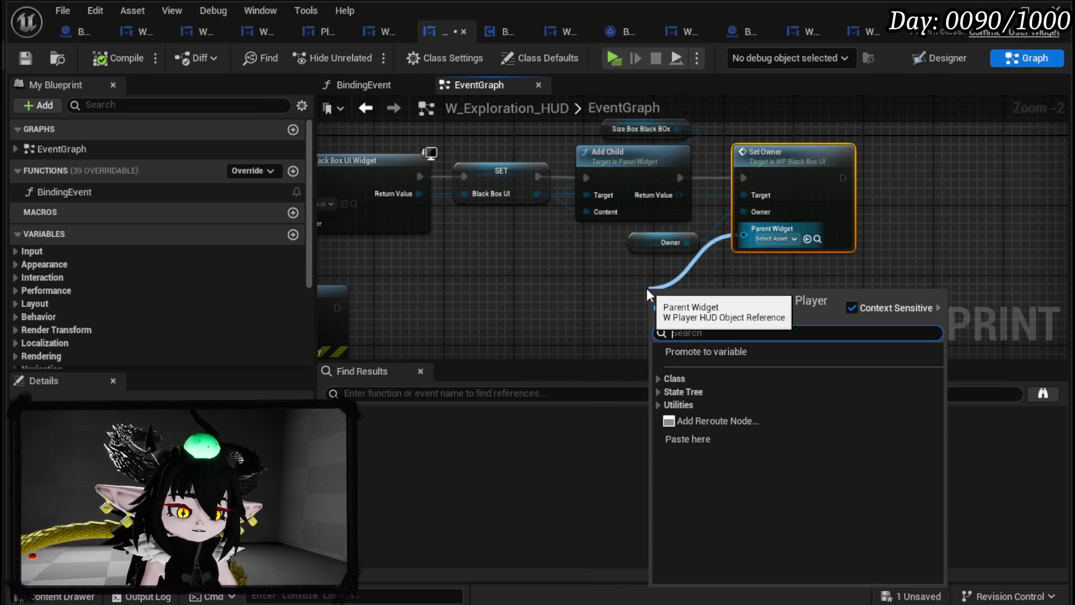
text(sem)
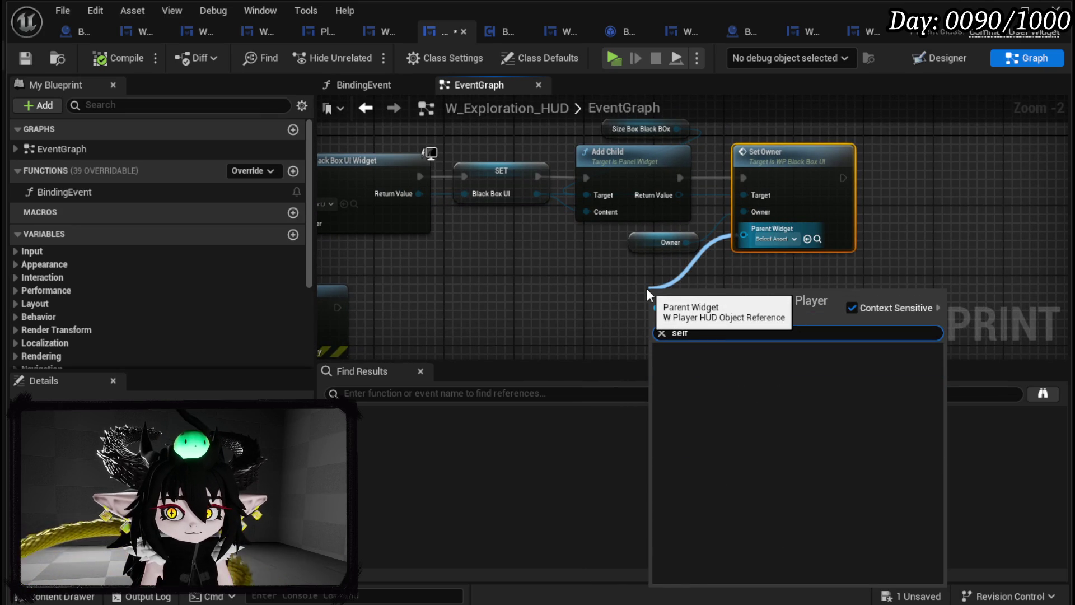
key(BackSpace)
text(l)
key(Escape)
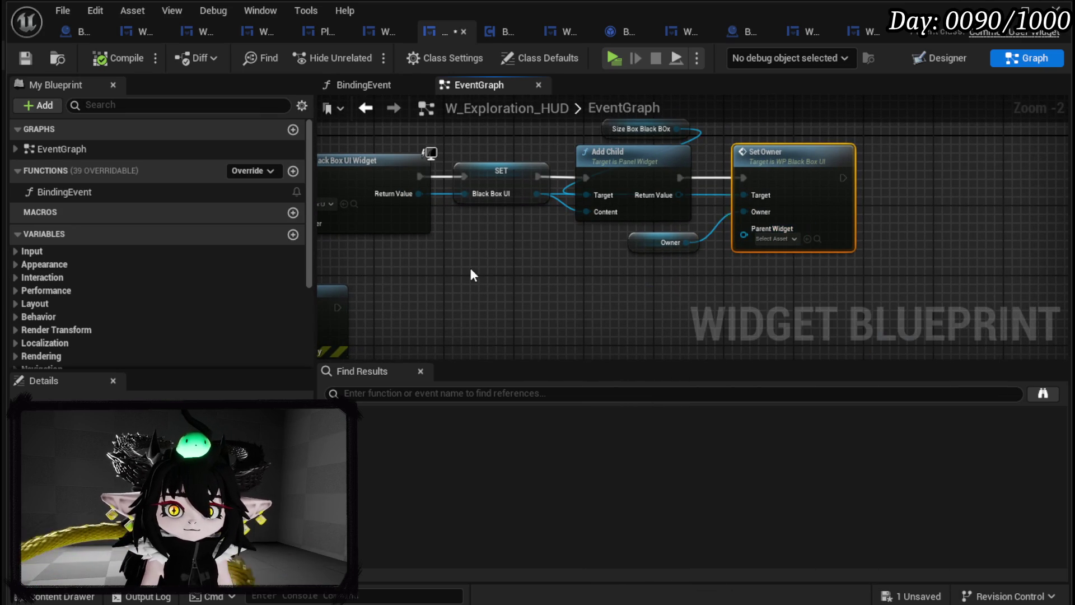